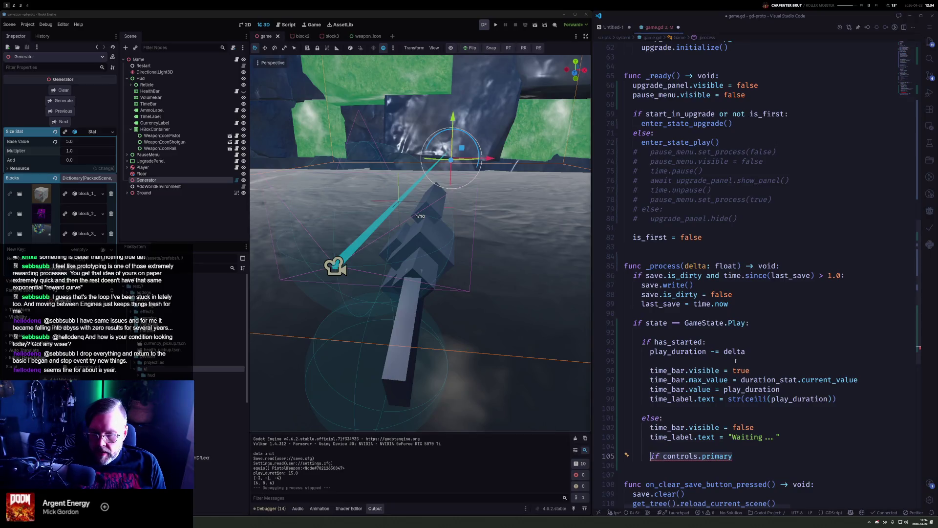
- Open block.gd and inspect its destroyed signal, briefly looking for a message_bus.gd script
key(ctrl+p)
text(block)
key(Return)
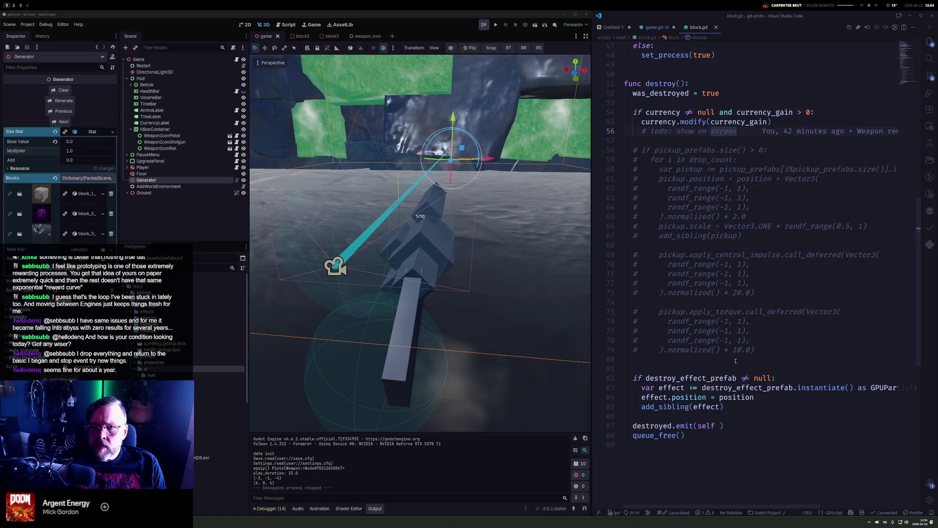
scroll(728, 144, up, 5)
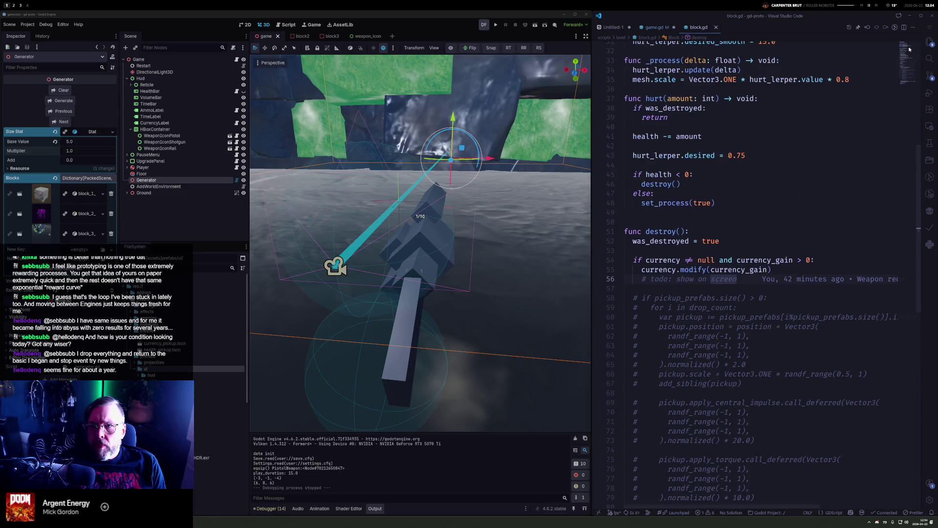
scroll(911, 47, up, 10)
double_click(680, 84)
click(772, 83)
key(ctrl+p)
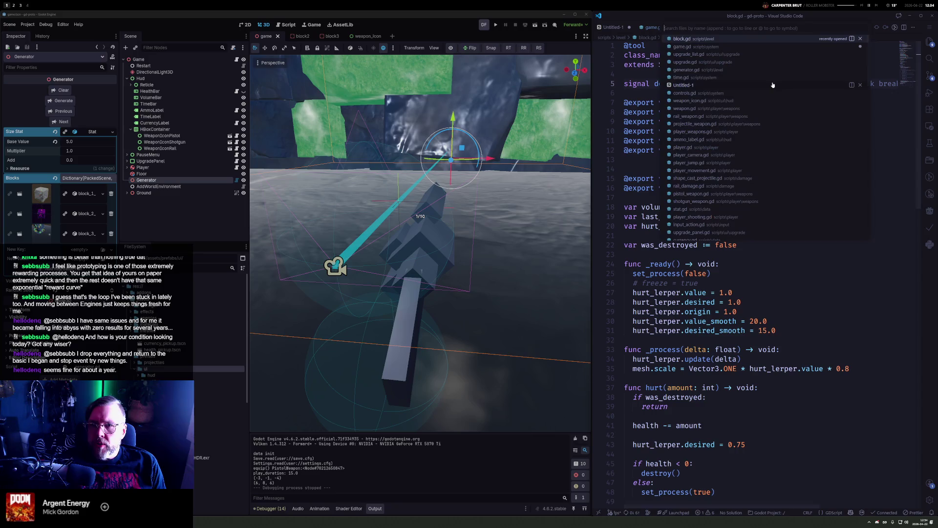
text(message_bus)
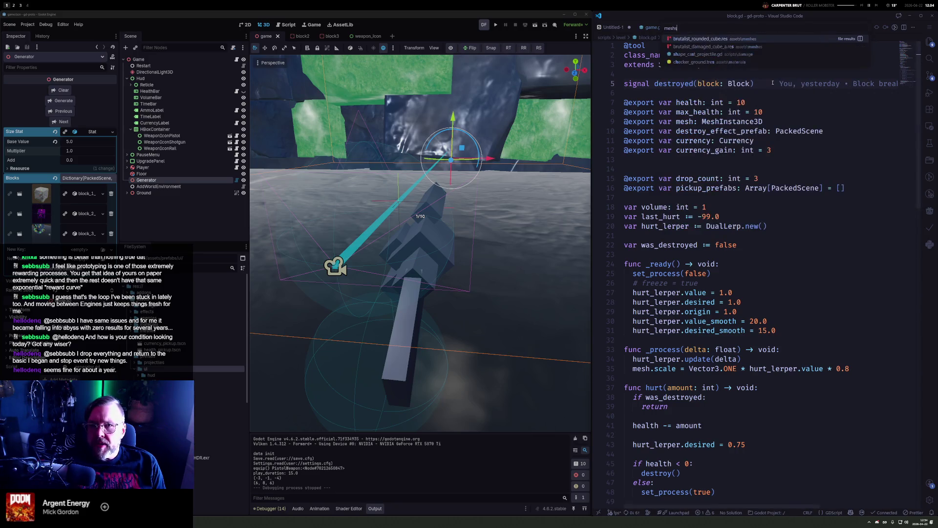
key(Return)
key(ctrl+w)
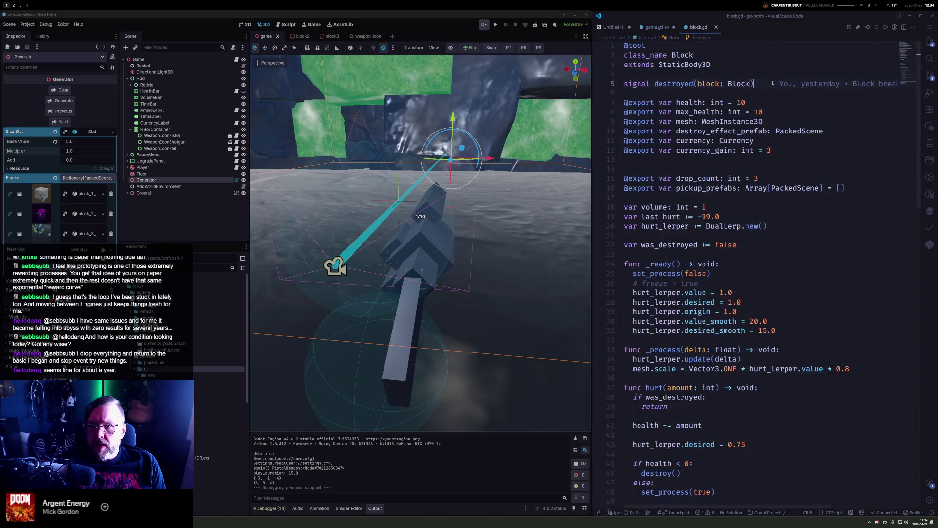
key(Up)
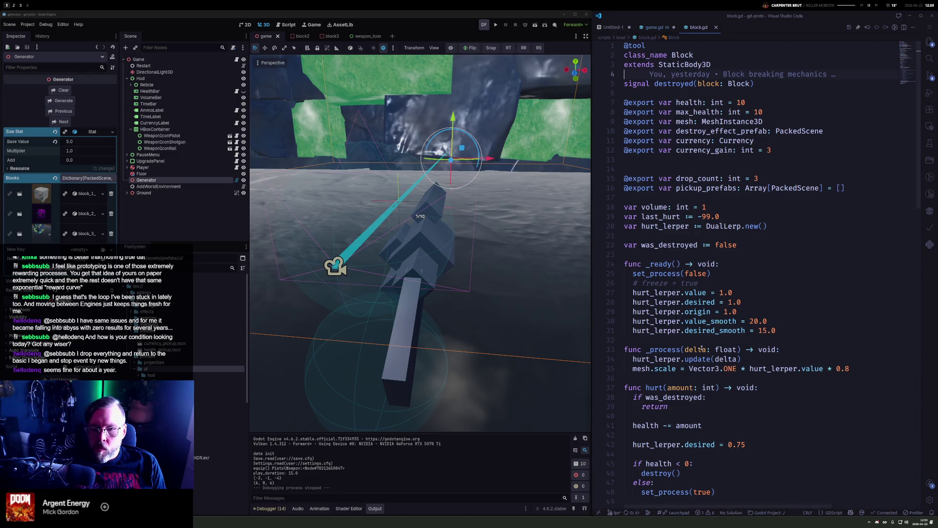
- Add Game.instance.on_block_hurt(self, amount) below health -= amount in hurt(), then save and close block.gd
click(744, 444)
scroll(744, 368, down, 5)
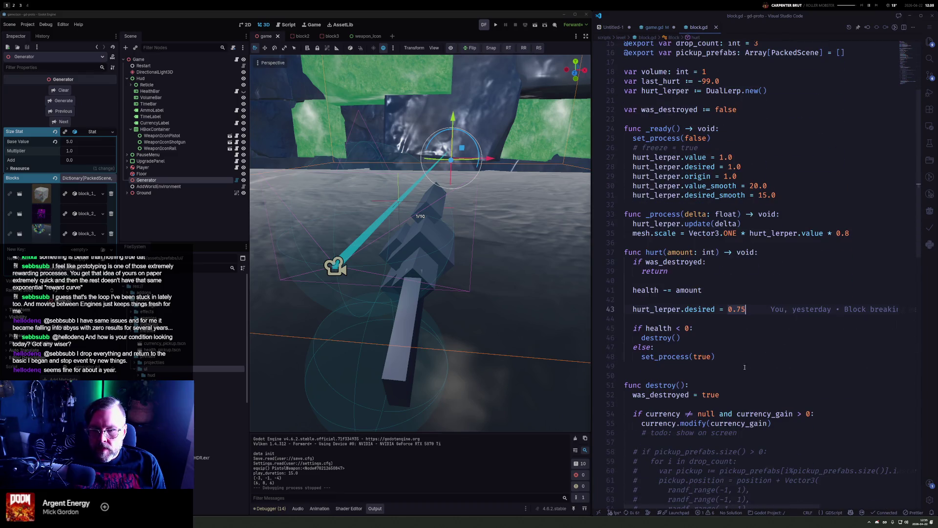
click(724, 292)
key(Return)
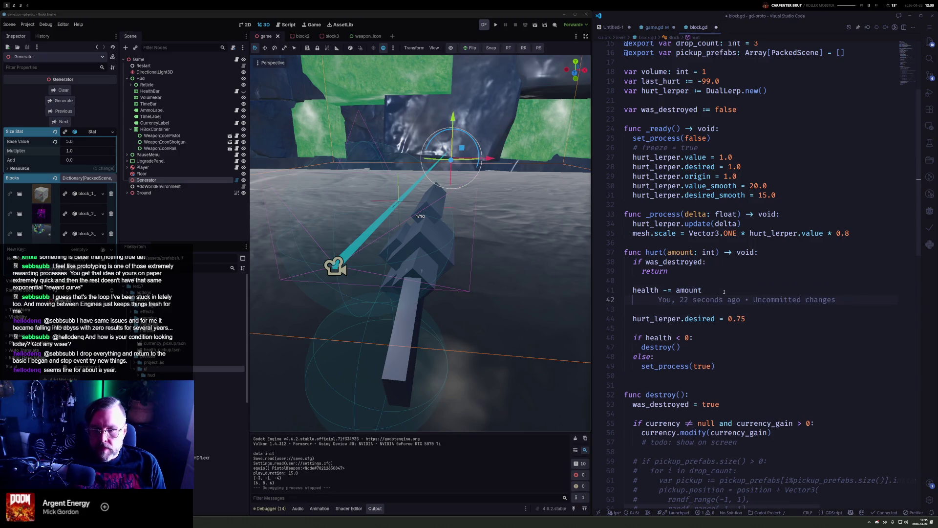
text(Game.instance.)
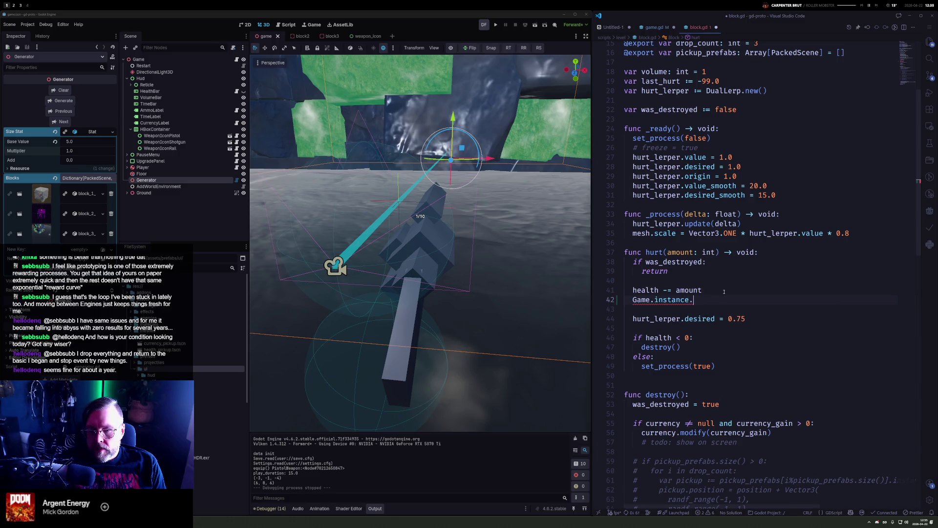
text(block)
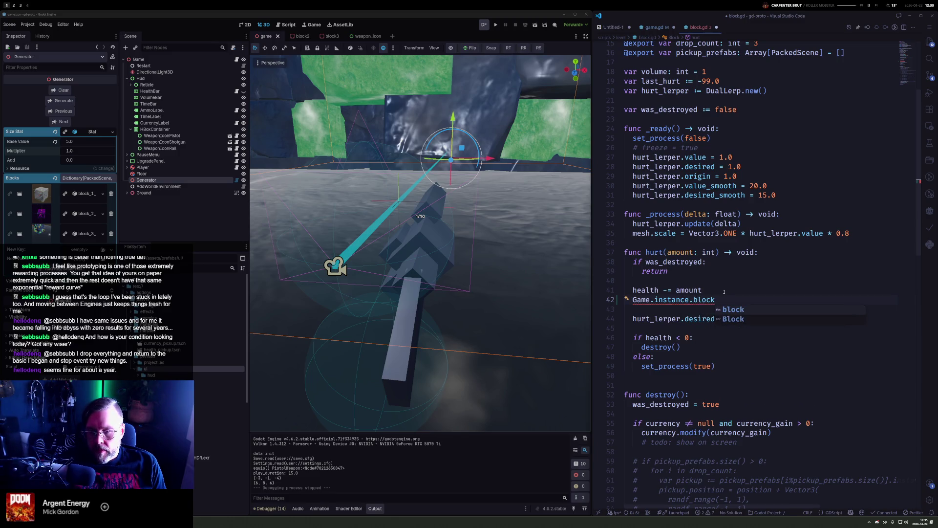
key(ctrl+shift+Left)
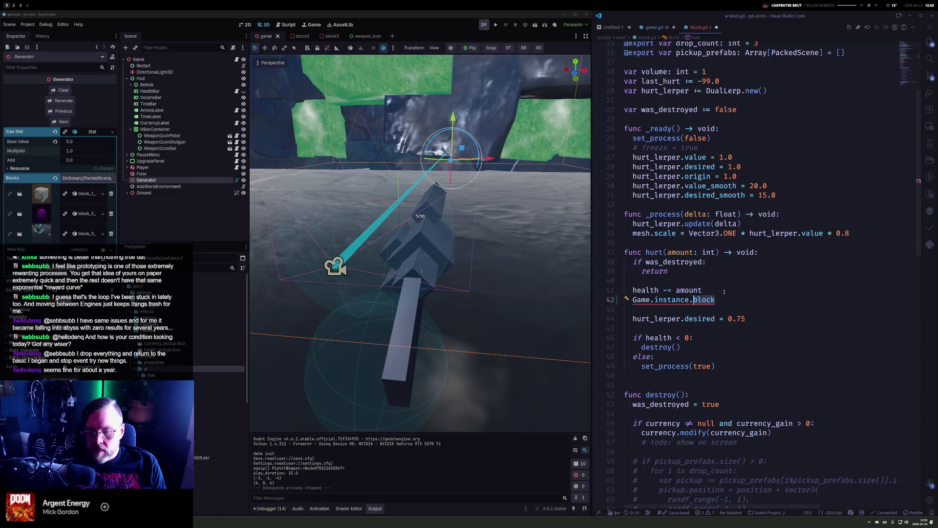
text(on_b)
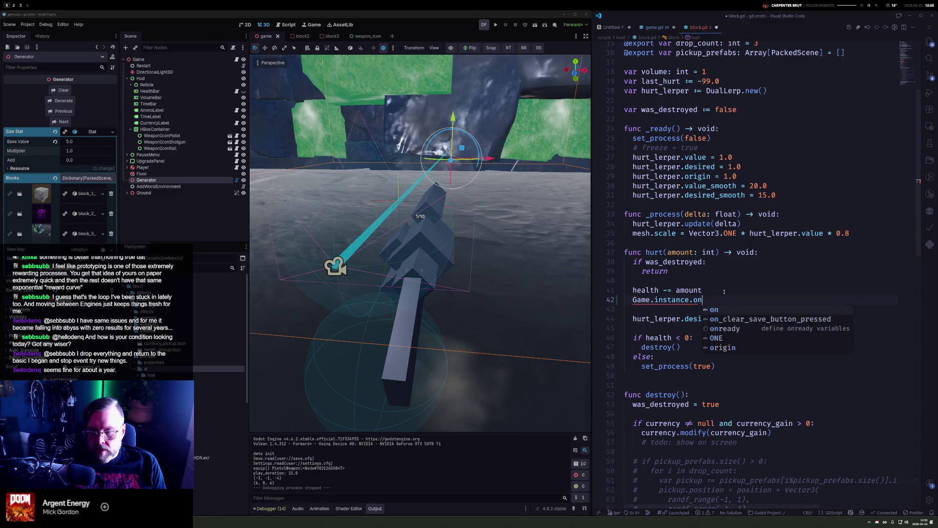
text(lock_hurt()
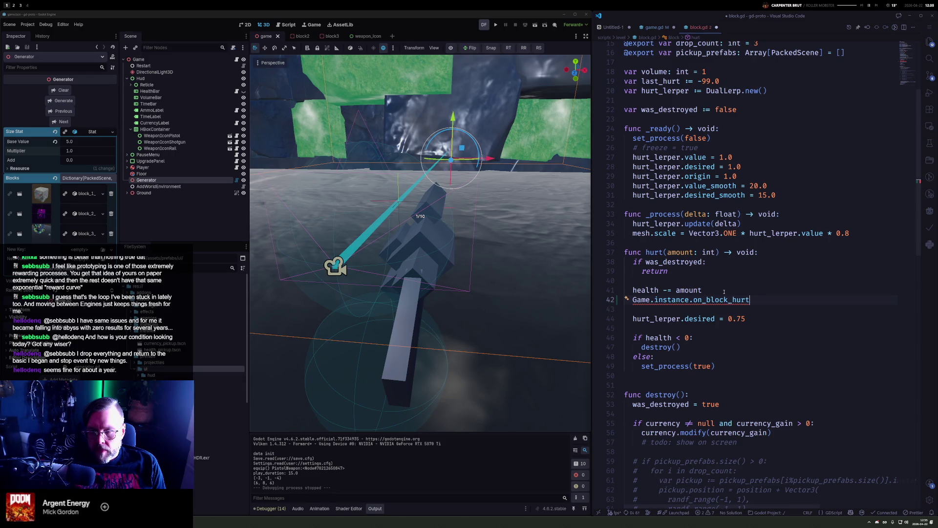
text(self, amou)
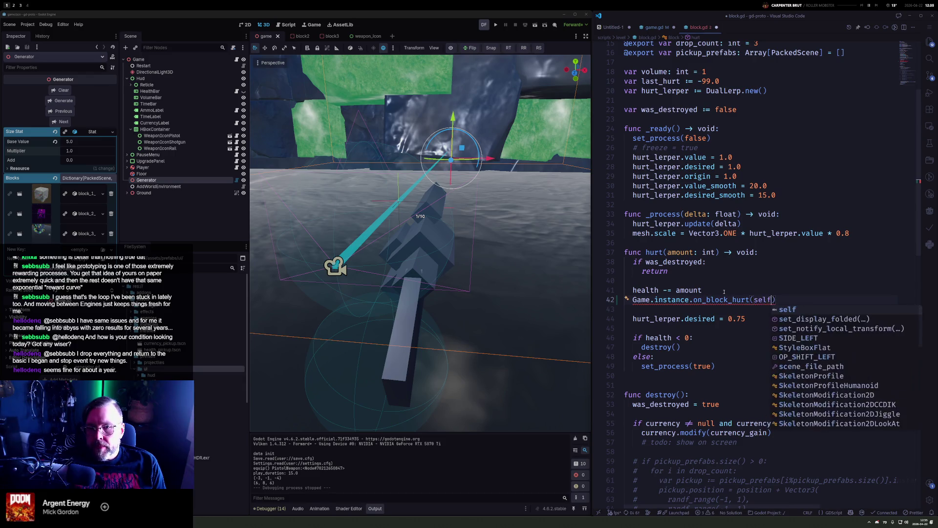
key(Tab)
key(End)
key(ctrl+w)
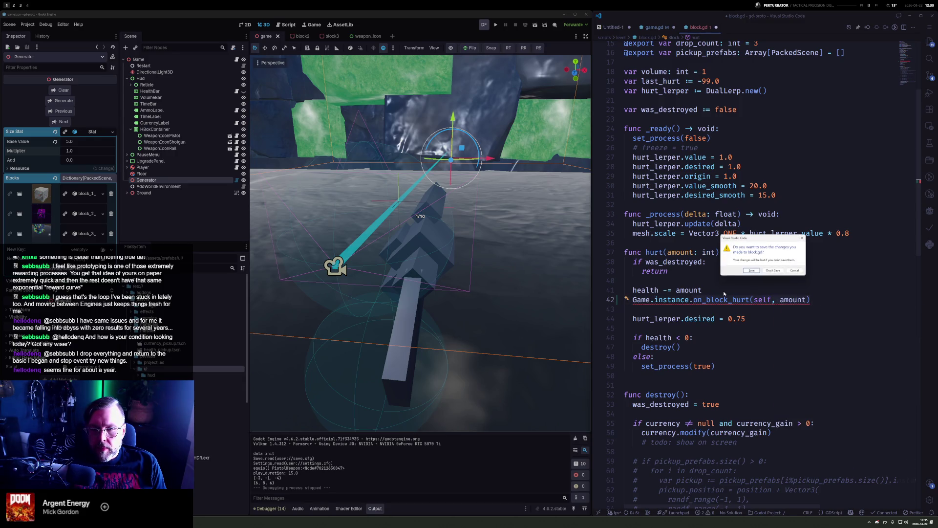
key(Return)
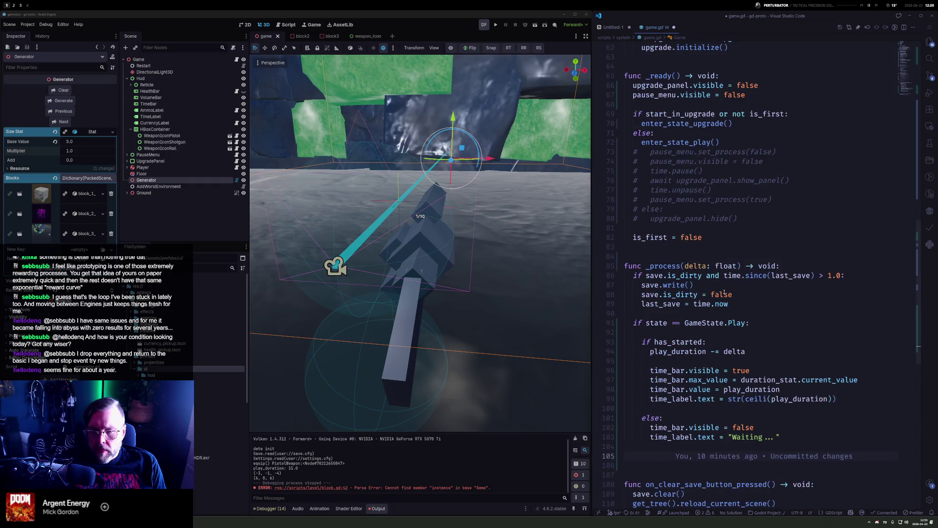
- Declare static var instance: Game at the top of game.gd and save
key(Page_Up)
key(Page_Up)
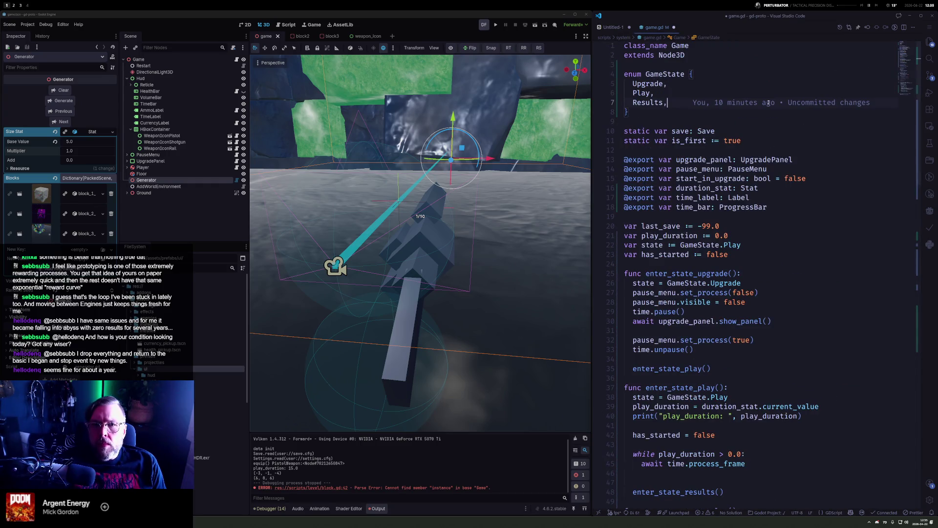
key(Down)
key(Down)
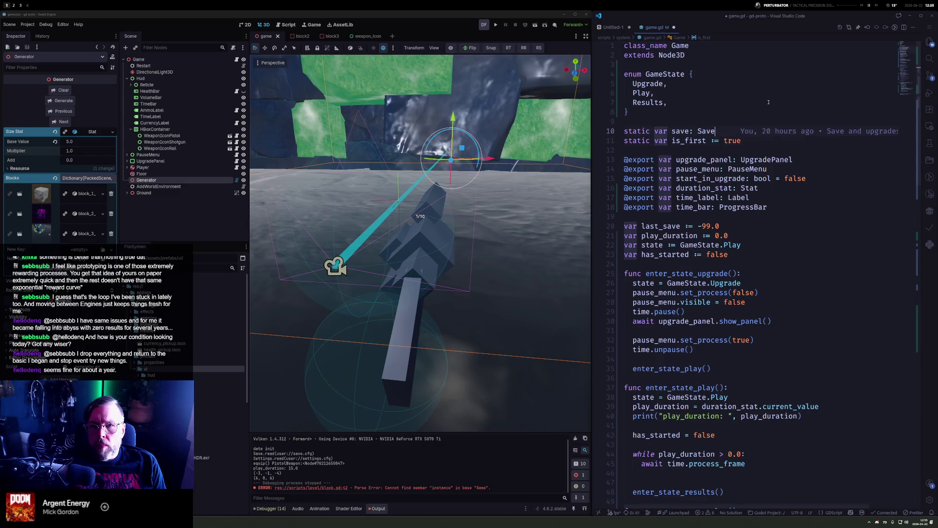
key(ctrl+shift+Return)
text(static var instance: G)
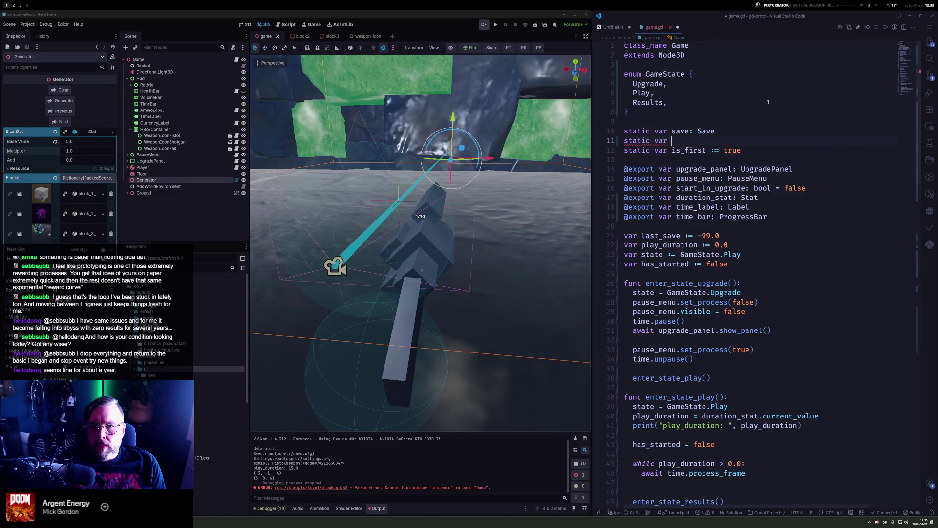
key(Return)
key(ctrl+s)
- Assign instance = self inside the _ready function
key(ctrl+f)
text(rae)
key(BackSpace)
key(BackSpace)
text(ady)
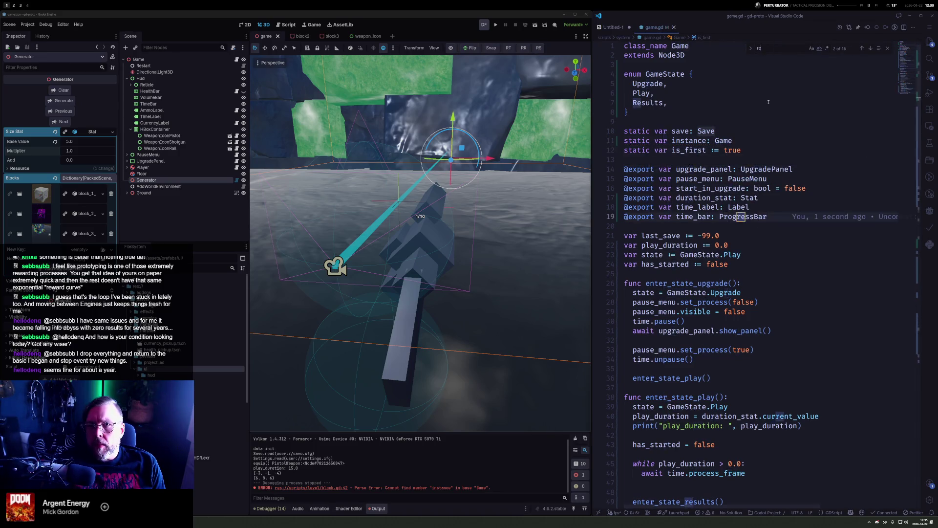
key(Return)
key(Escape)
key(End)
key(Return)
text(instance = )
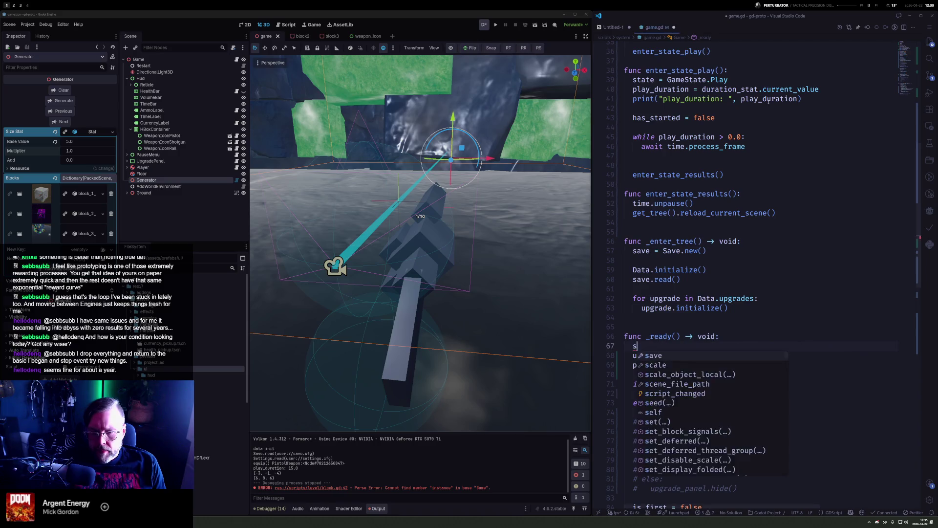
text(self)
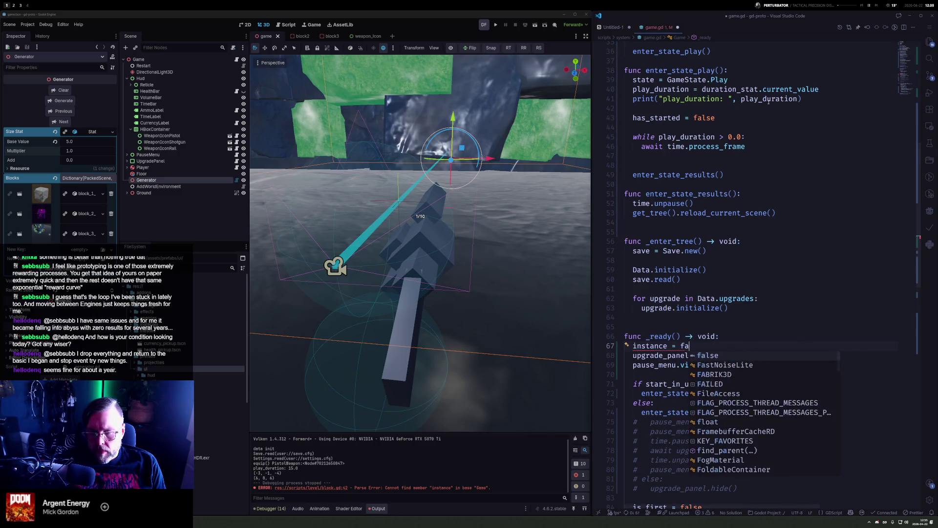
key(Escape)
key(Return)
- Insert blank lines above _process to make room for a new function
key(Down)
key(Down)
key(Down)
key(Up)
scroll(769, 102, down, 6)
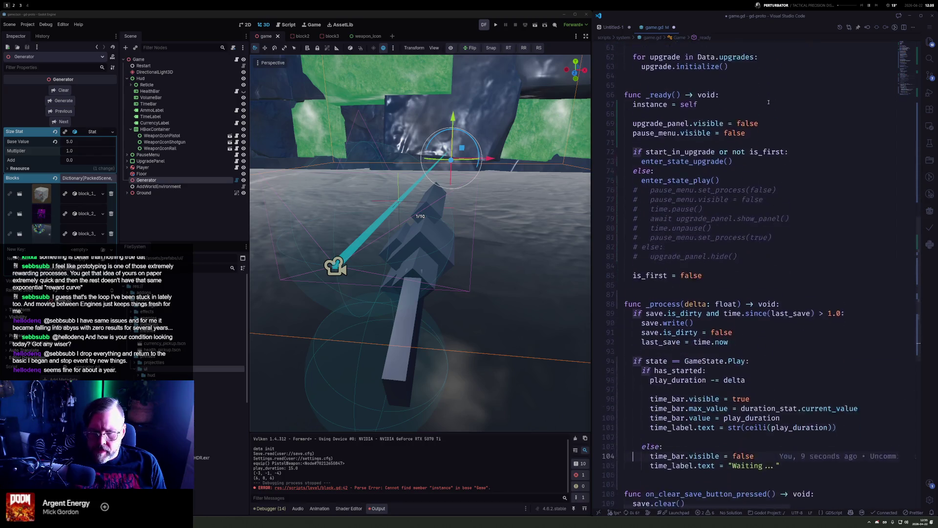
key(Home)
key(Return)
key(Return)
key(Up)
key(Up)
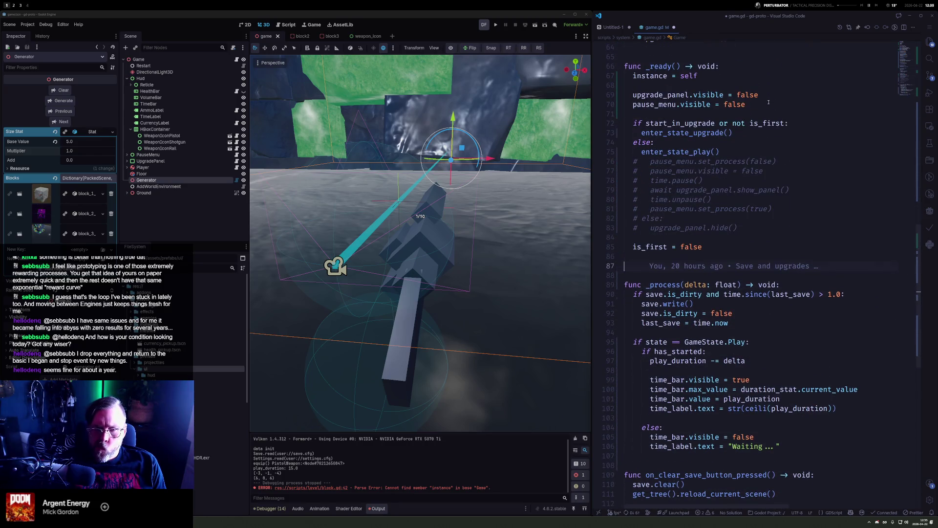
text(func )
text(_pro)
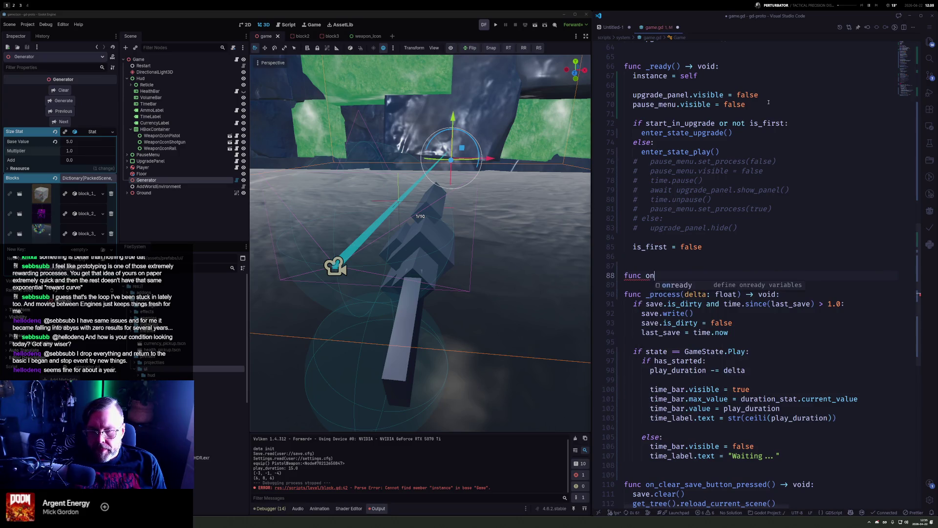
key(ctrl+shift+Home)
key(Right)
key(shift+Home)
- Write on_block_hurt(_block: Block, amount: int) -> void with the body has_started = true
text(on_block_hurt(self, amount))
key(ctrl+Left)
key(ctrl+Left)
key(ctrl+shift+Right)
text(_block:Block)
key(Tab)
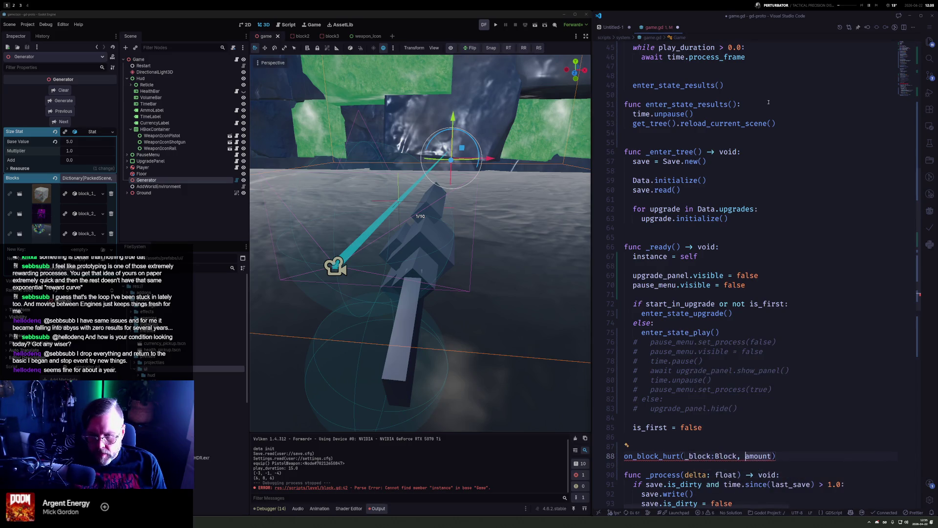
text(:int) -)
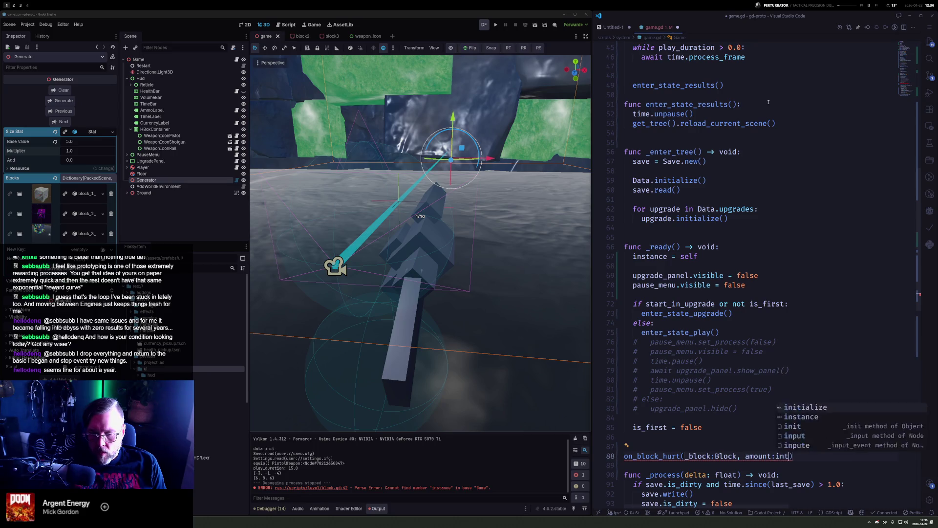
text(> void:)
key(Return)
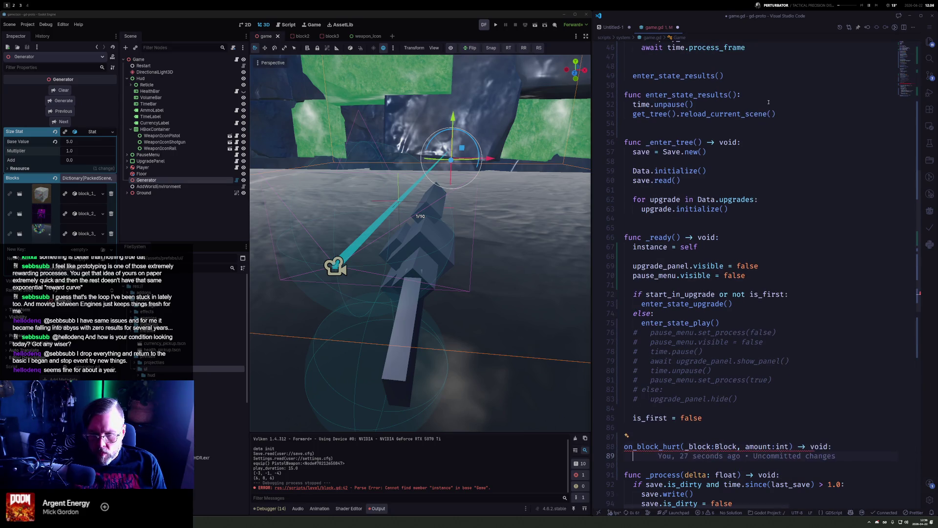
text(has_started = true)
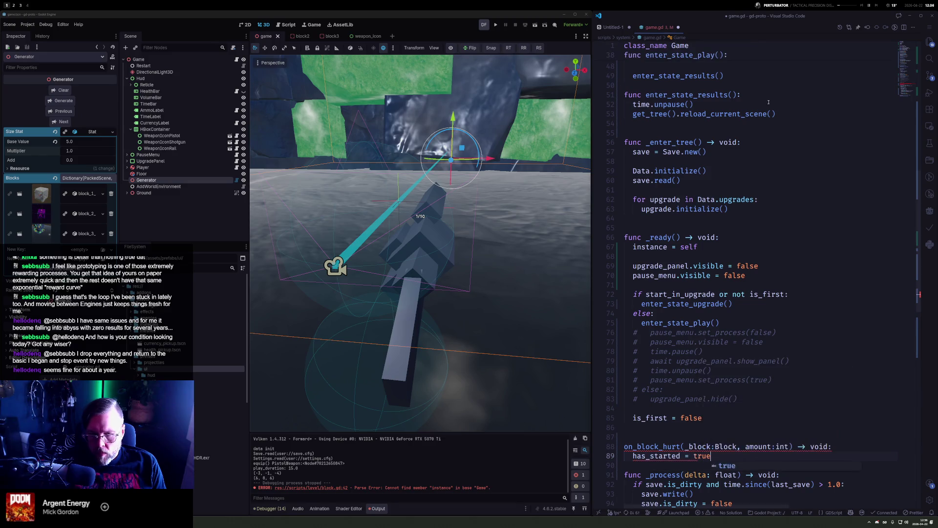
- Add the func keyword at the start of line 88 and save game.gd
scroll(712, 263, down, 5)
click(625, 299)
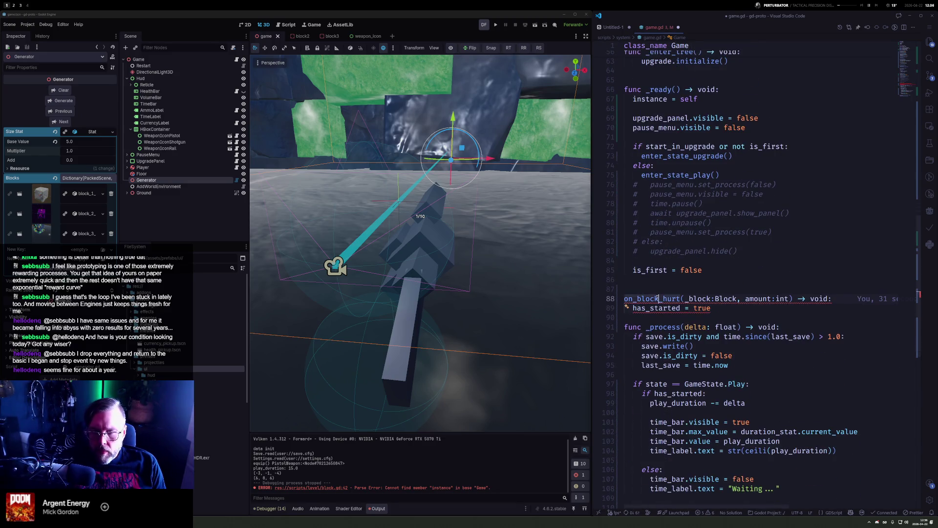
text(func)
key(ctrl+s)
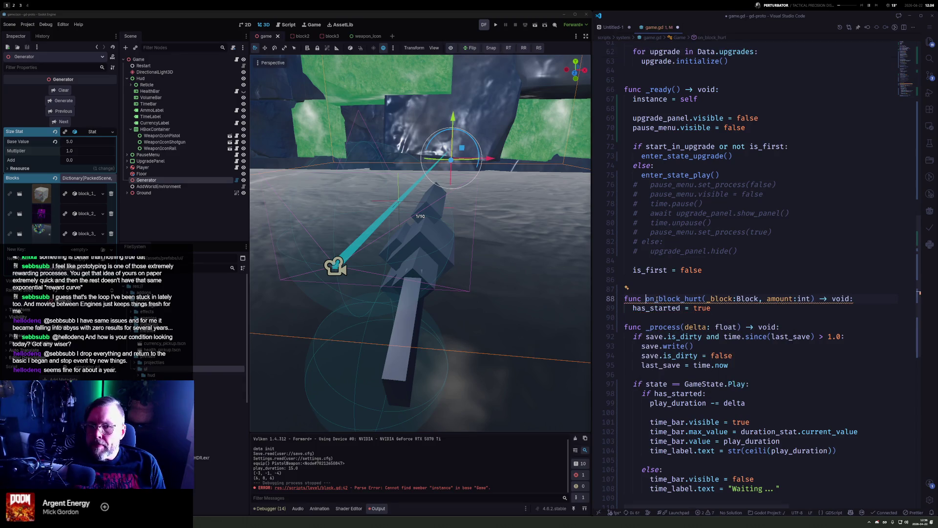
click(738, 309)
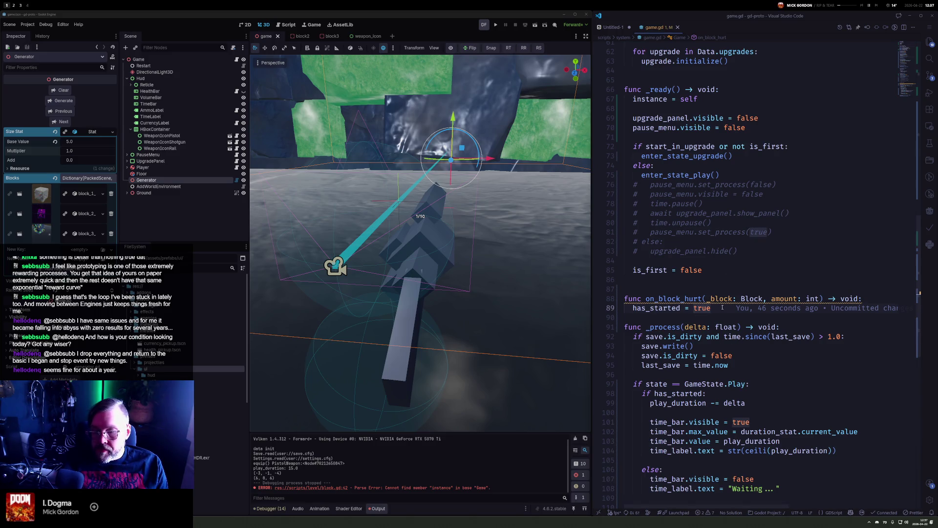
- Rename the amount parameter on line 88 to _amount and enlarge the editor text
scroll(698, 367, down, 3)
scroll(698, 367, down, 3)
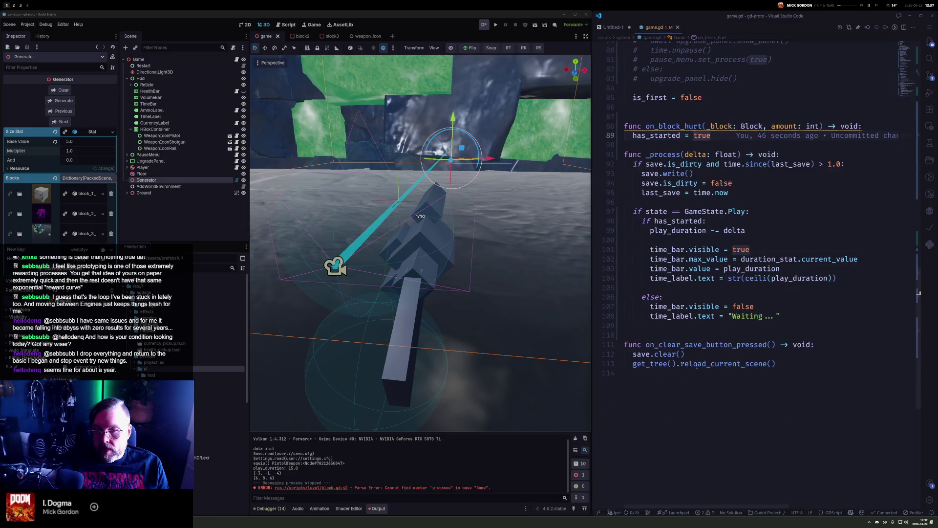
scroll(739, 303, up, 6)
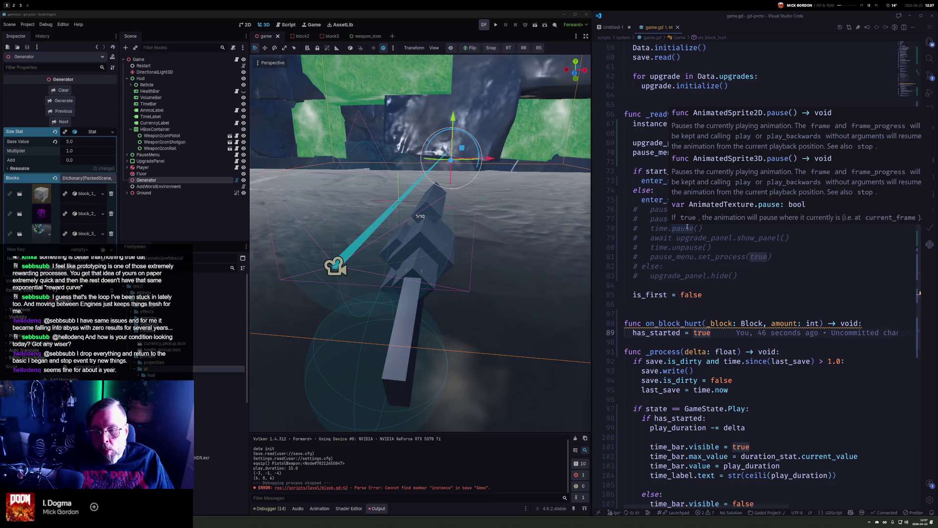
click(772, 323)
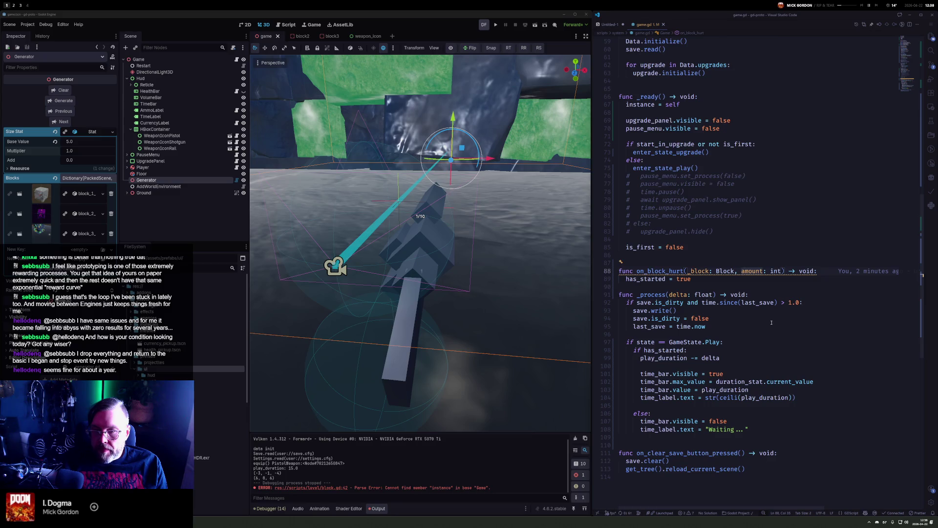
text(_)
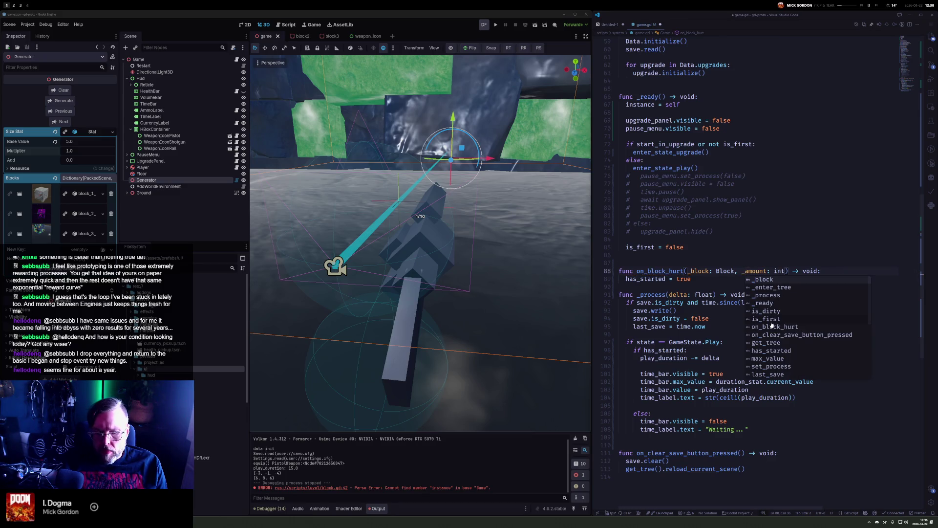
key(ctrl+equal)
key(Escape)
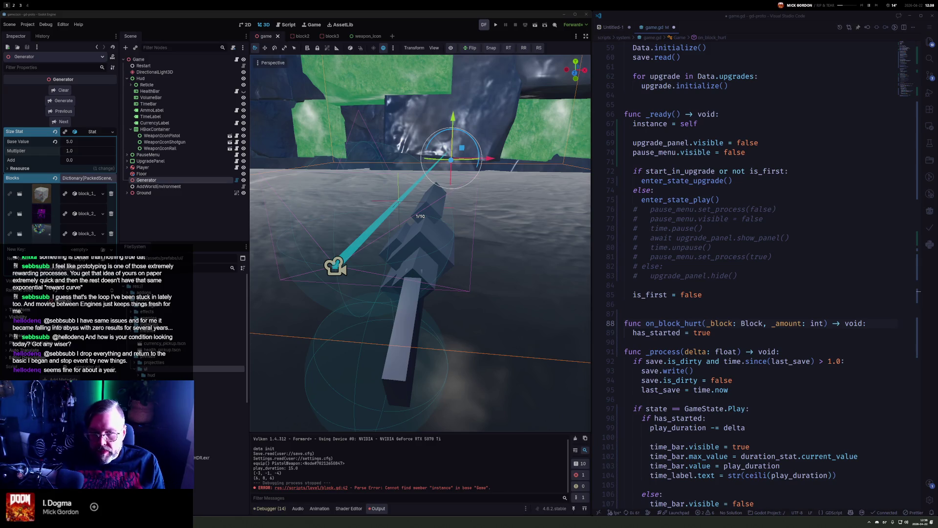
- Delete the commented-out lines 76–83 in _ready, save, and run the game in Godot
click(760, 277)
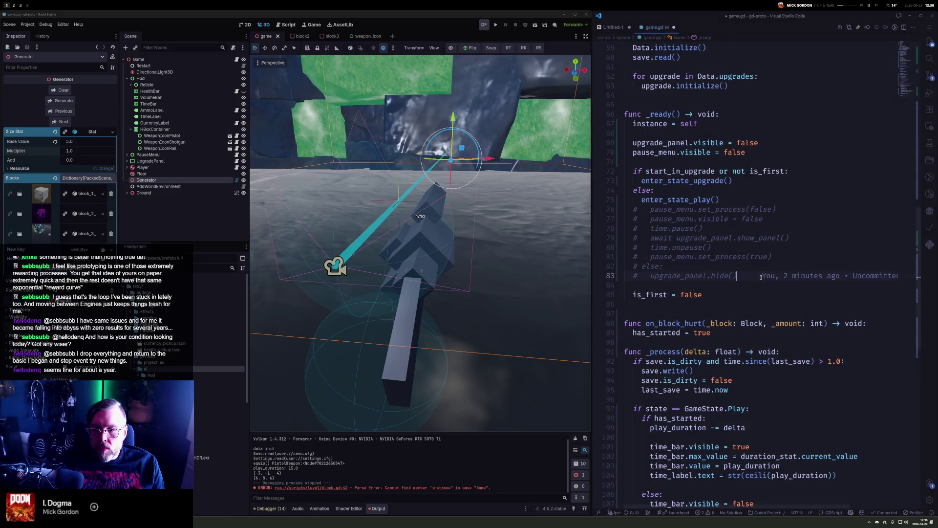
shift+click(768, 200)
key(BackSpace)
click(728, 219)
key(ctrl+s)
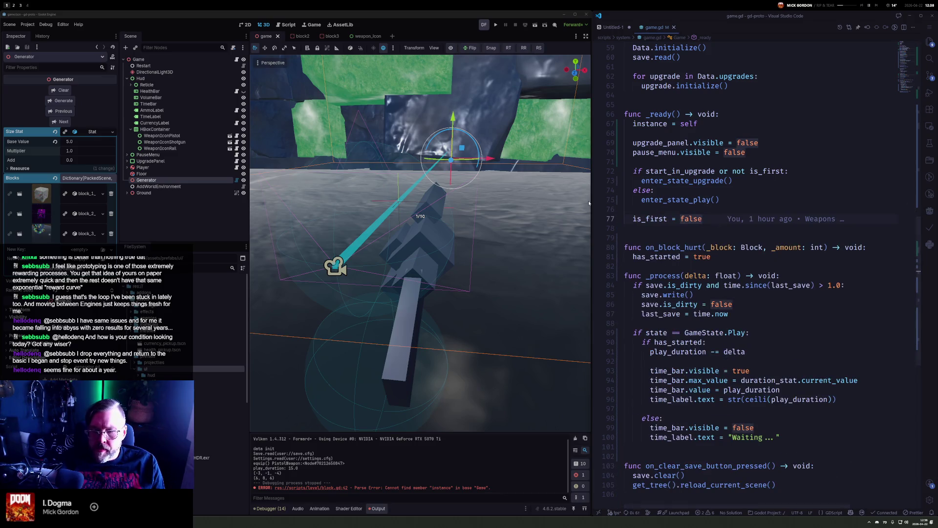
click(537, 185)
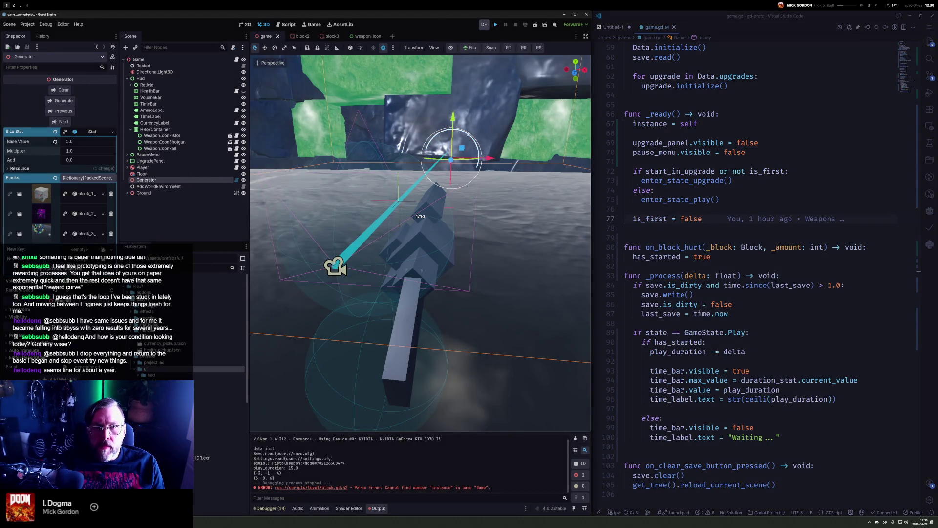
key(F5)
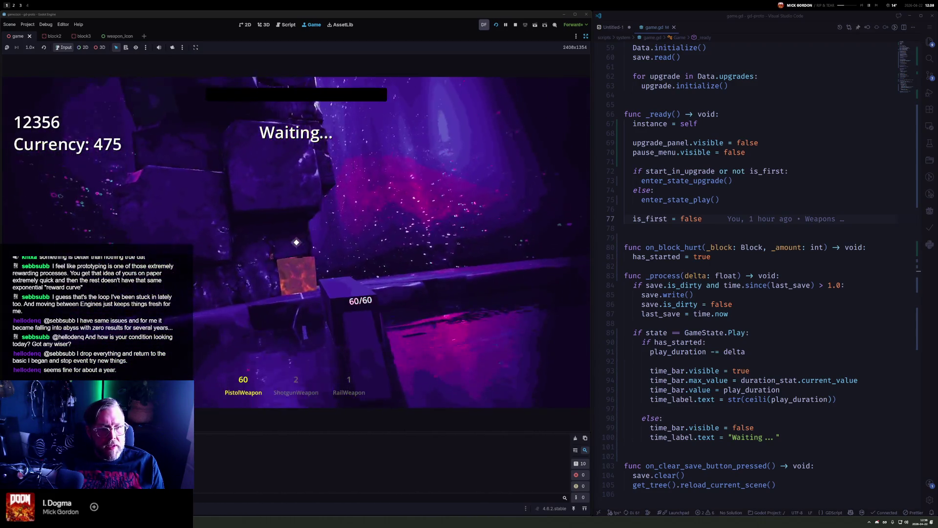
- Shoot the rock blocks with the pistol, shotgun and rail weapon, then stop the game
click(297, 242)
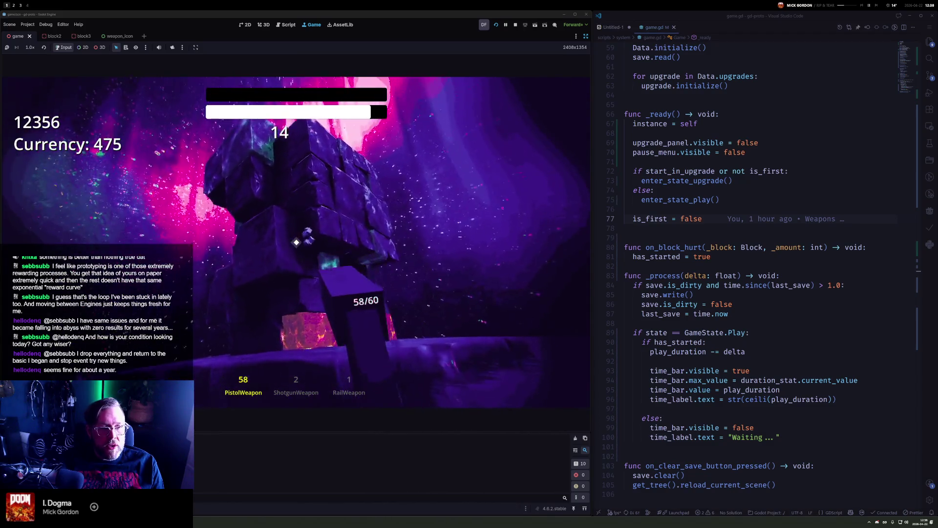
key(2)
click(296, 242)
click(296, 243)
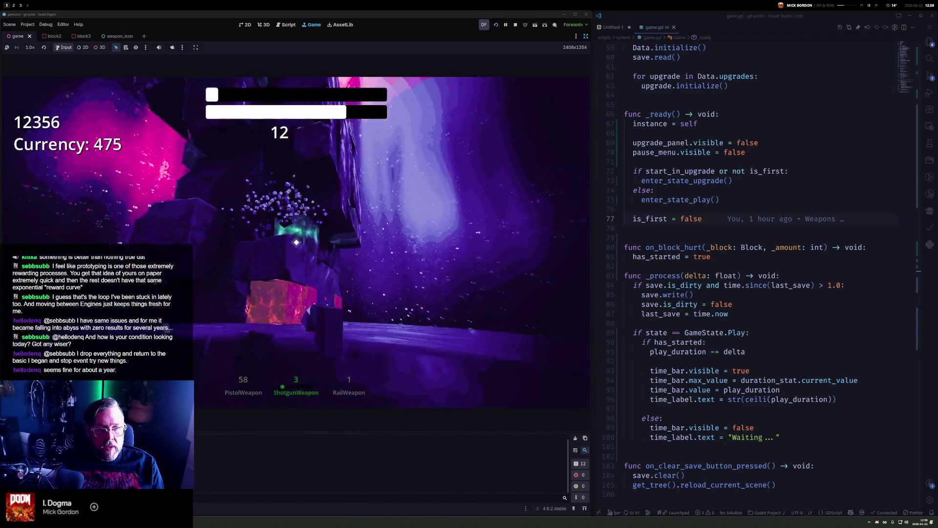
key(1)
click(296, 242)
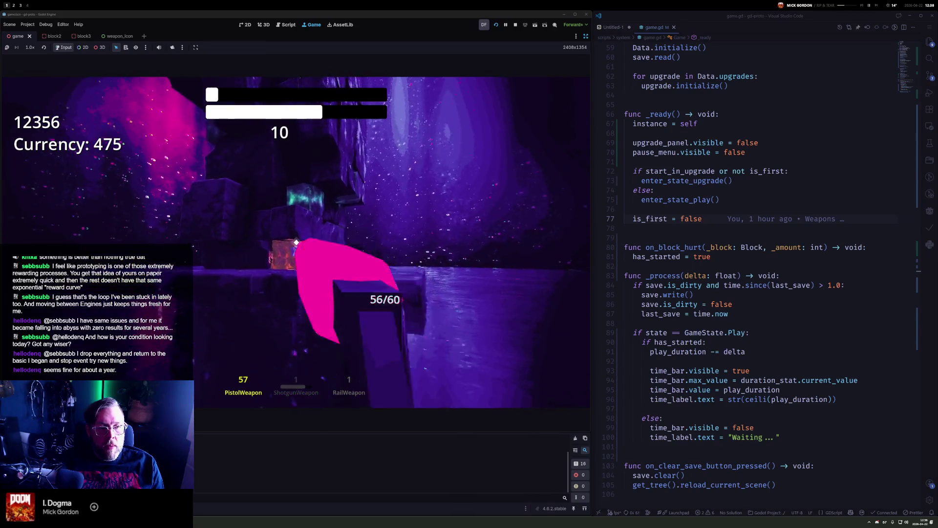
click(296, 242)
click(296, 242)
click(296, 242)
click(296, 243)
click(296, 243)
click(296, 242)
click(296, 242)
click(296, 242)
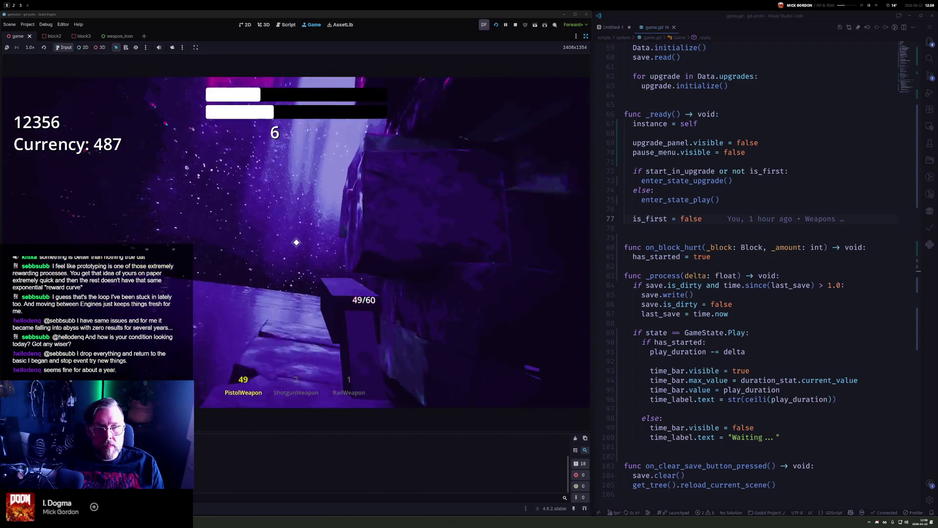
key(2)
click(296, 243)
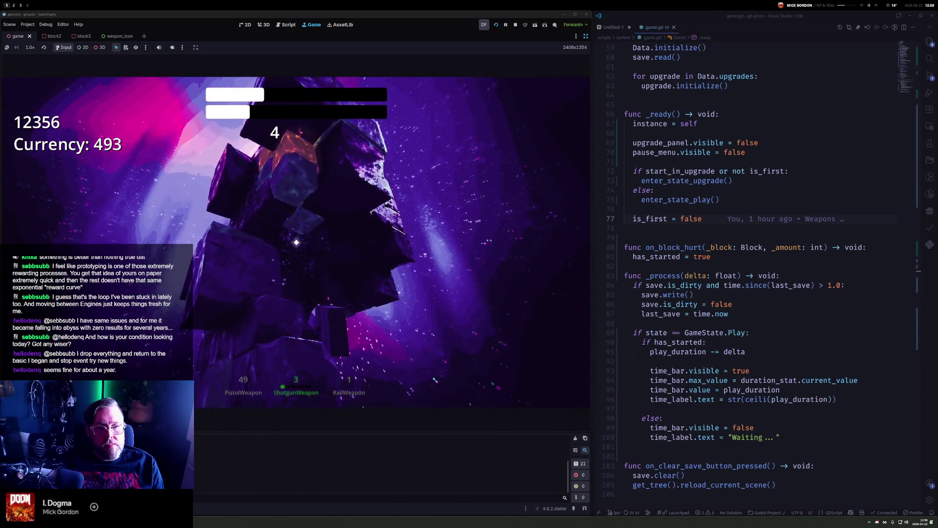
key(3)
click(296, 243)
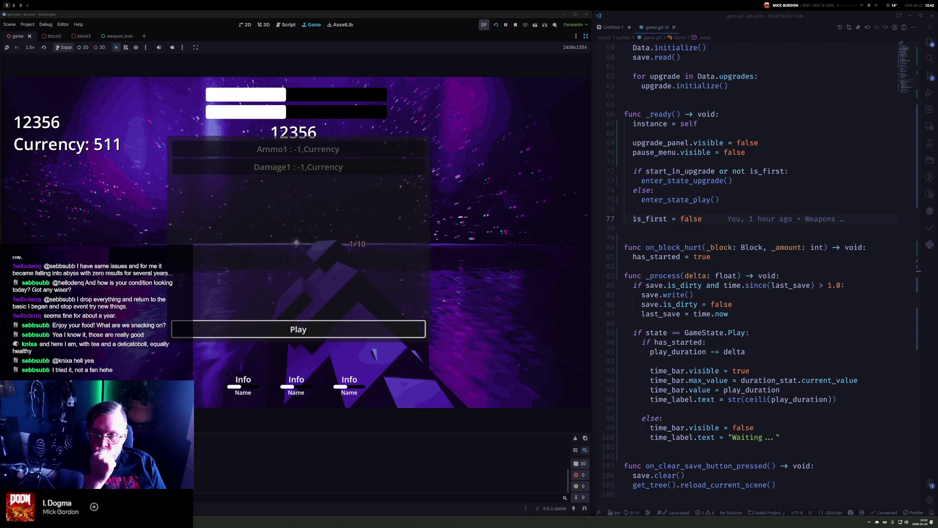
click(515, 24)
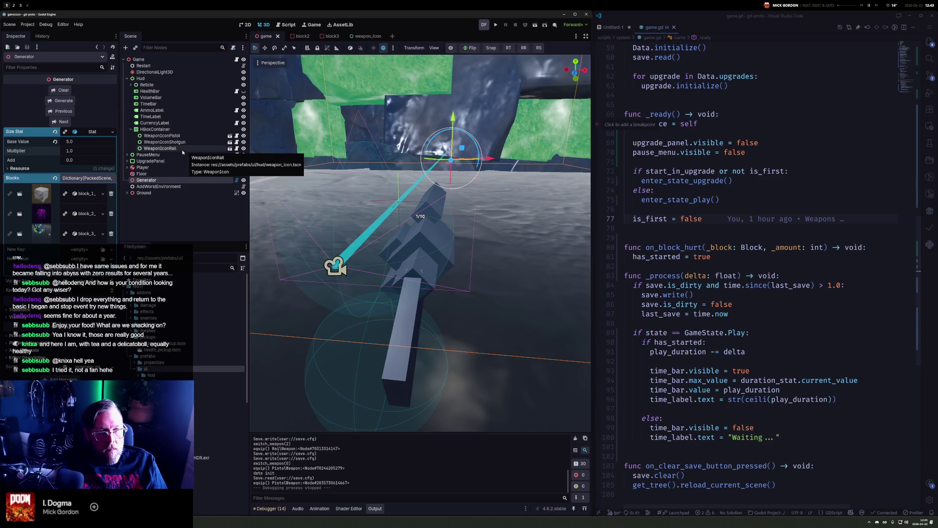
- Duplicate UpgradePanel, detach the copy's script, and rename UpgradePanel2 to ResultPanel
click(151, 129)
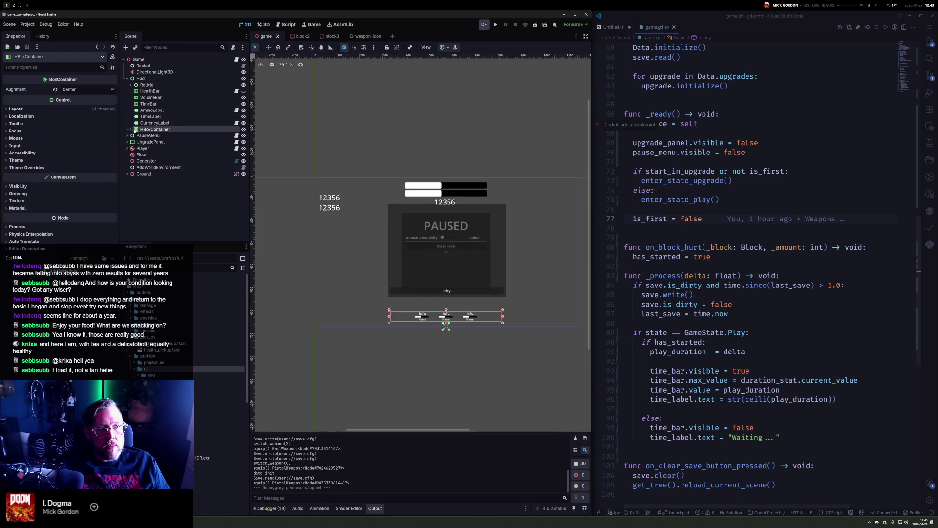
click(131, 129)
click(131, 130)
click(145, 142)
key(ctrl+d)
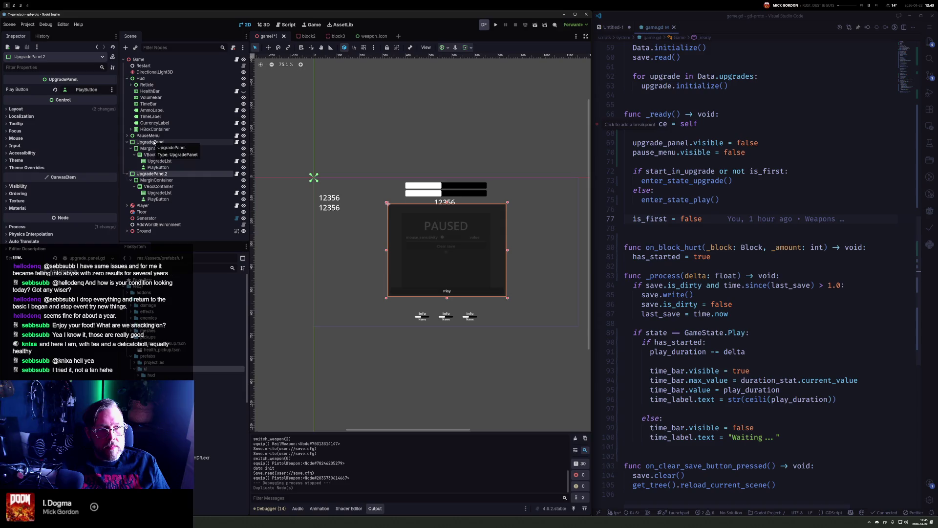
click(233, 48)
double_click(171, 173)
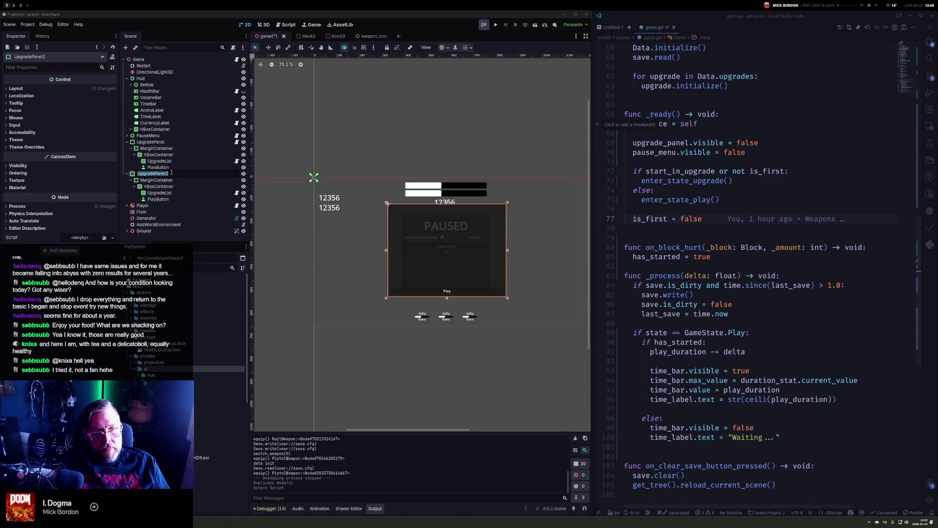
text(ResultPanel)
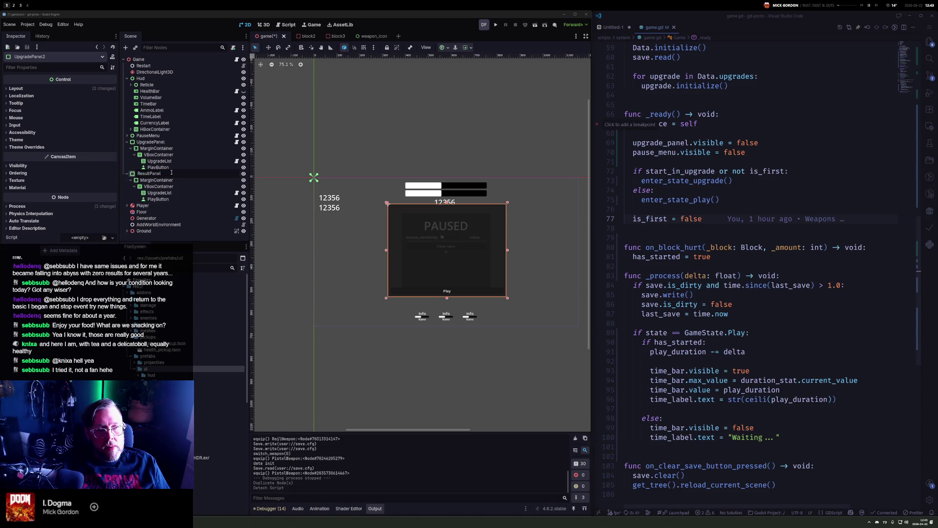
key(Return)
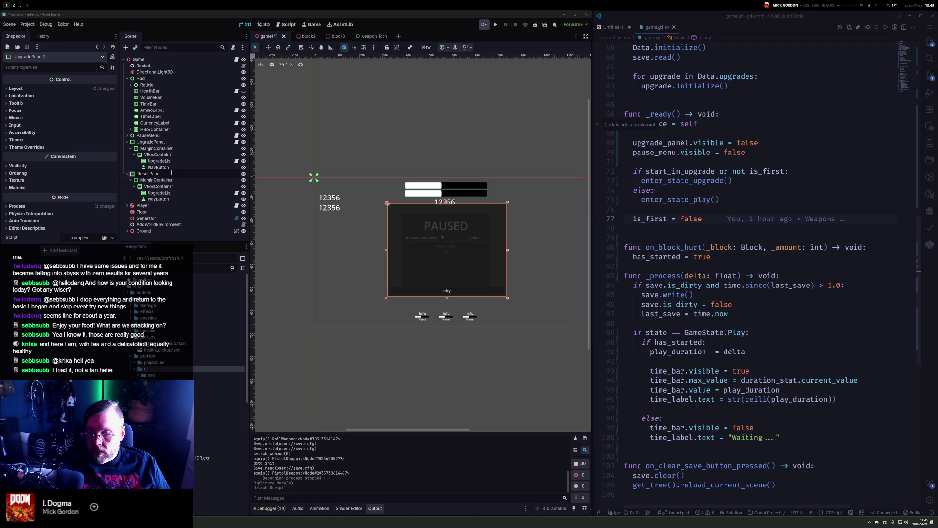
key(Return)
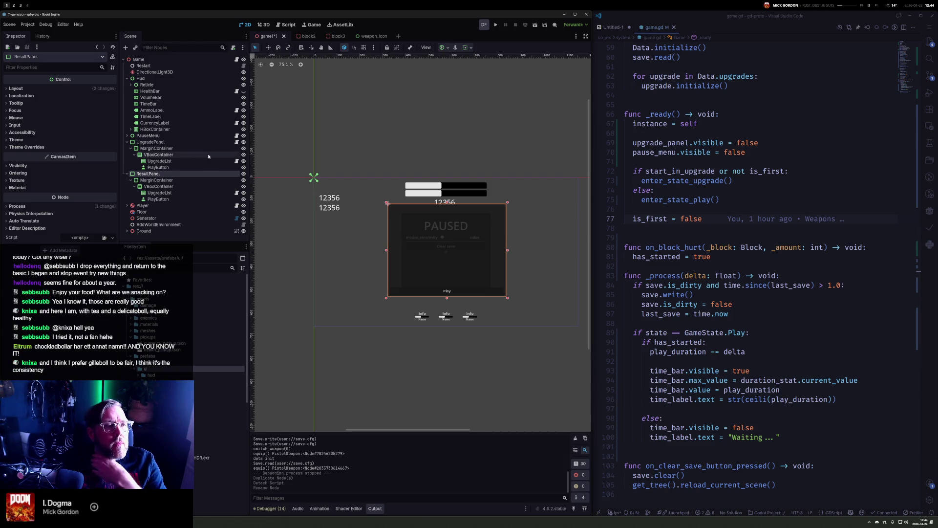
key(Down)
key(Down)
key(Down)
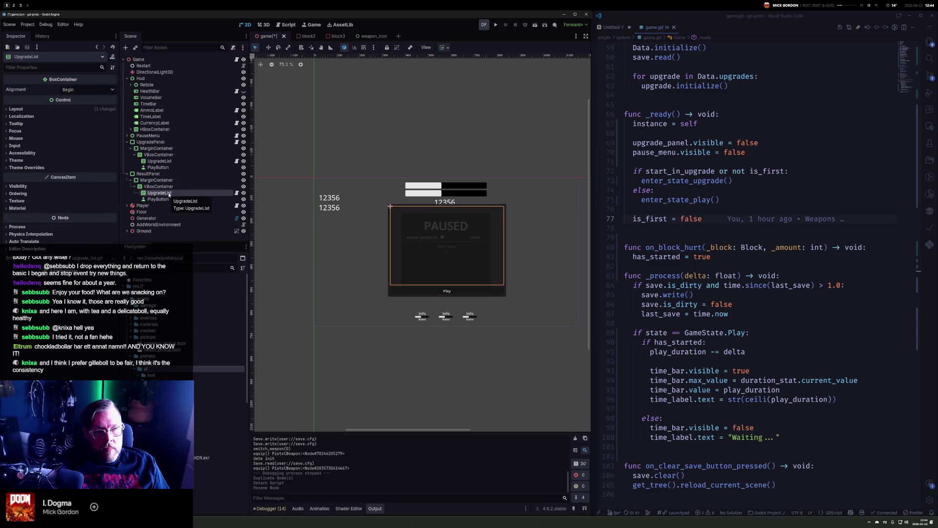
click(726, 199)
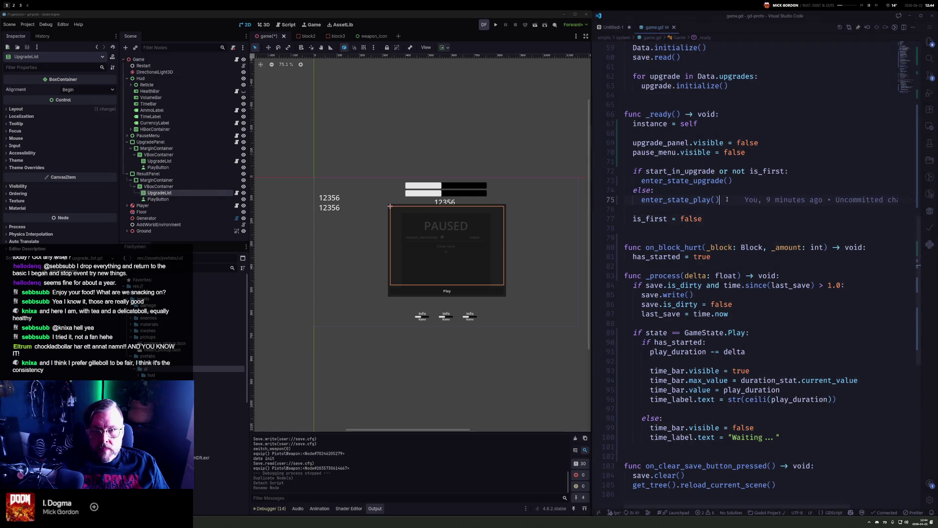
- Open currency.gd and declare var counter: int = 0 above modify()
key(ctrl+p)
text(curre)
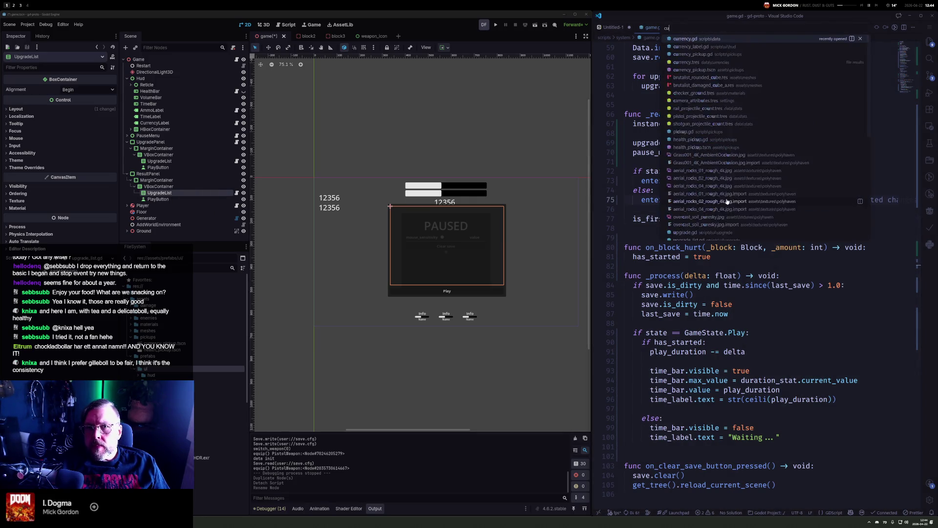
key(Return)
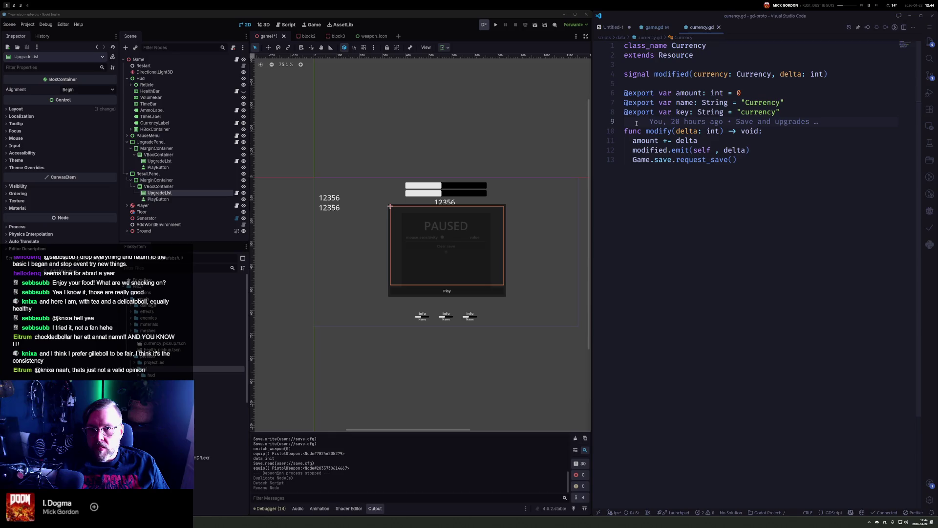
key(Return)
key(Return)
key(Up)
text(var )
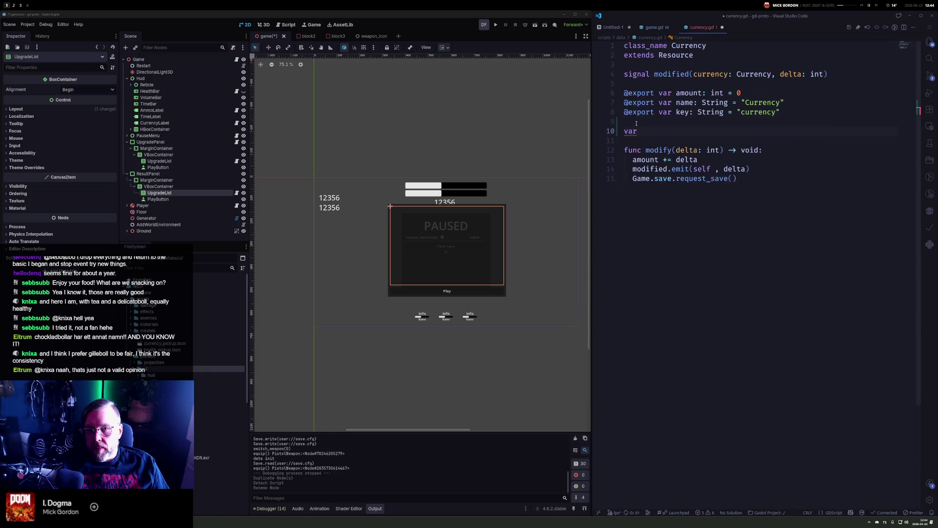
text(counter)
key(ctrl+shift+Left)
key(End)
text(:=)
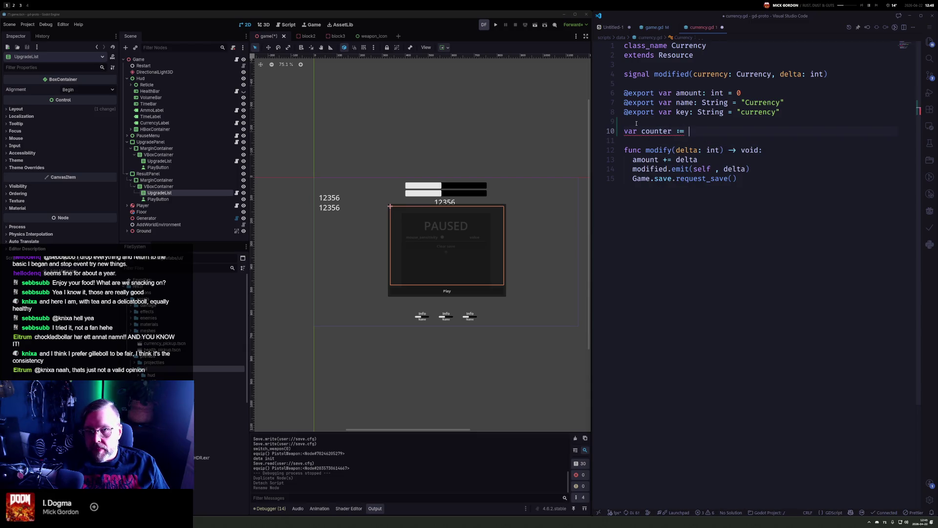
key(BackSpace)
key(BackSpace)
text(int = 0)
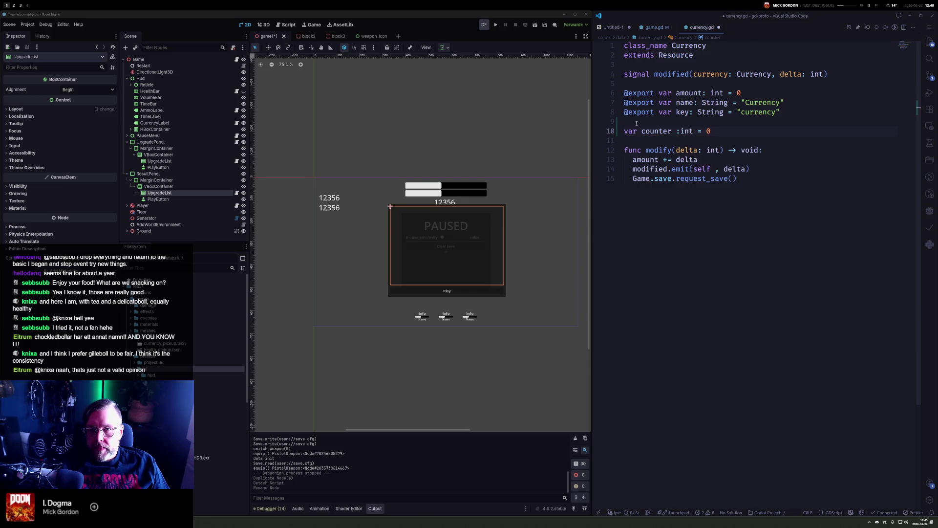
- Add counter += delta at the top of modify()
key(Down)
key(Down)
key(Down)
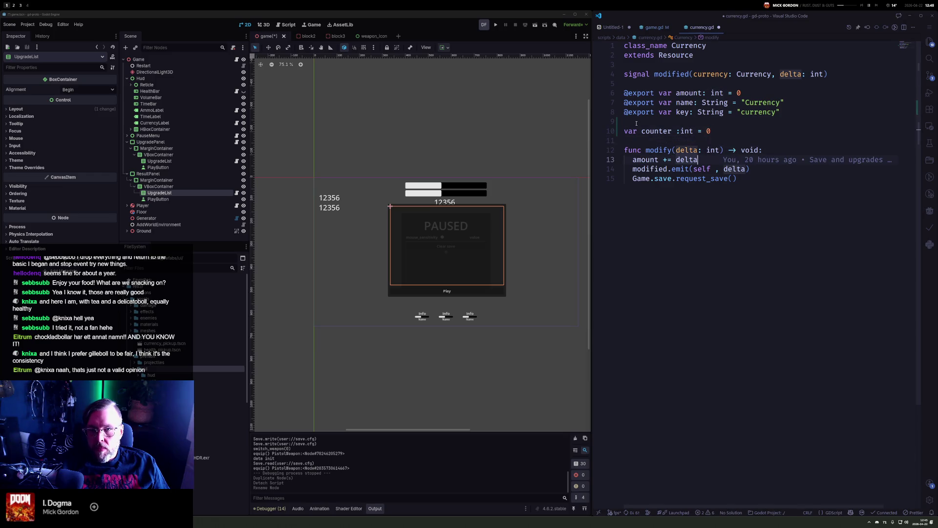
key(End)
key(Return)
key(Return)
text(counter += delta)
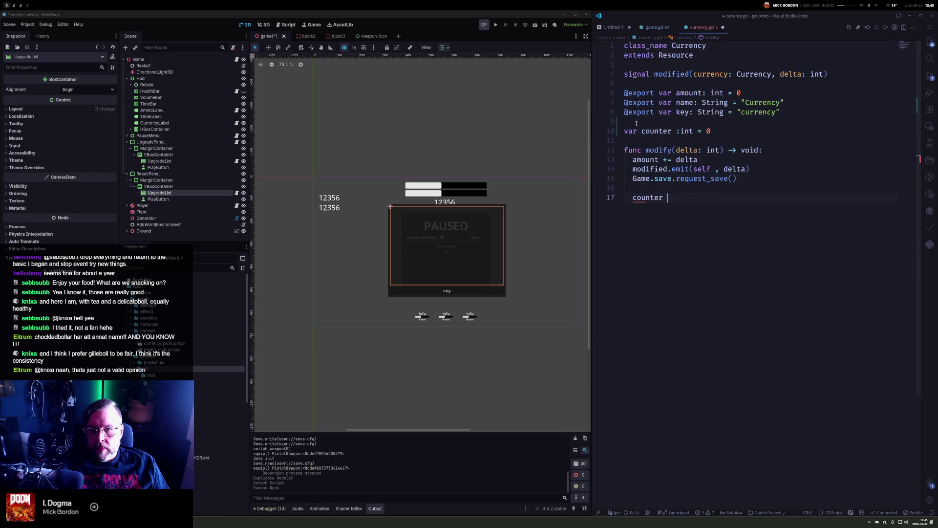
key(Escape)
key(alt+Up)
key(alt+Up)
key(alt+Up)
key(Return)
- Add a reset_counter() function that sets counter = 0, and save currency.gd
key(Down)
key(Down)
key(Down)
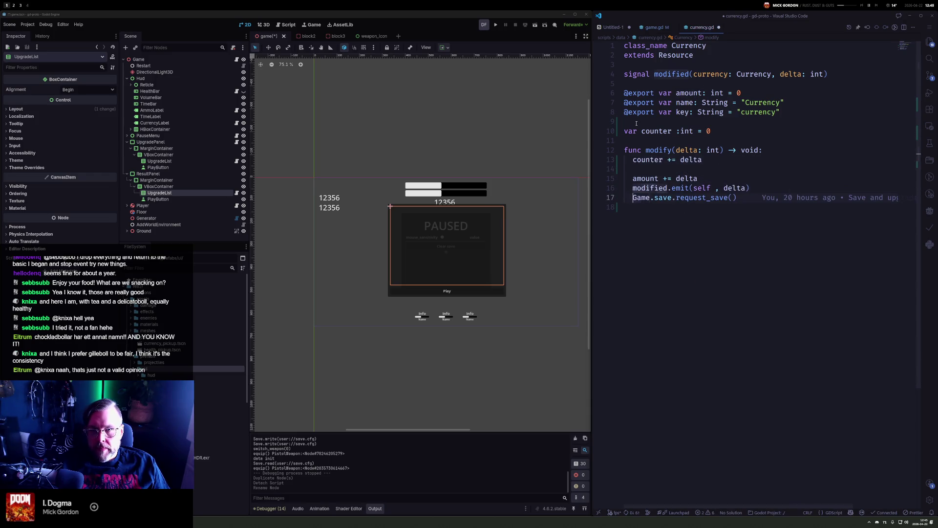
key(Return)
text(func reset_count)
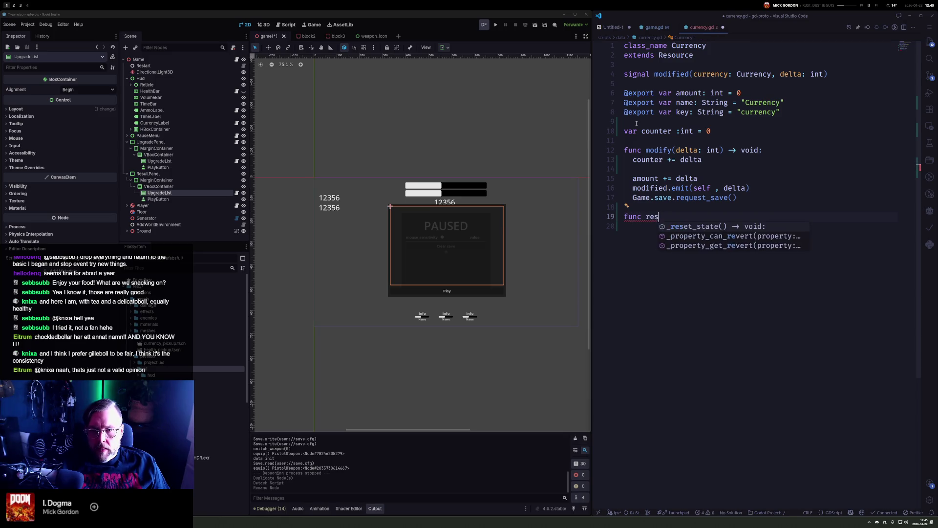
text(er():)
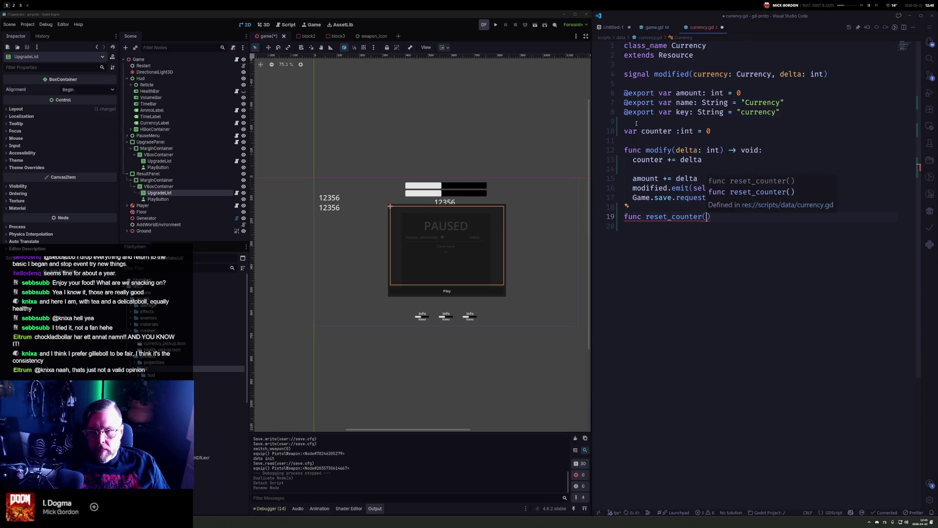
key(Return)
text(counter = 0)
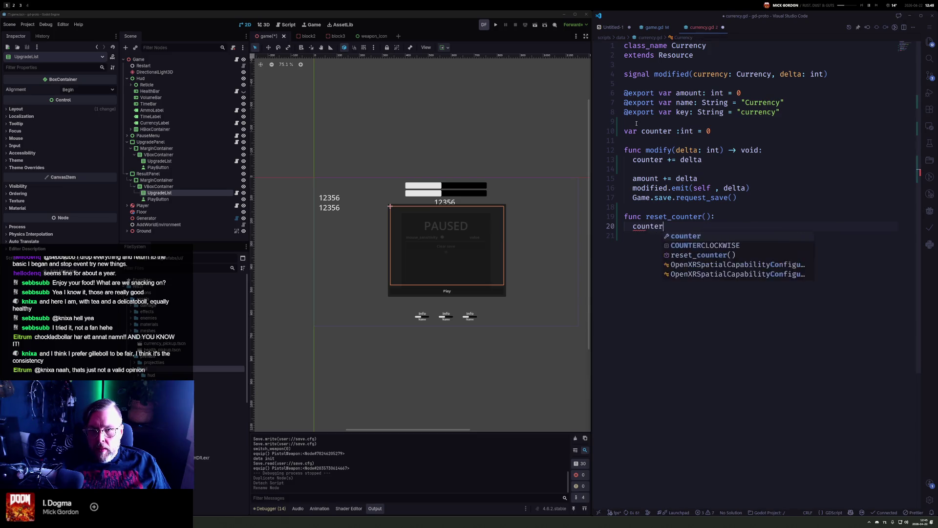
key(ctrl+s)
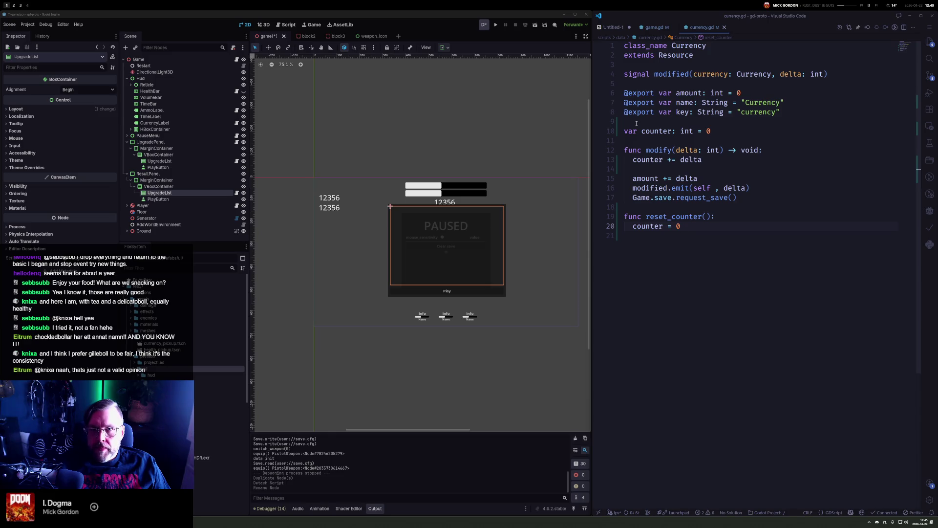
- Open game.gd with the quick file finder
key(ctrl+p)
text(game)
key(Return)
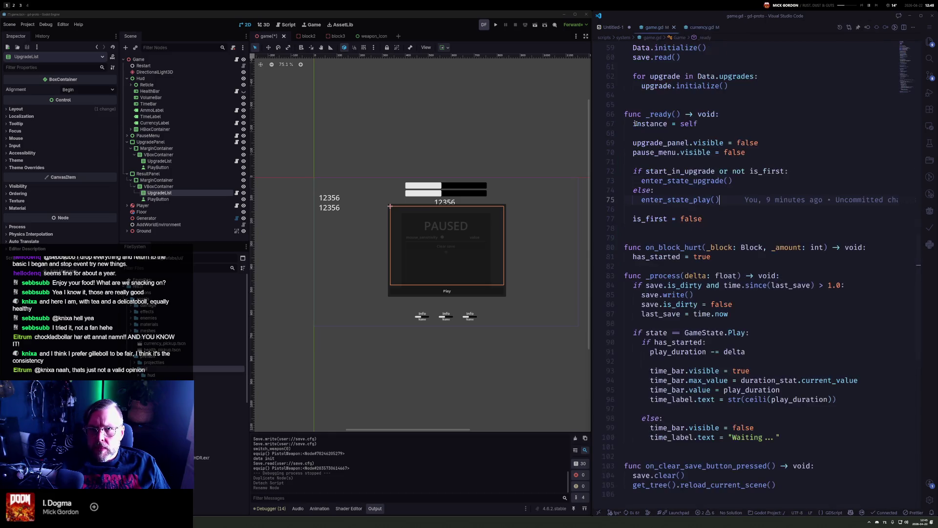
- Add 'for currency in Data.currencies: currency.reset_counter()' at the top of enter_state_play and save game.gd
scroll(634, 124, up, 10)
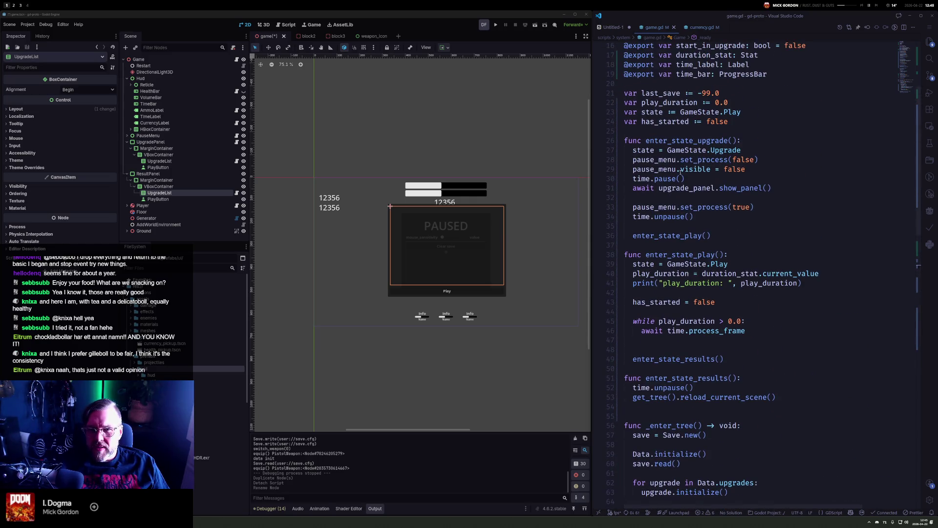
click(753, 250)
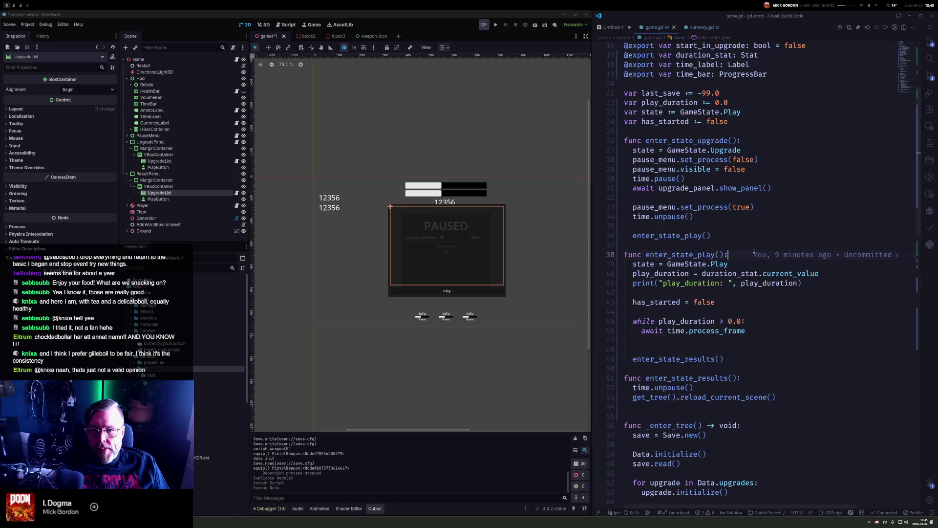
key(Return)
key(Return)
key(Up)
text(for currenc)
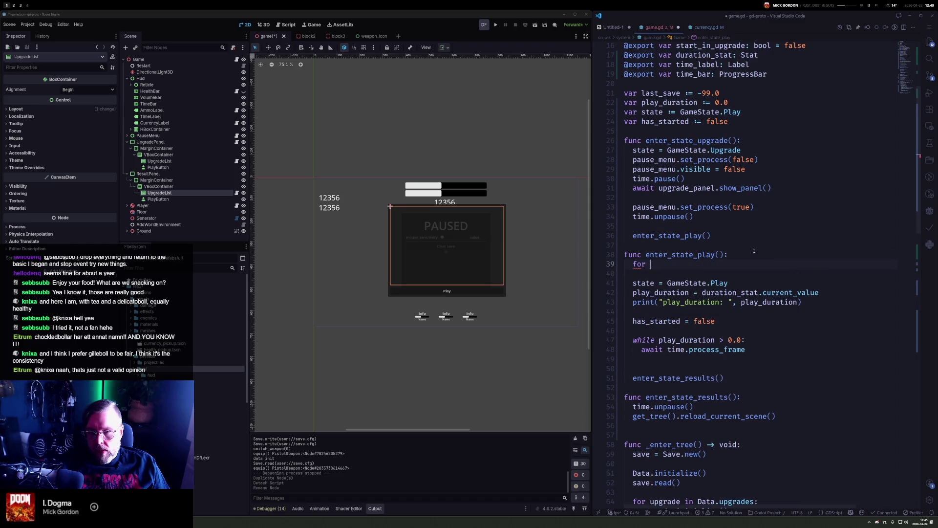
text(y )
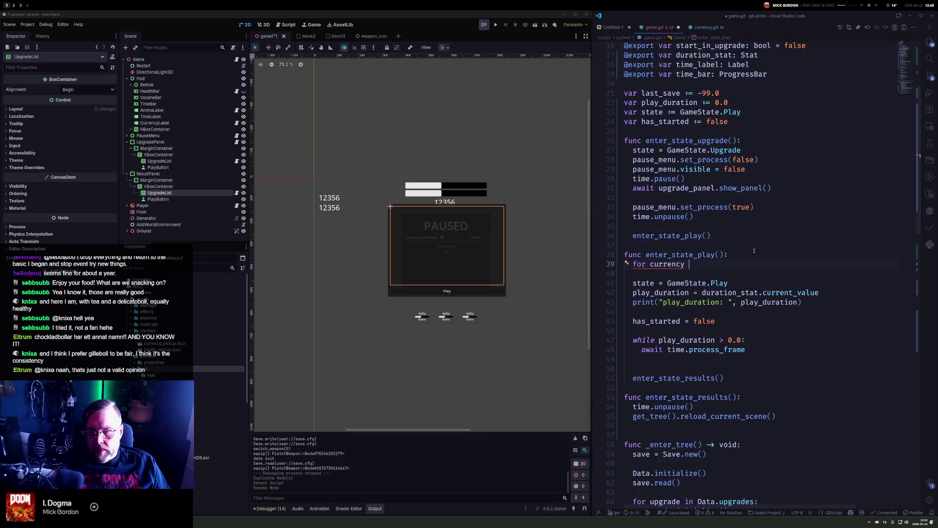
text(in Data.coun)
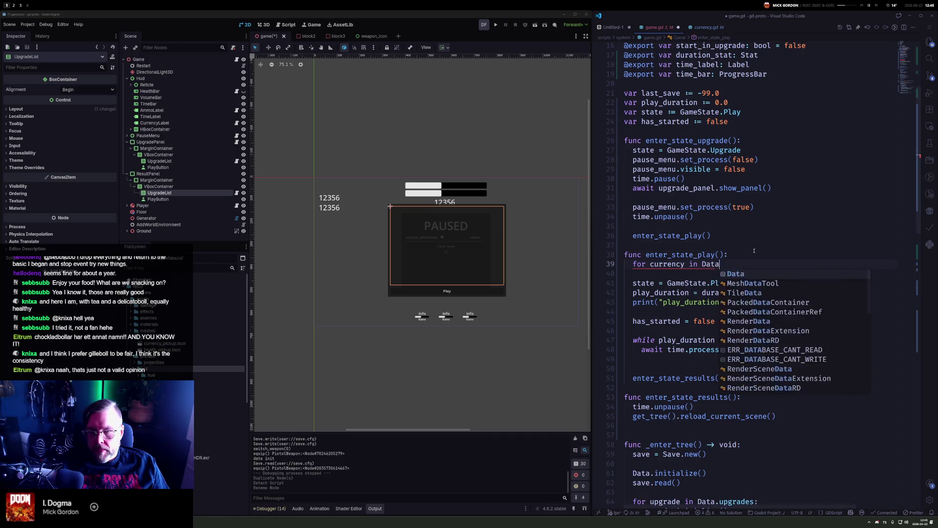
key(Escape)
key(BackSpace)
key(BackSpace)
key(BackSpace)
text(.)
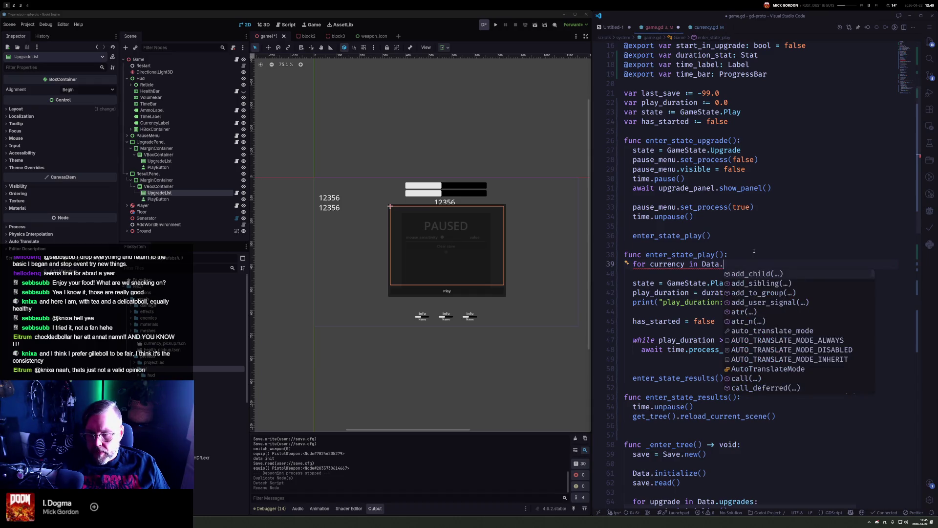
text(currencies:)
key(Return)
text(currency.reset_counter())
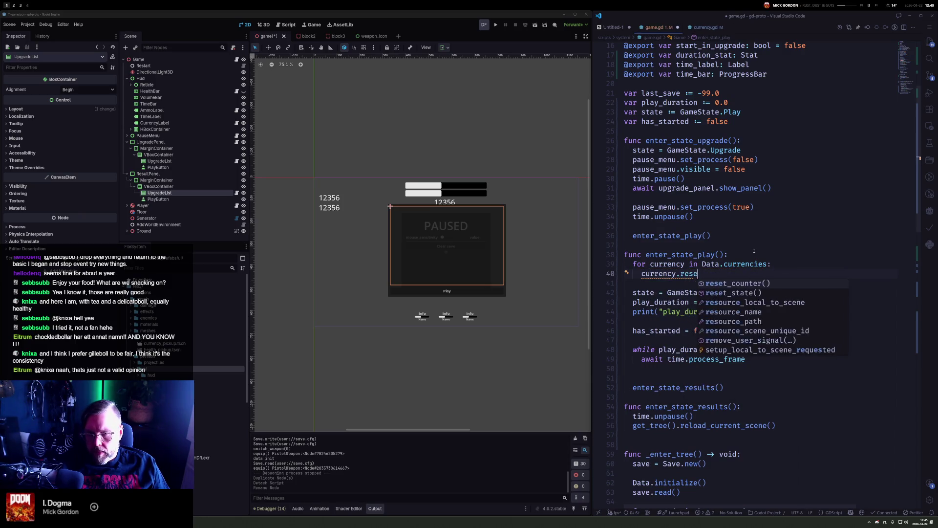
key(ctrl+s)
- Add a new line inside enter_state_results, dropping a briefly started loop
key(Down)
key(Down)
key(Down)
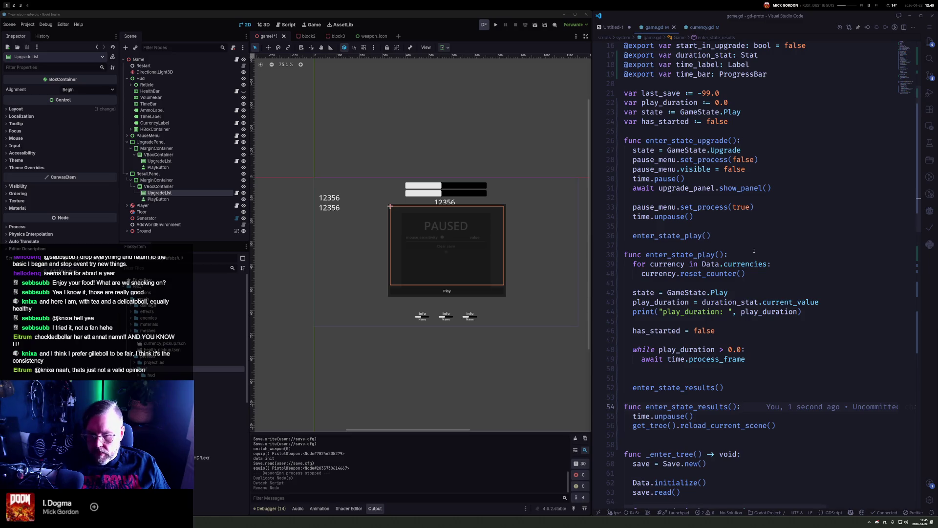
key(Return)
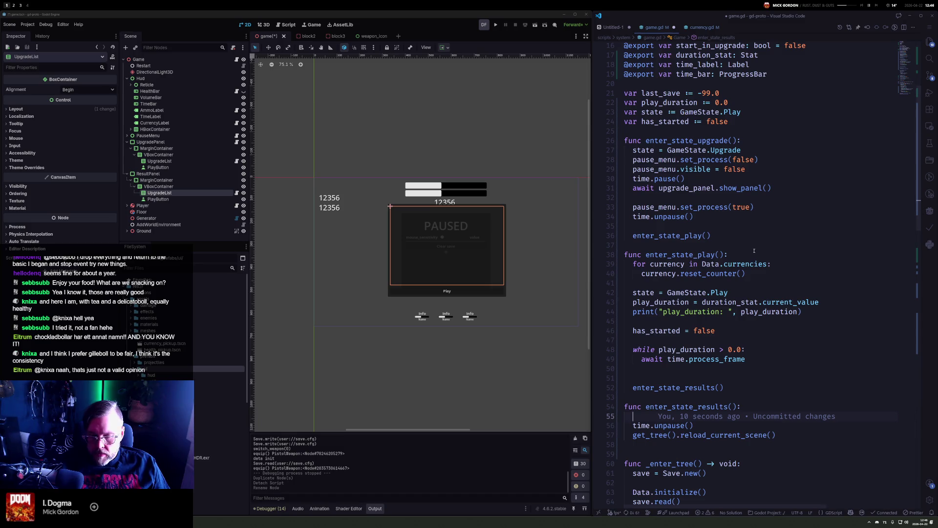
text(for c)
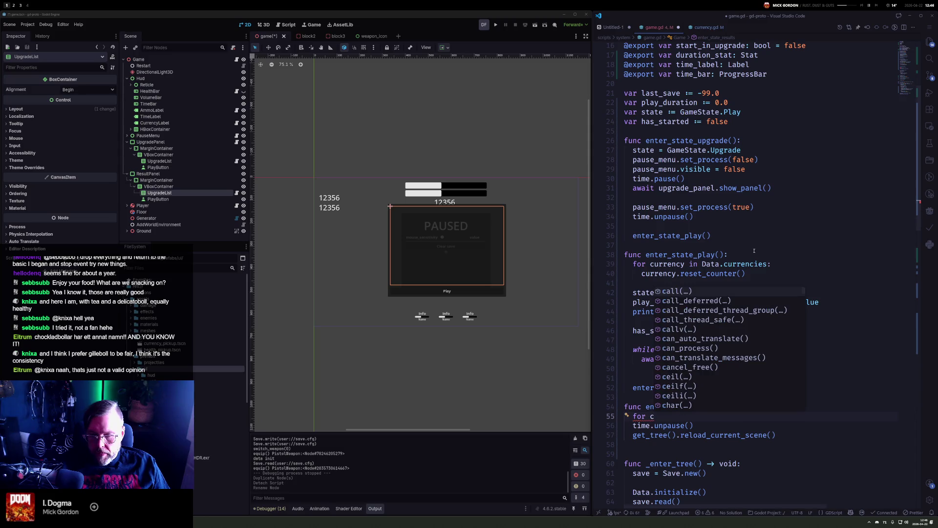
key(BackSpace)
key(BackSpace)
key(BackSpace)
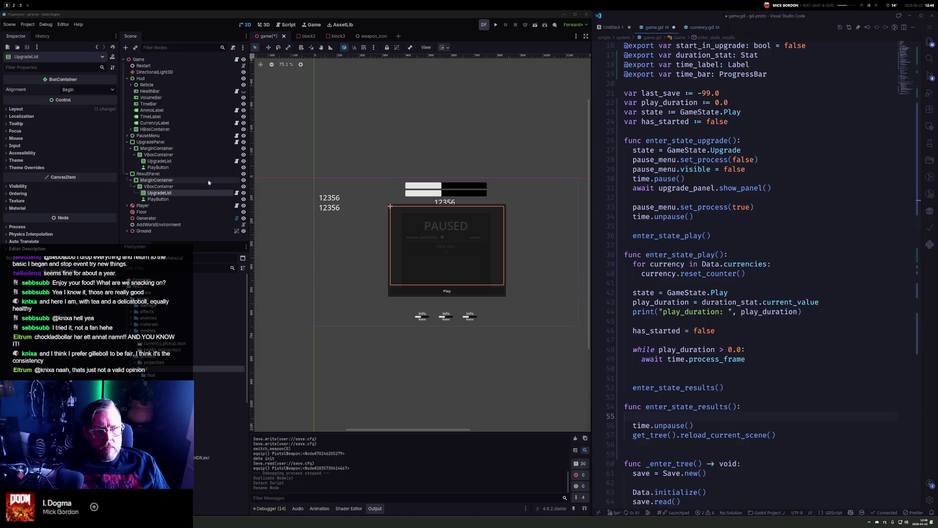
- Delete the UpgradeList node from the results panel
right_click(162, 194)
click(215, 381)
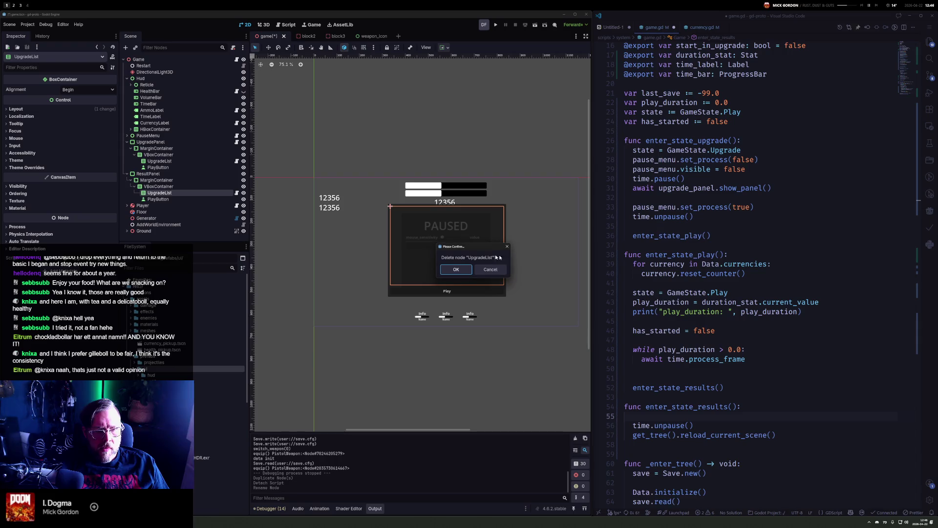
click(464, 270)
click(165, 189)
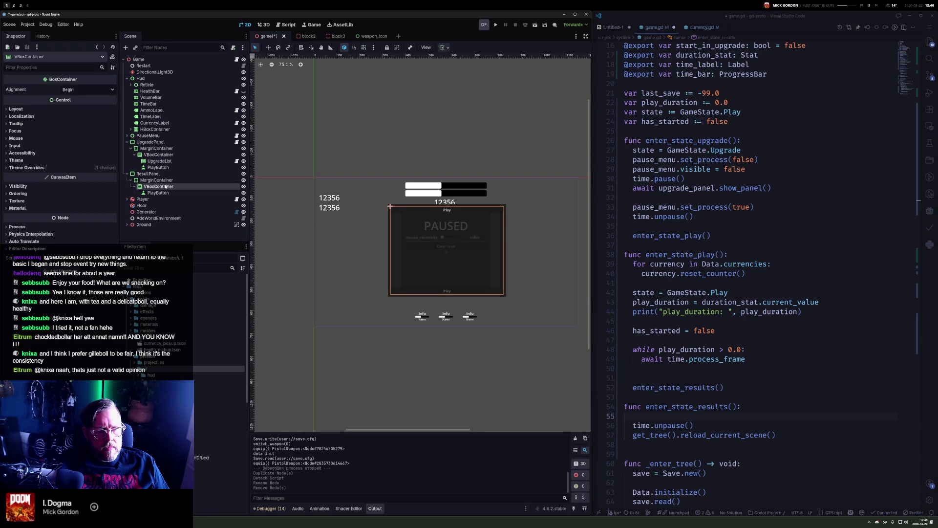
- Add a vertically expanding RichTextLabel to the VBoxContainer above PlayButton, then select PlayButton
right_click(165, 186)
click(209, 192)
text(lab)
key(BackSpace)
key(BackSpace)
key(BackSpace)
text(richt)
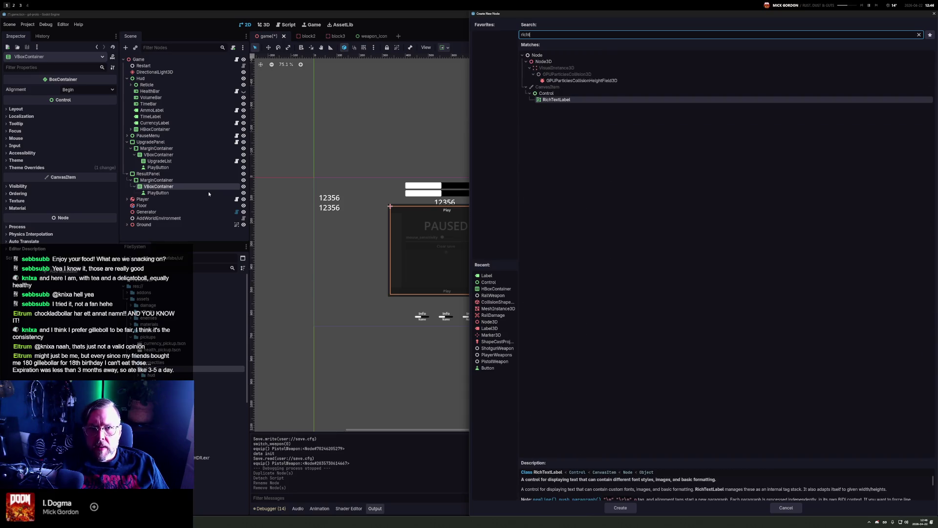
key(Return)
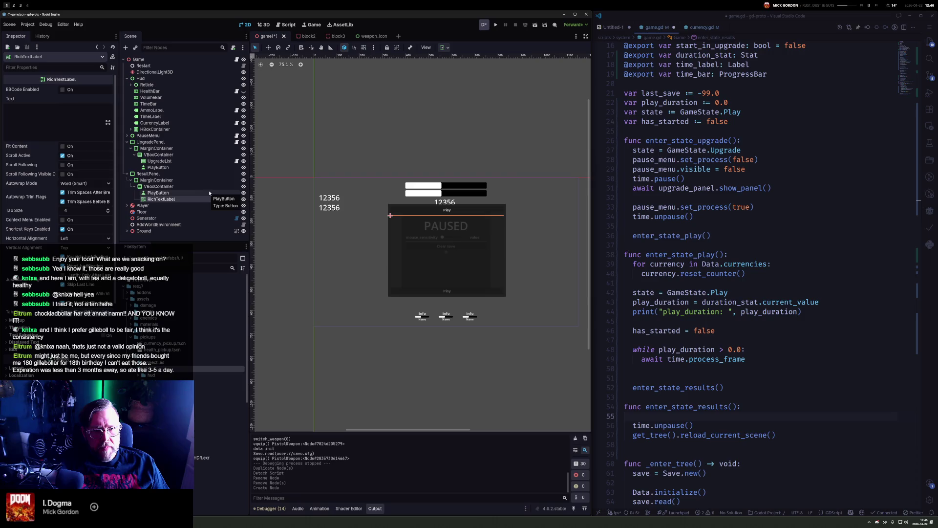
click(445, 46)
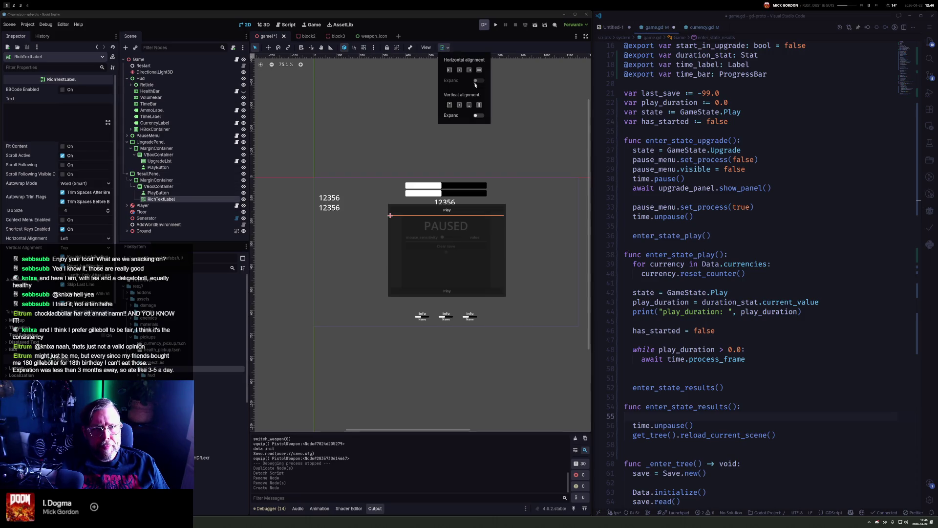
click(478, 115)
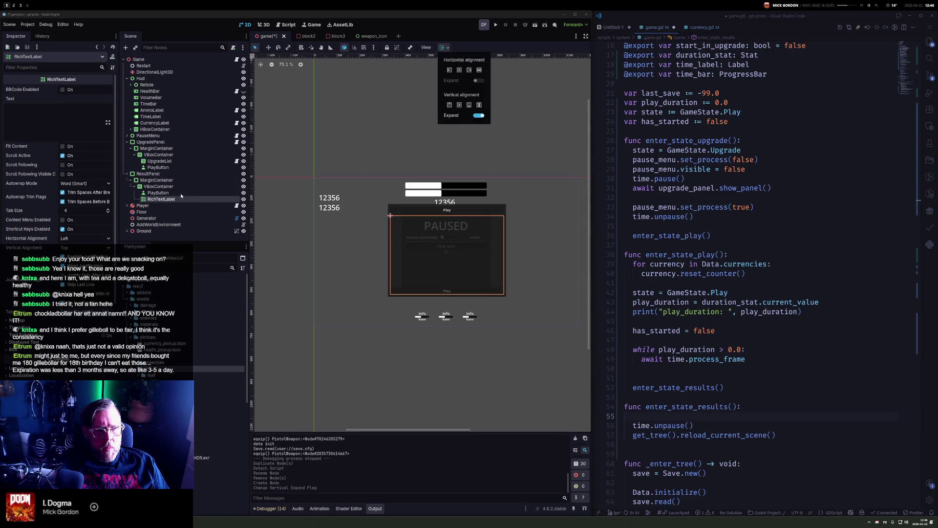
drag(174, 196, 162, 191)
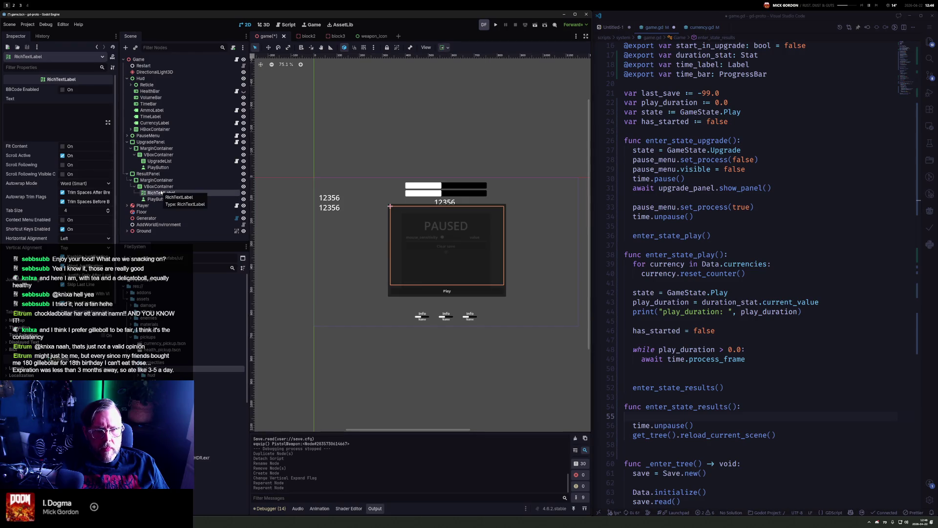
click(162, 199)
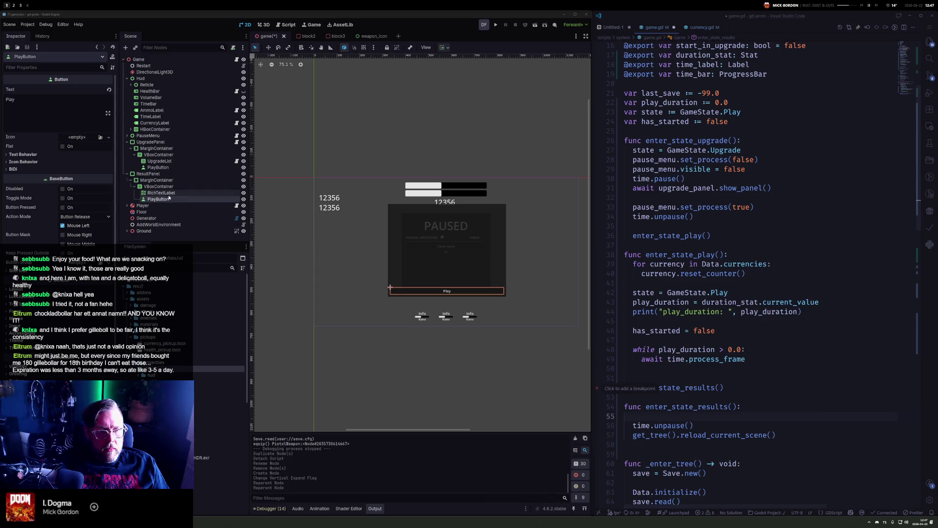
- Change the results panel button's text to Continue
click(60, 110)
key(ctrl+a)
text(Continue)
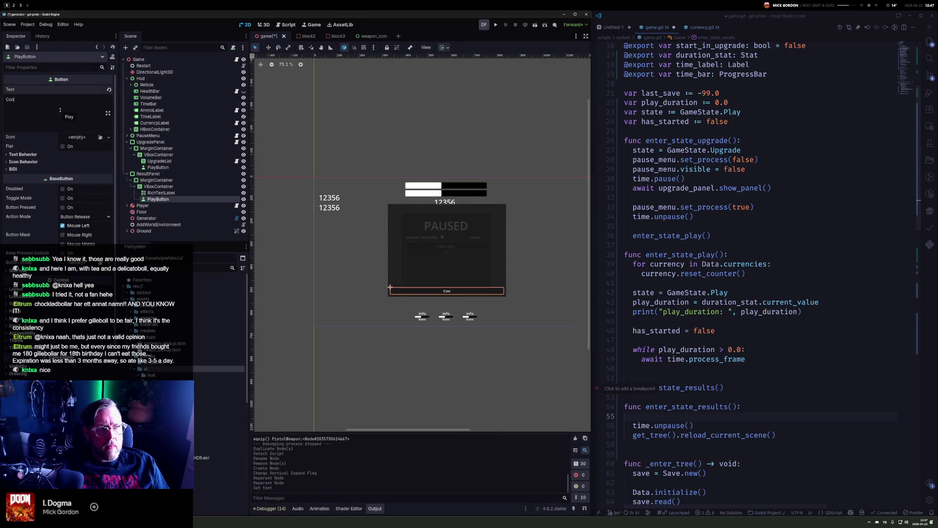
click(154, 193)
- Rename the button node to ContinueButton
click(153, 199)
double_click(152, 198)
text(ContinueButtone)
key(Return)
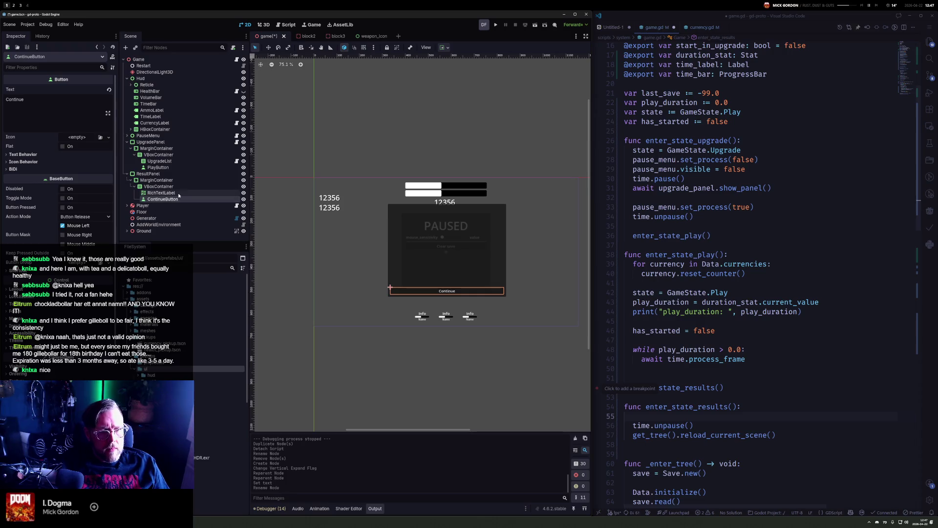
- Create a new 'results' folder under scripts/ui in the FileSystem dock
scroll(197, 426, down, 3)
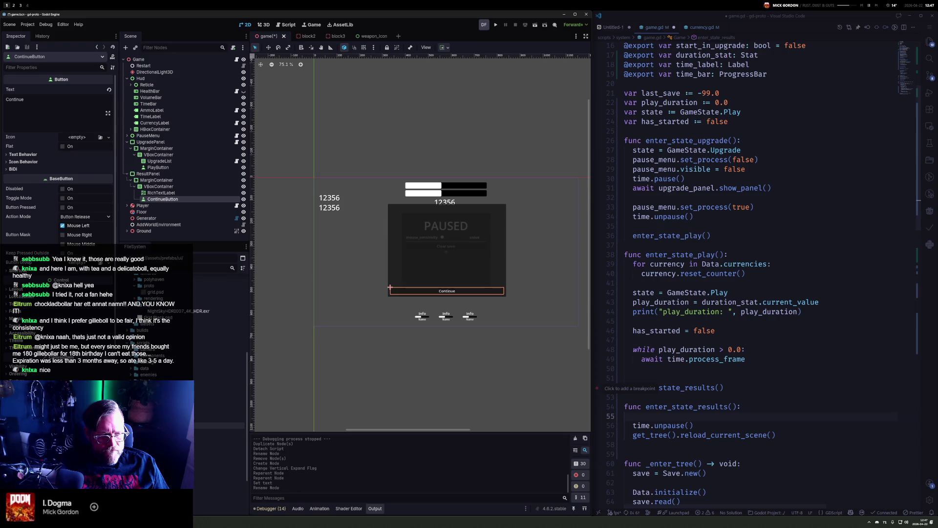
right_click(139, 425)
mouse_move(220, 410)
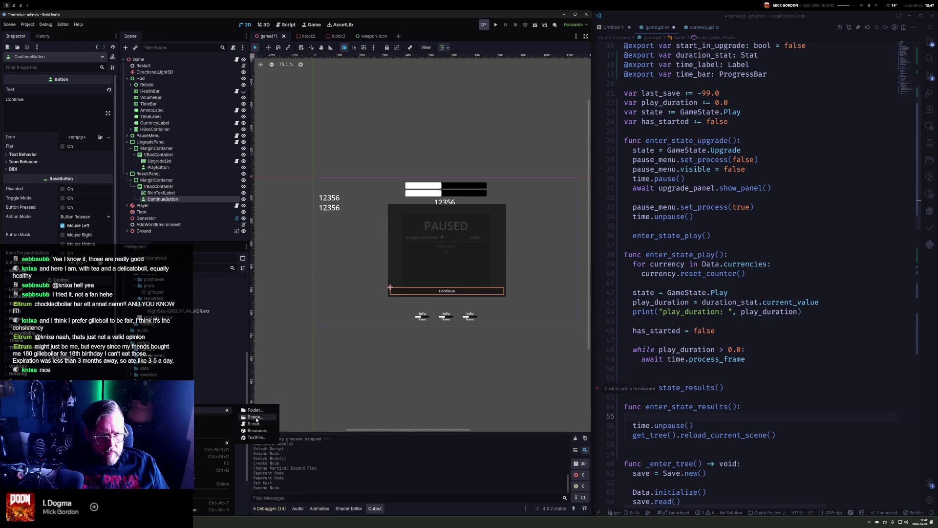
click(256, 418)
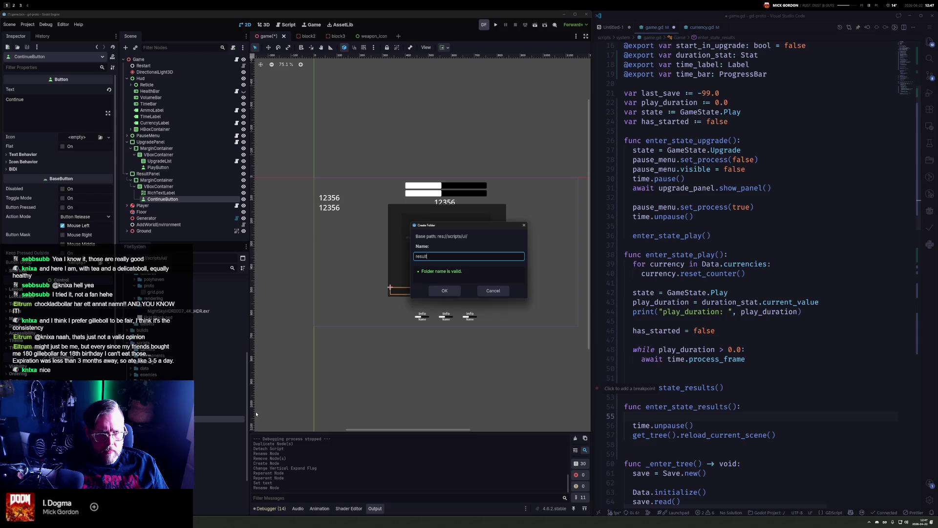
key(Escape)
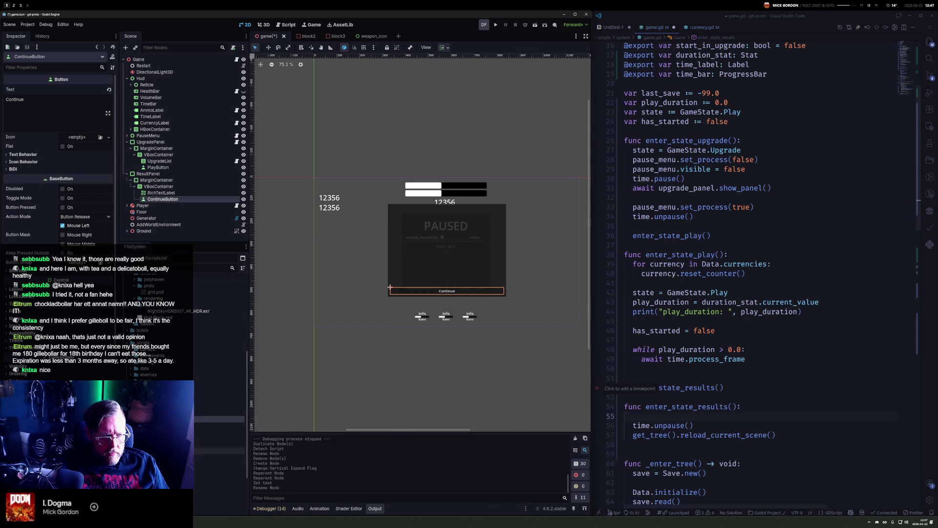
- Create a new script named result_panel.gd in the results folder
right_click(137, 405)
mouse_move(220, 409)
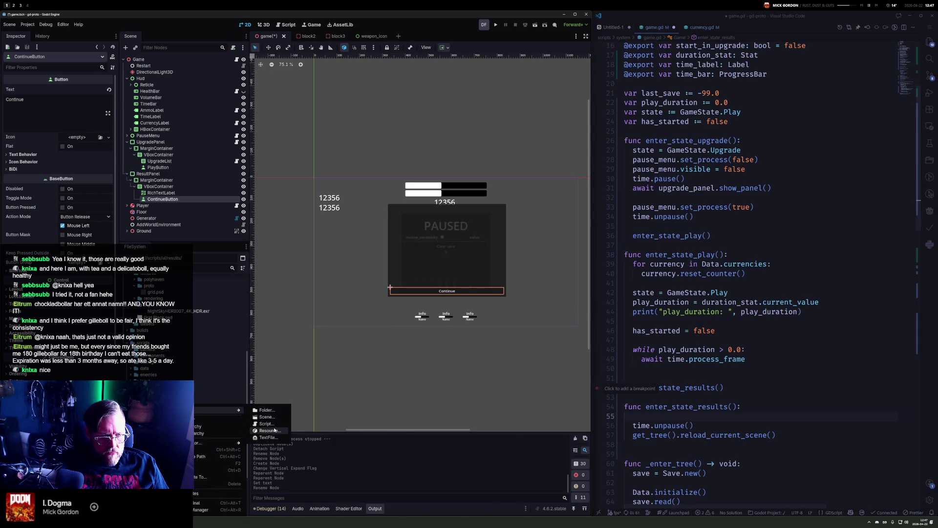
click(266, 423)
text(result)
text(_panel.gd)
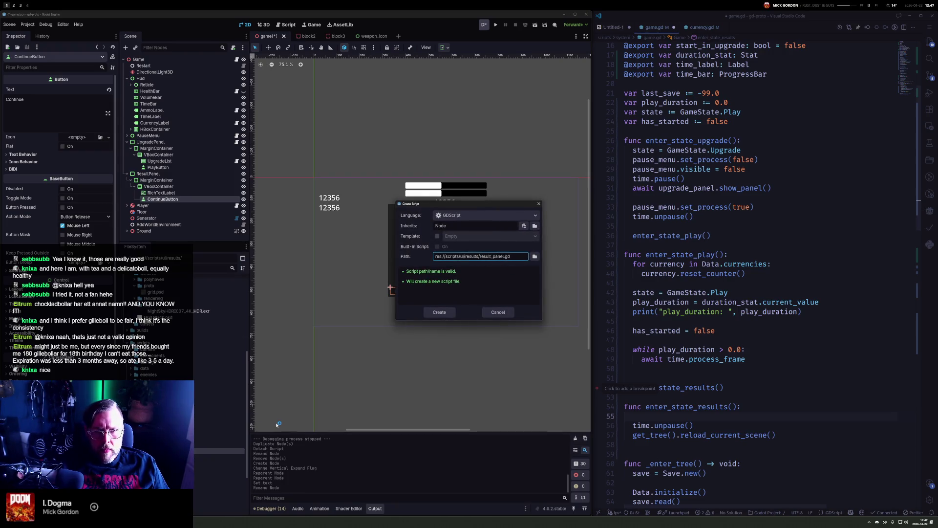
key(Return)
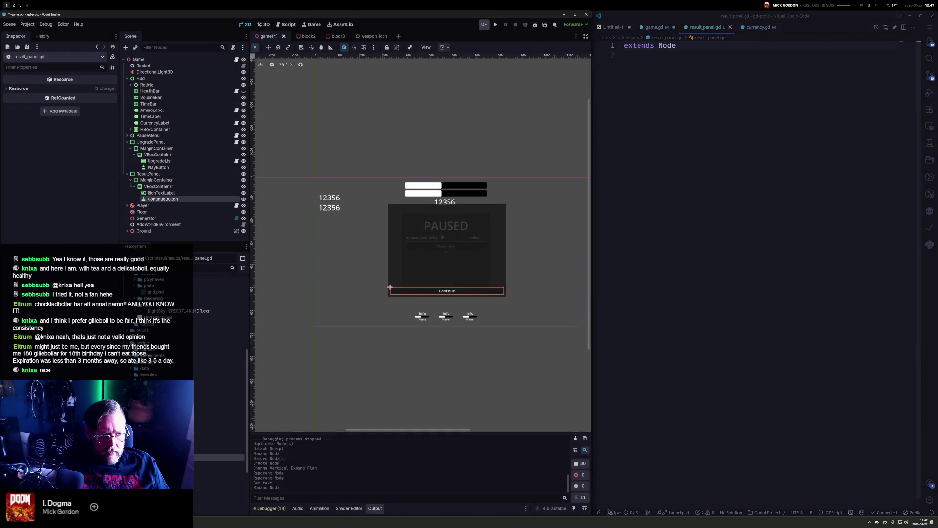
- Add 'class_name ResultPanel', change the base class to Control, and save the script
click(686, 114)
key(BackSpace)
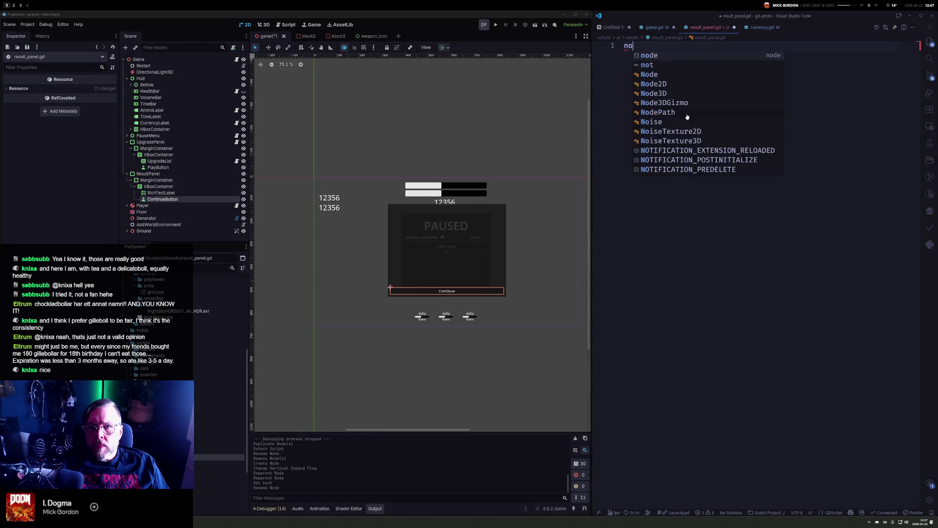
key(Home)
text(class_name ResultPanel)
key(Return)
key(End)
text(Contai)
key(Return)
key(ctrl+BackSpace)
text(Contr)
key(Return)
key(ctrl+s)
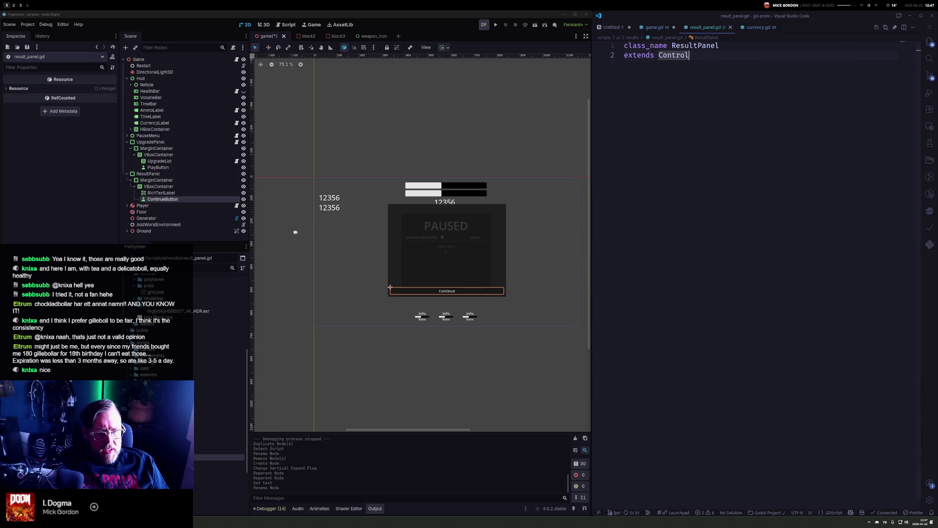
click(147, 174)
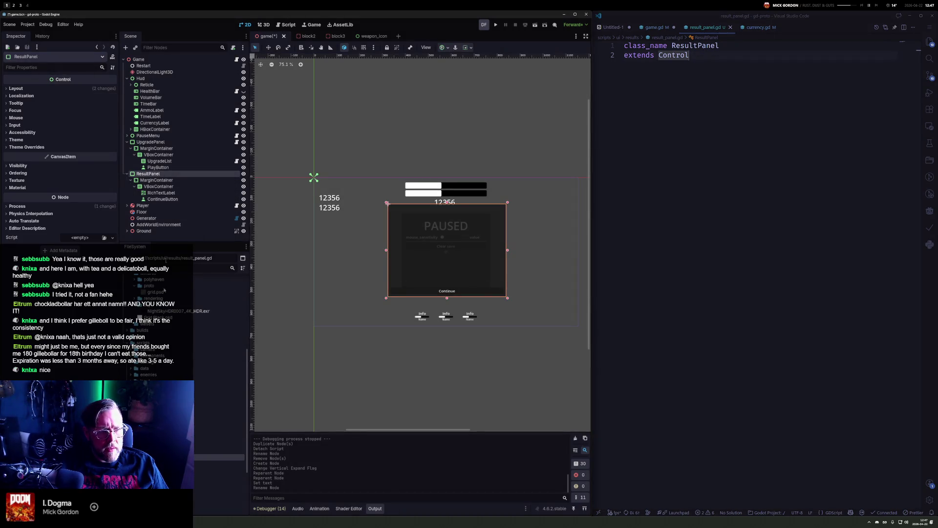
mouse_move(215, 387)
mouse_down()
mouse_move(185, 217)
mouse_move(195, 175)
mouse_up()
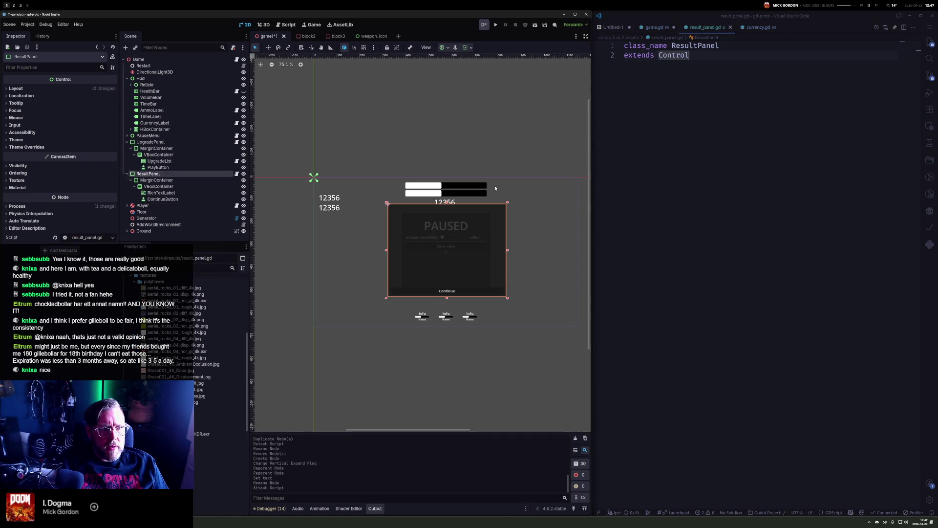
click(742, 54)
key(Return)
key(Return)
text(@export vva)
key(BackSpace)
key(BackSpace)
text(ar)
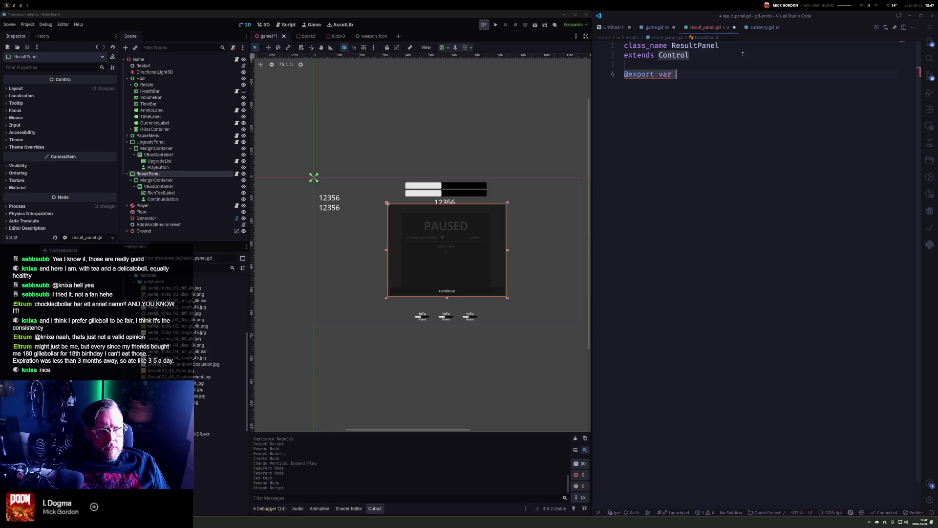
text( result_text)
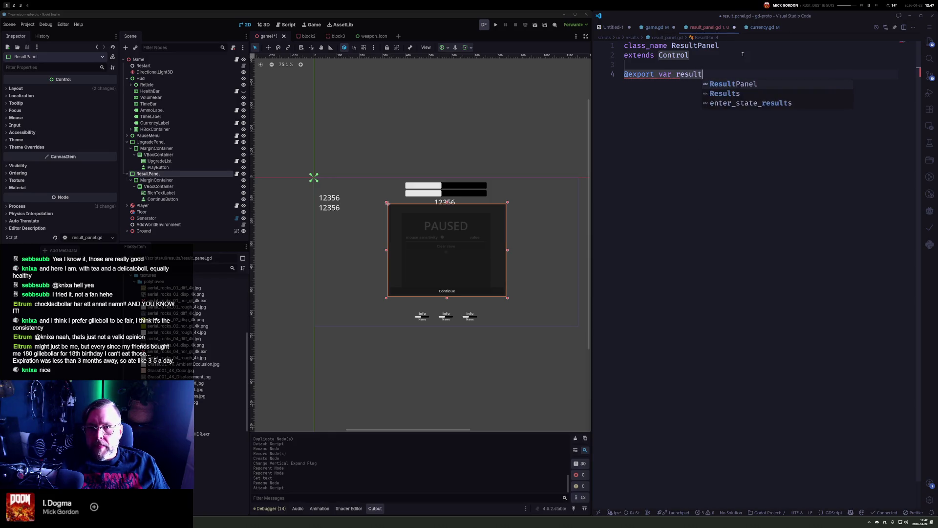
text(hTextEffect)
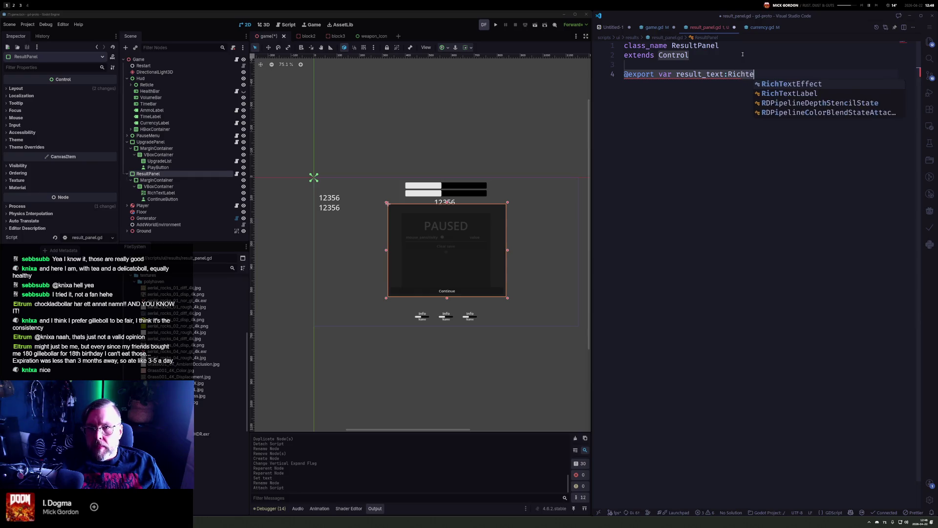
key(BackSpace)
key(BackSpace)
key(BackSpace)
key(BackSpace)
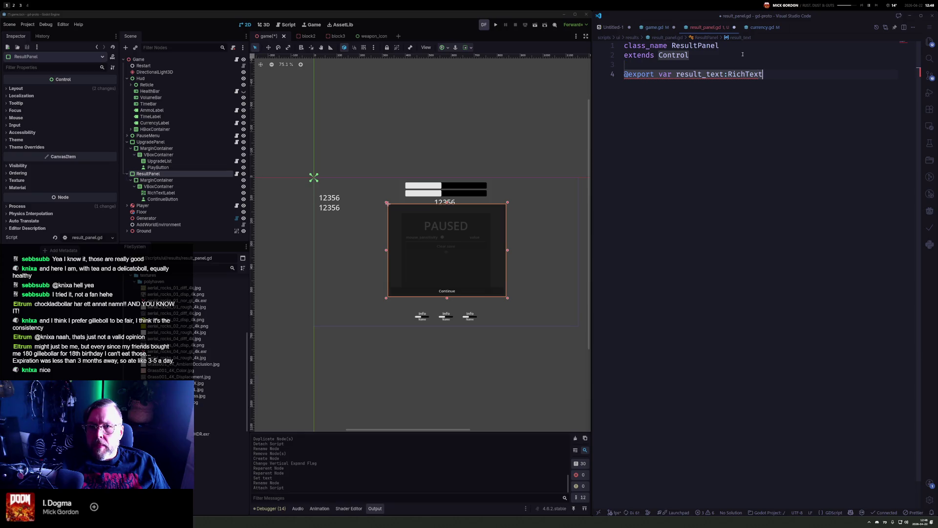
text(Panel)
- Add a 'func show_panel():' header below the export
key(Return)
key(Return)
key(Return)
text(func show_pa)
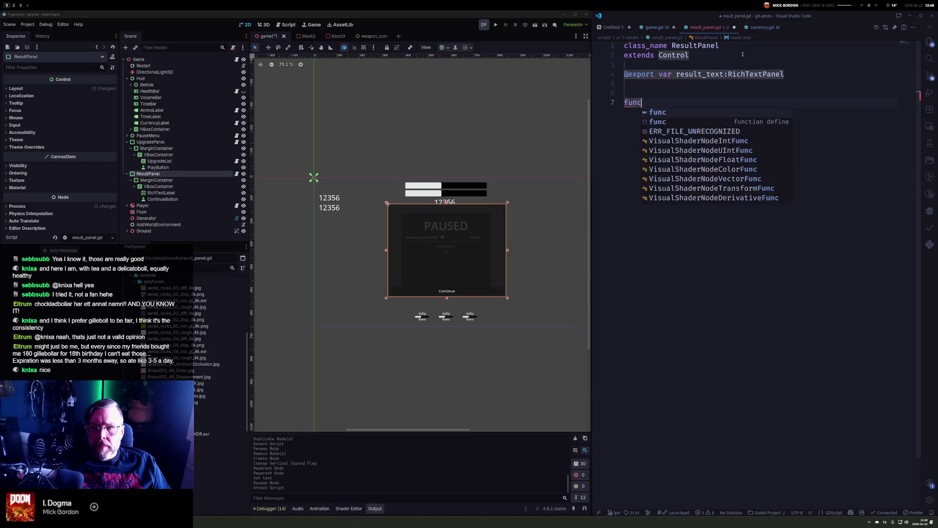
text(nel():)
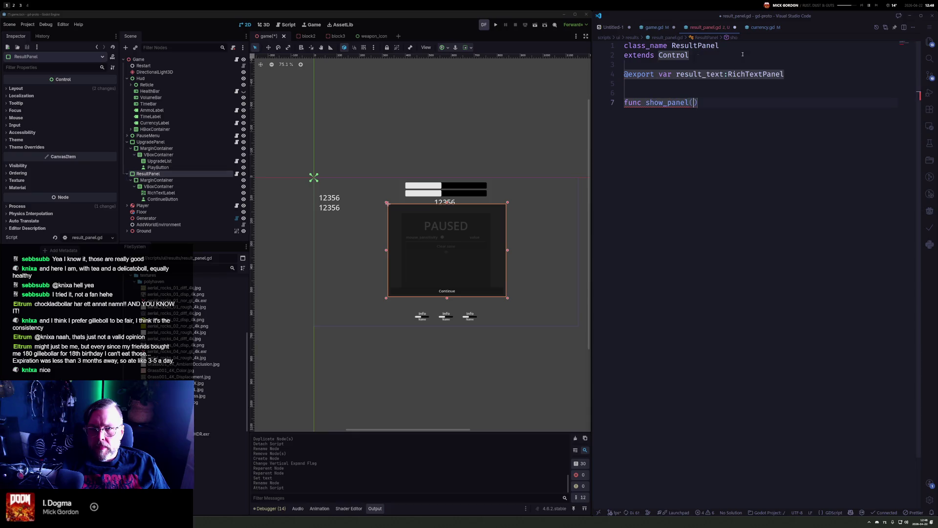
click(670, 29)
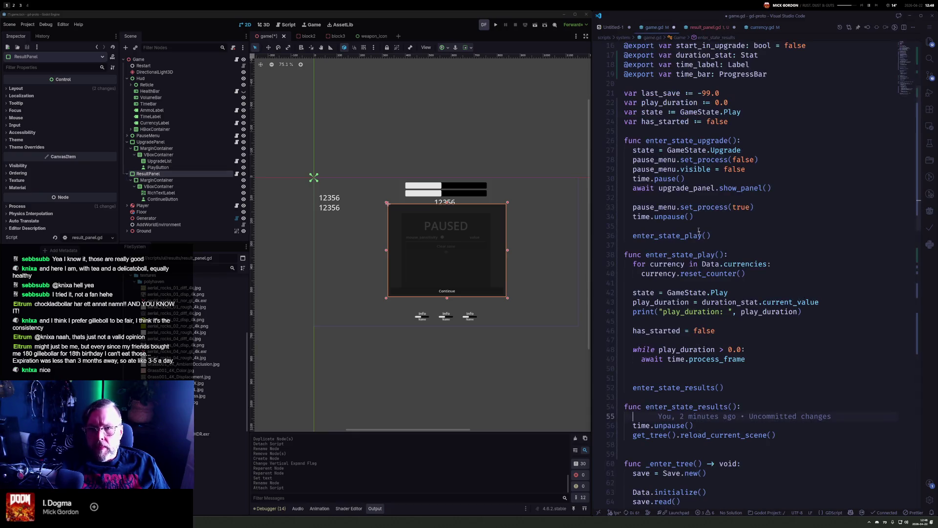
- Duplicate game.gd's upgrade_panel export as 'result_panel: ResultPanel' and save
scroll(727, 95, up, 2)
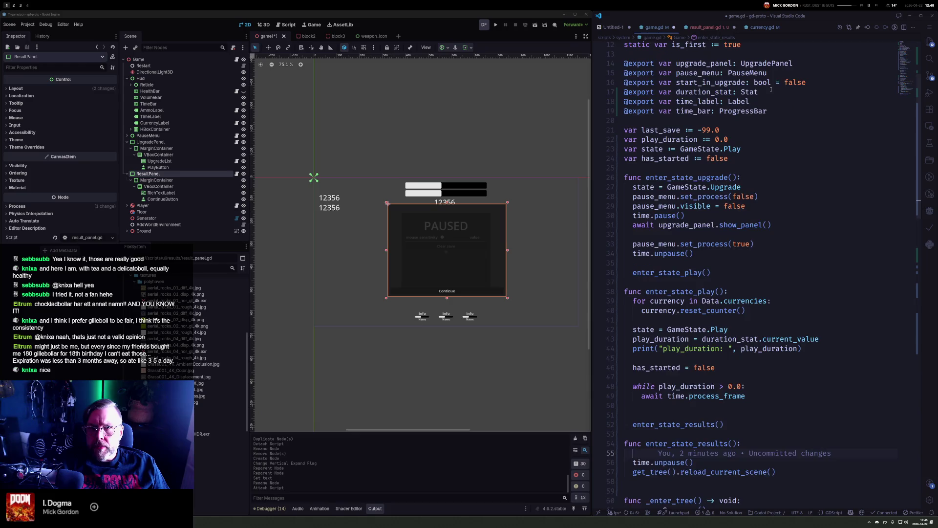
click(708, 93)
key(shift+alt+Down)
click(706, 97)
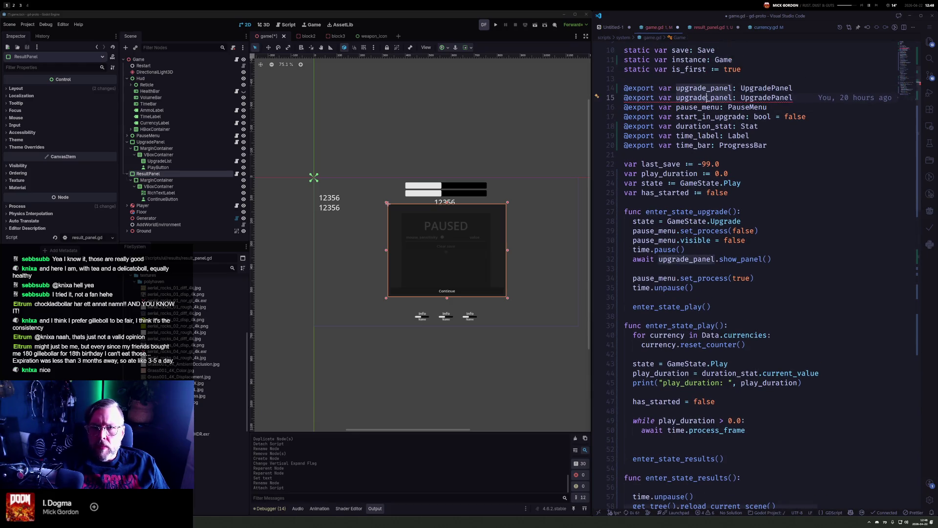
key(ctrl+BackSpace)
text(result)
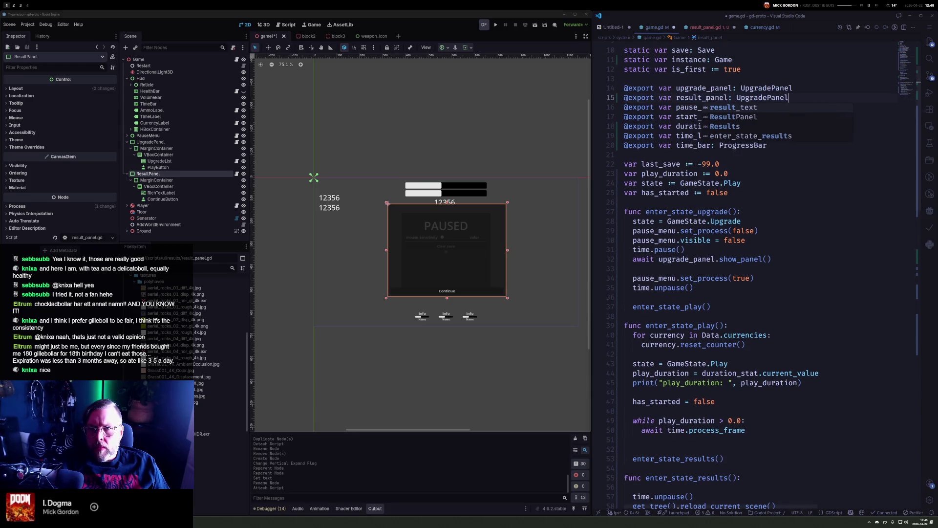
key(ctrl+BackSpace)
text(Res)
key(Return)
key(ctrl+s)
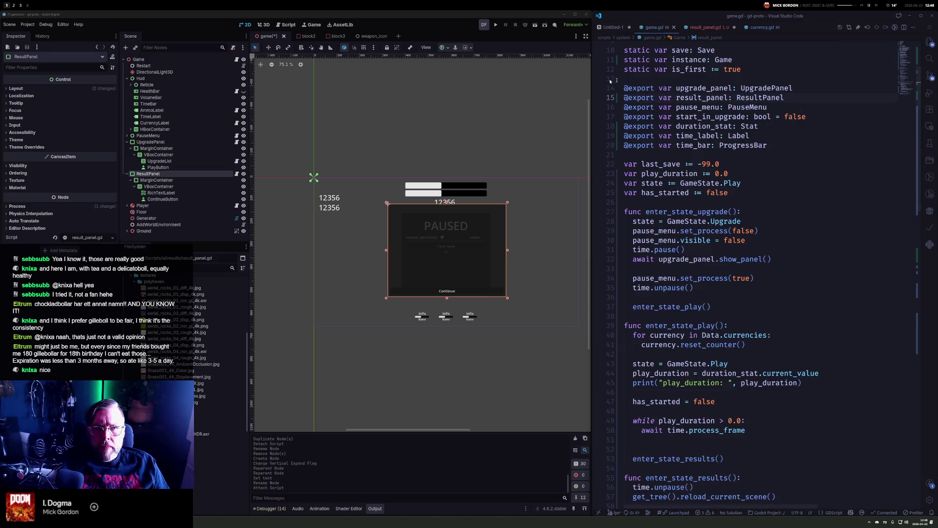
- Assign the ResultPanel node to the Game node's Result Panel export
click(172, 60)
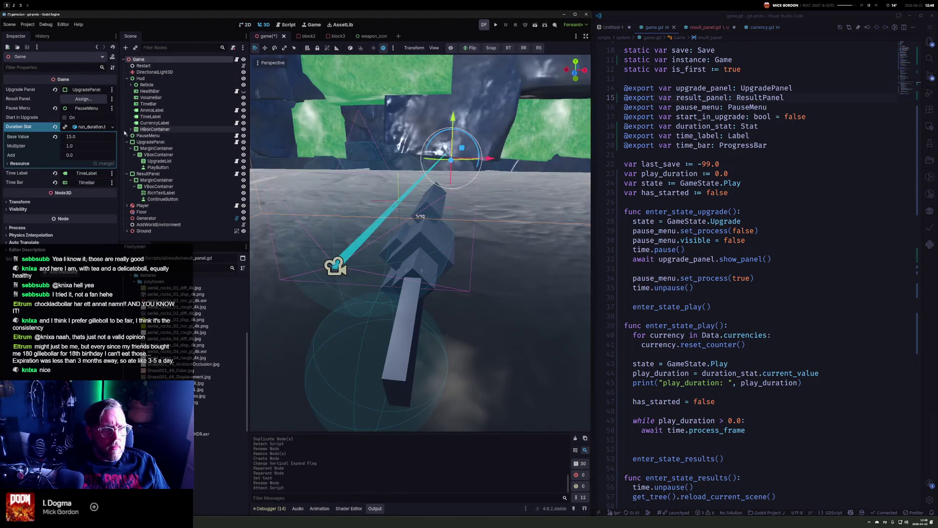
click(90, 99)
double_click(476, 194)
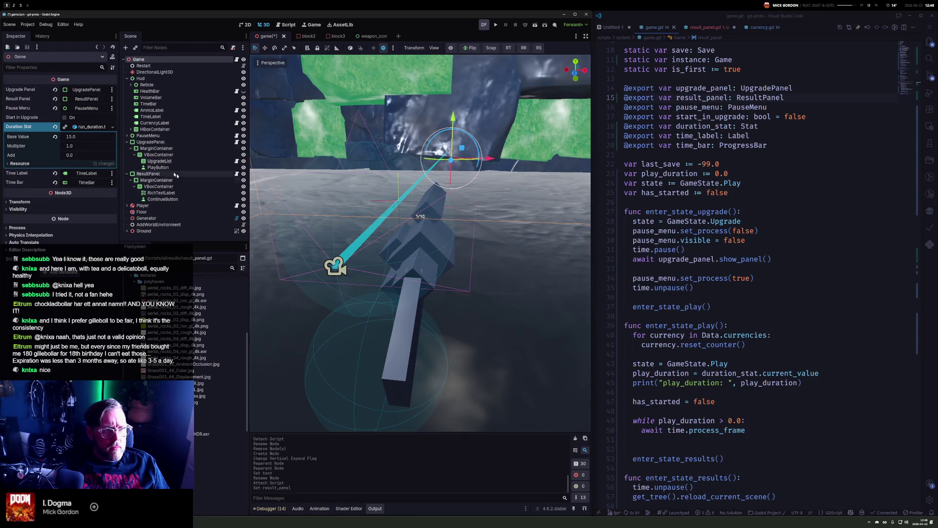
- Drag the RichTextLabel into the ResultPanel node's Inspector properties
click(148, 173)
drag(161, 193, 81, 101)
click(215, 173)
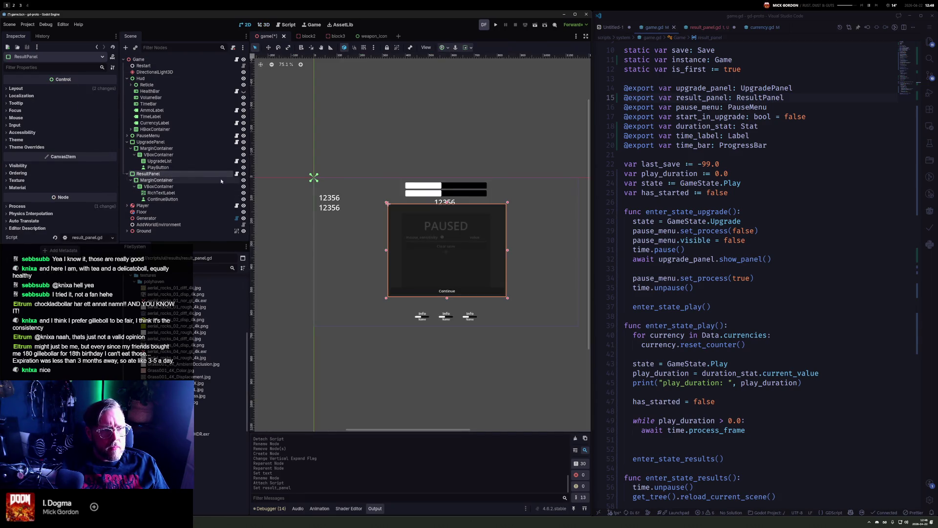
click(705, 27)
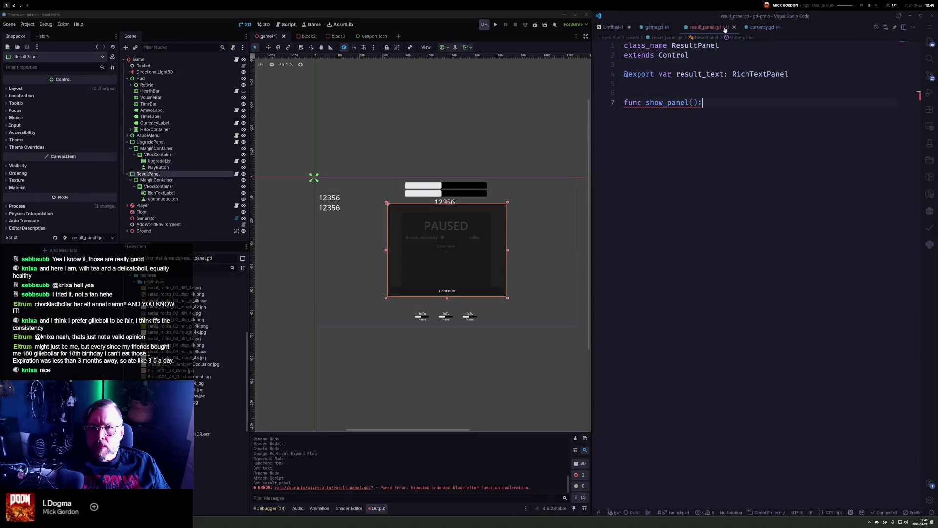
- Add 'visible = true' inside show_panel and begin an await line
key(Return)
text(visible)
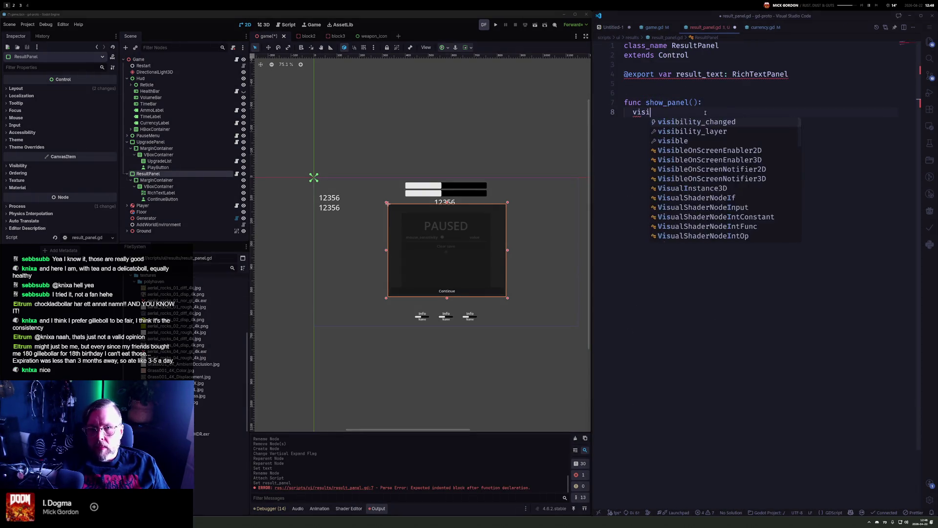
text( = true)
key(Return)
key(Return)
text(await)
key(Escape)
key(Up)
key(Up)
key(Up)
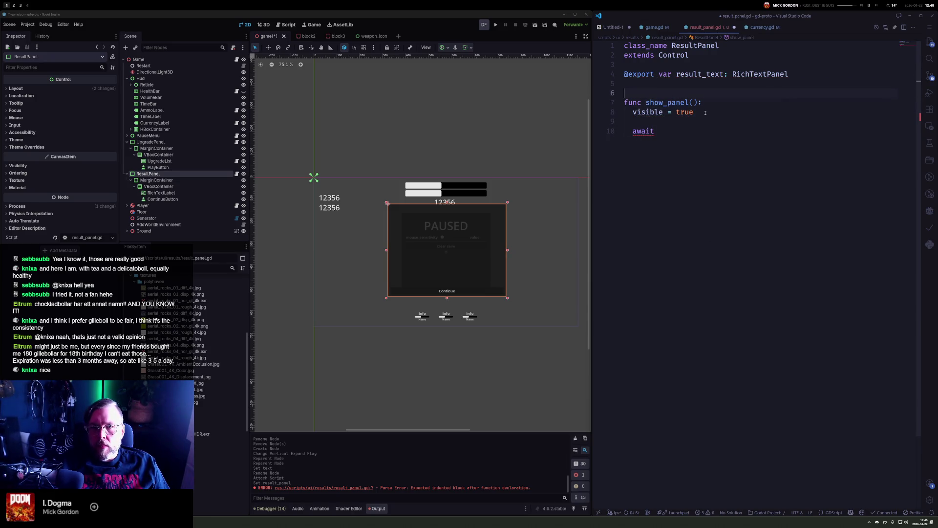
key(shift+alt+Down)
key(ctrl+Right)
key(ctrl+Right)
key(ctrl+shift+Left)
text(continue_b)
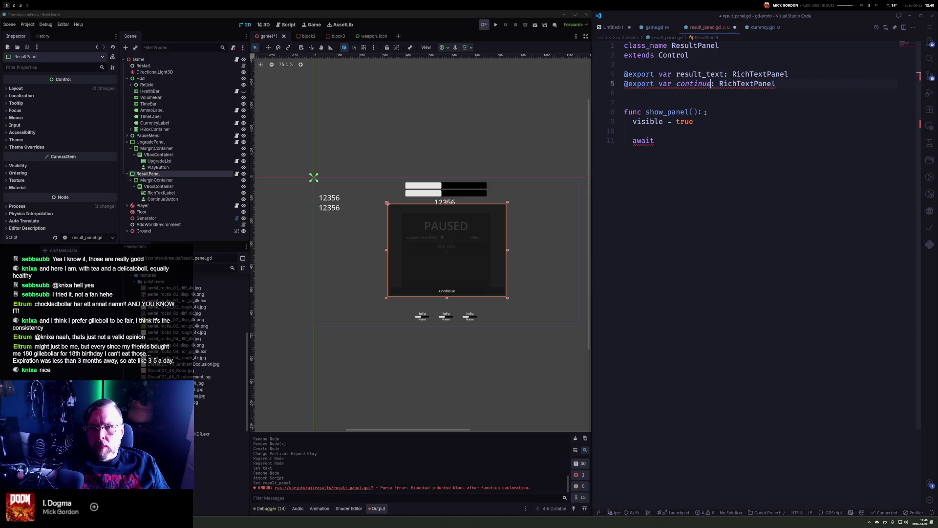
text(utton)
key(ctrl+Right)
key(ctrl+shift+Left)
text(Button)
- Complete the await line as 'await continue_button.pressed'
key(Down)
key(Down)
key(Down)
text(continue_button.)
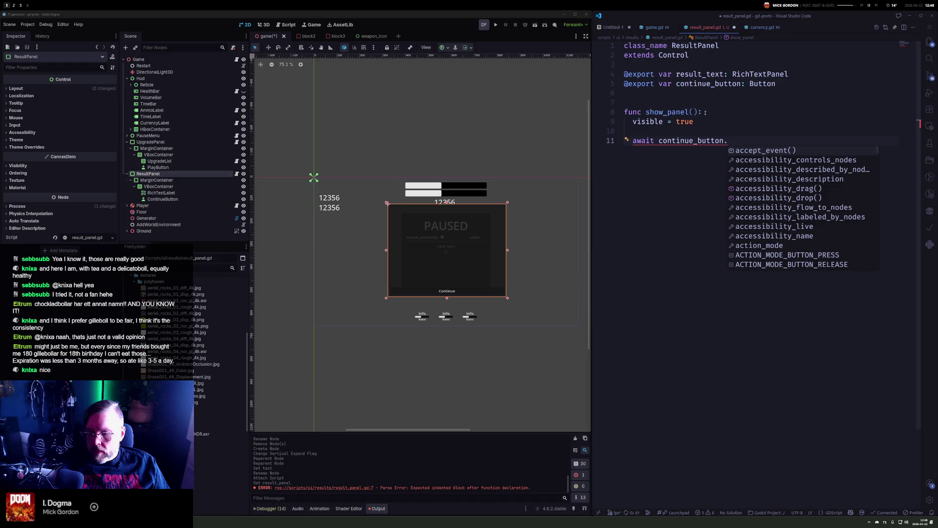
key(Up)
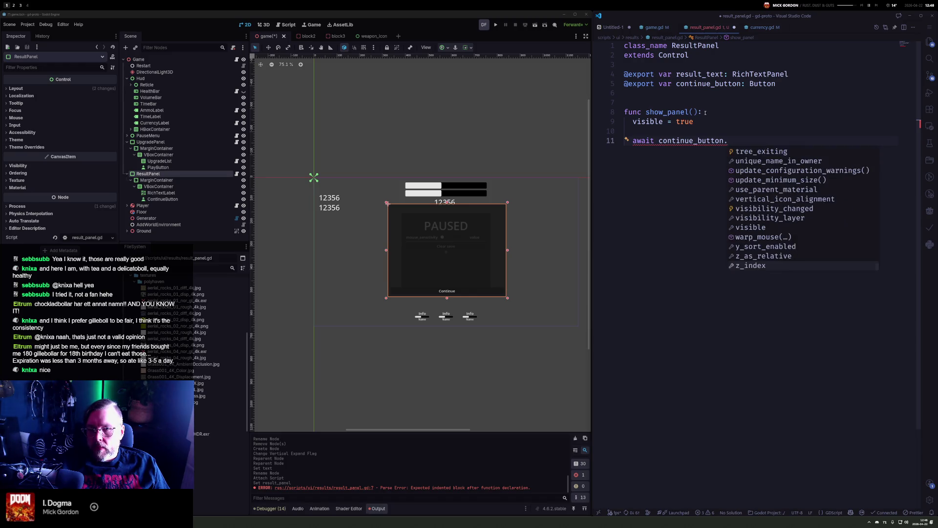
text(v)
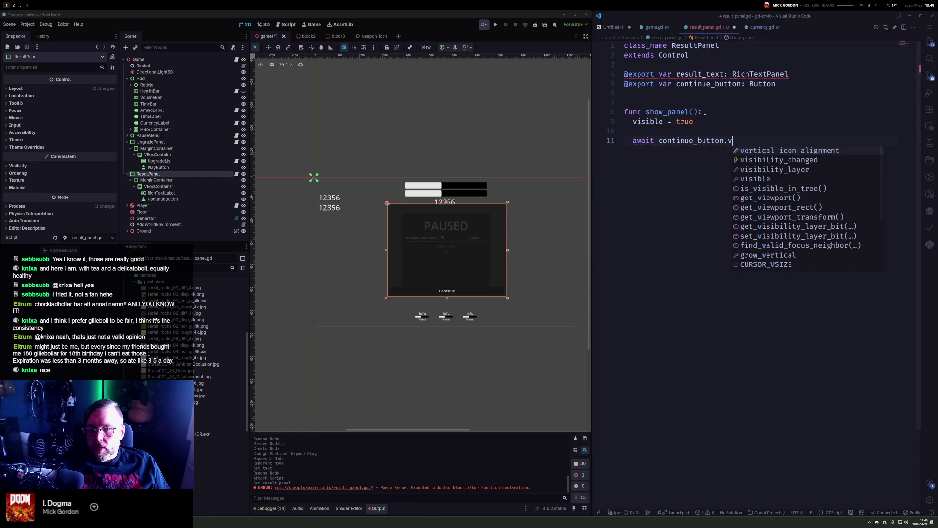
key(BackSpace)
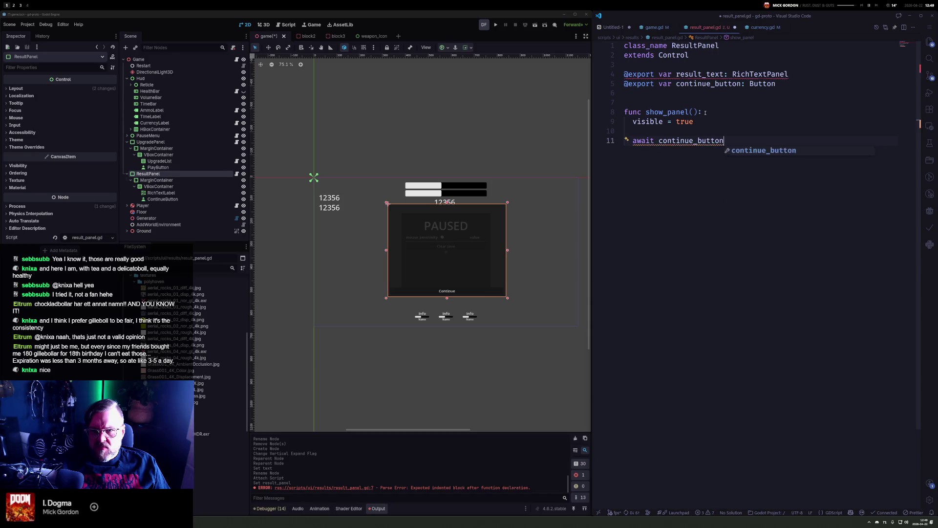
key(Up)
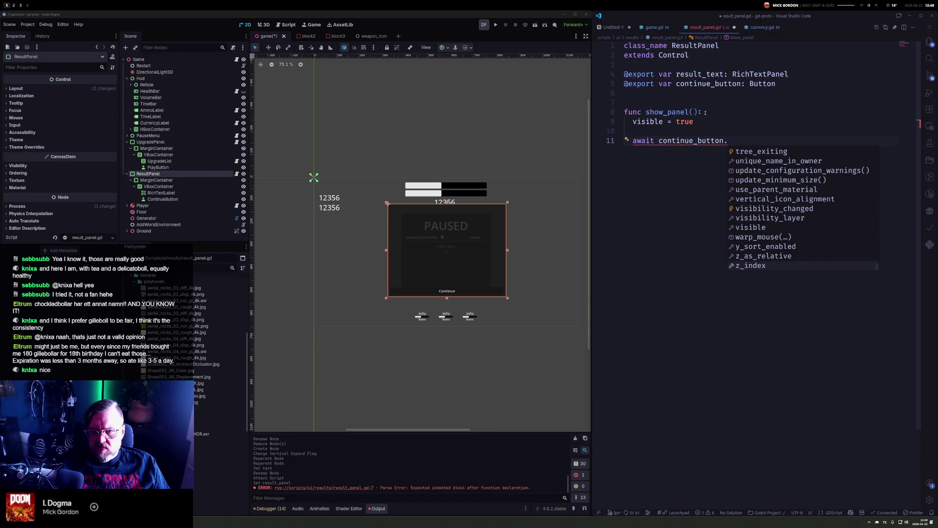
text(pr)
key(Return)
- Add 'continue_button.grab_focus()' below visible = true
key(Up)
key(Up)
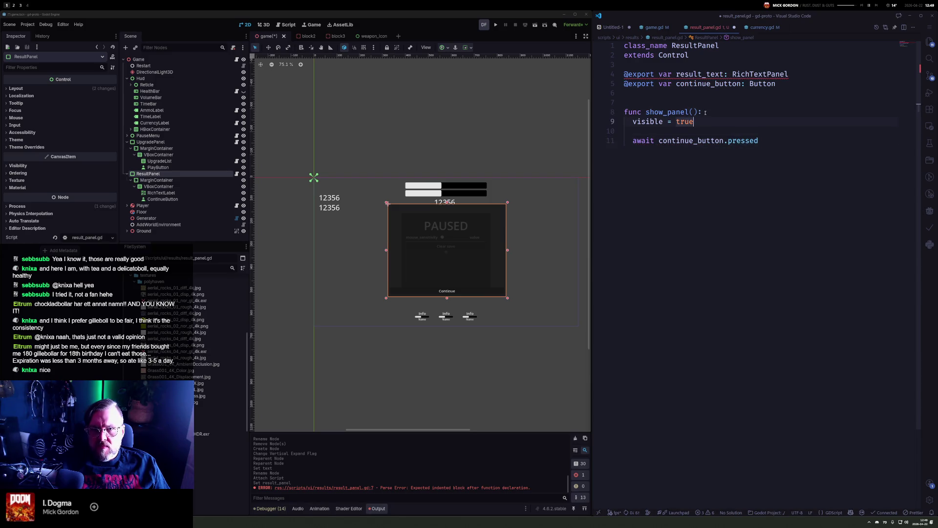
key(Down)
text(continue)
key(Return)
text(.)
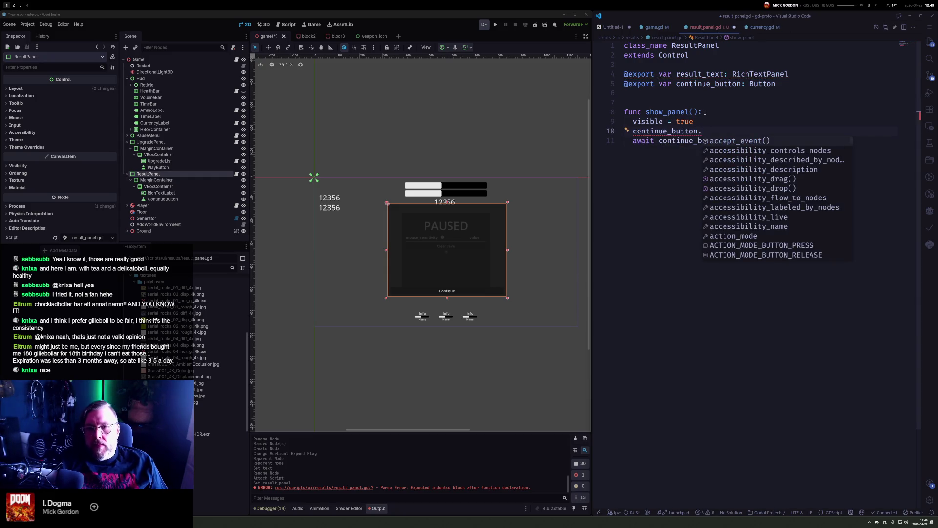
text(proe)
key(BackSpace)
key(BackSpace)
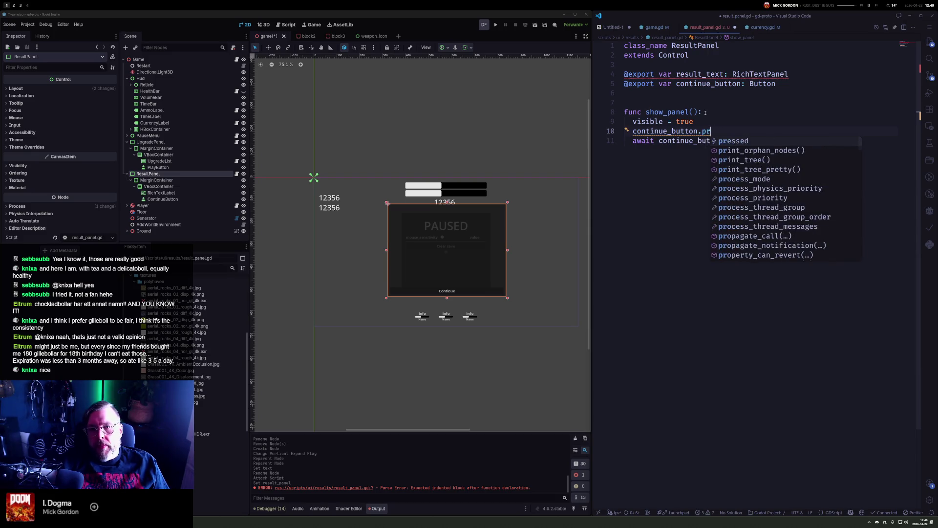
key(BackSpace)
key(BackSpace)
text(grab)
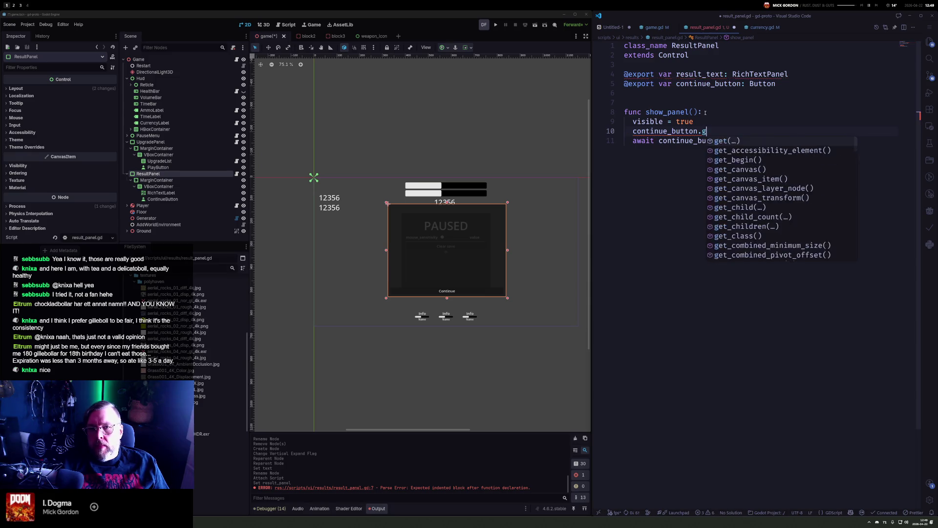
key(Return)
text())
- Add 'await time.wait(1.0)' before awaiting the button's pressed signal
key(Return)
key(Return)
text(await time.wait(1)
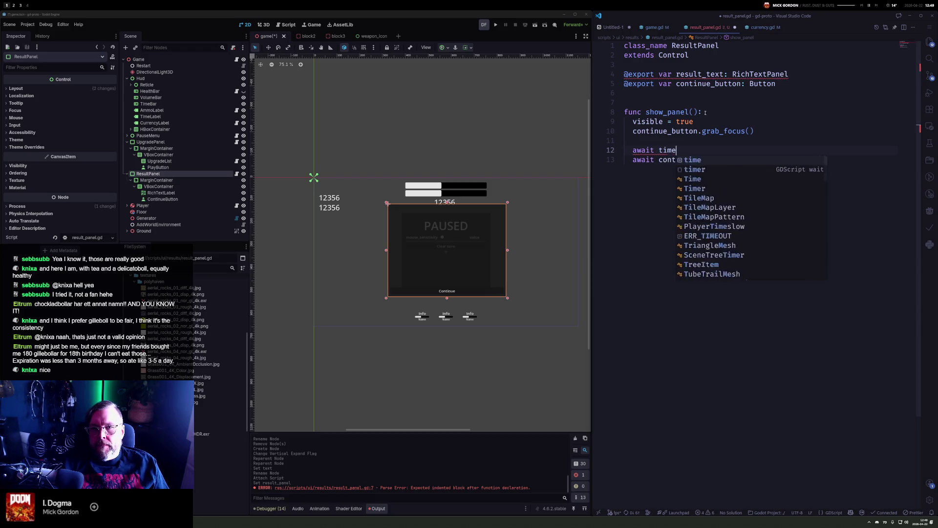
text(.0))
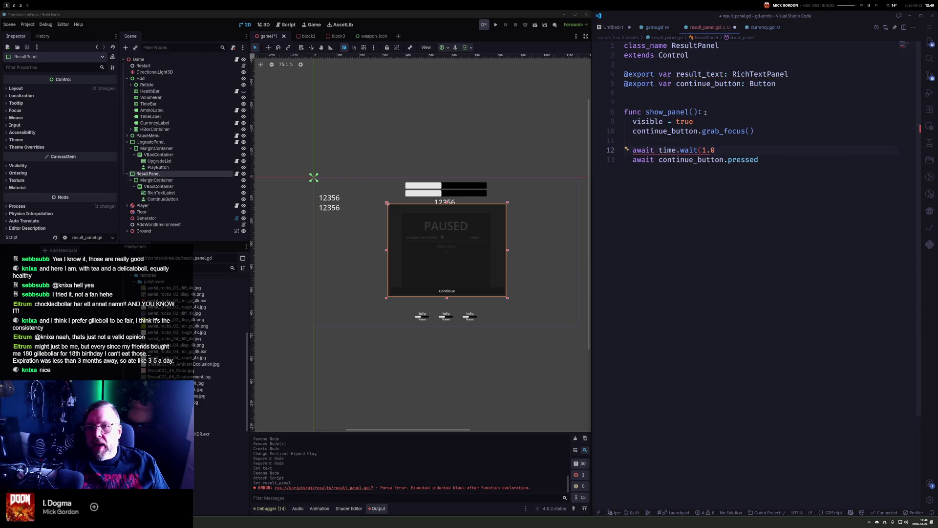
key(Down)
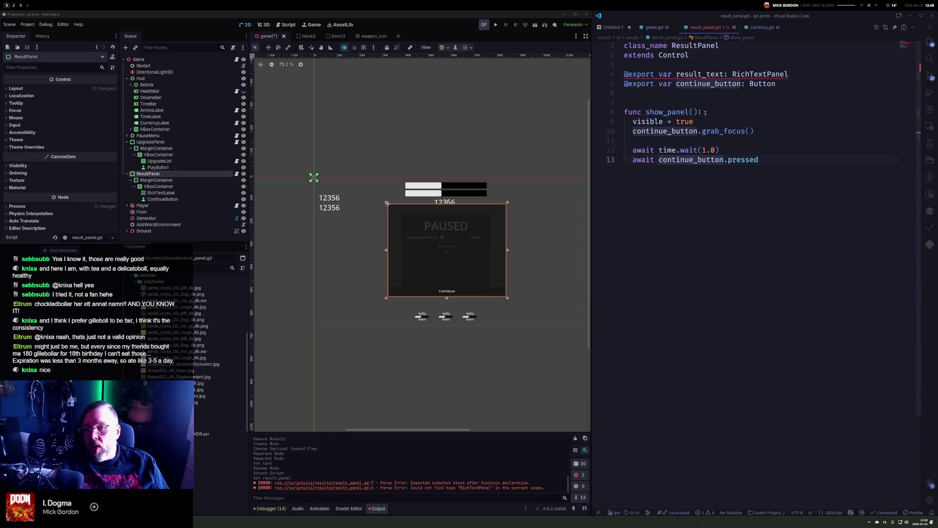
key(End)
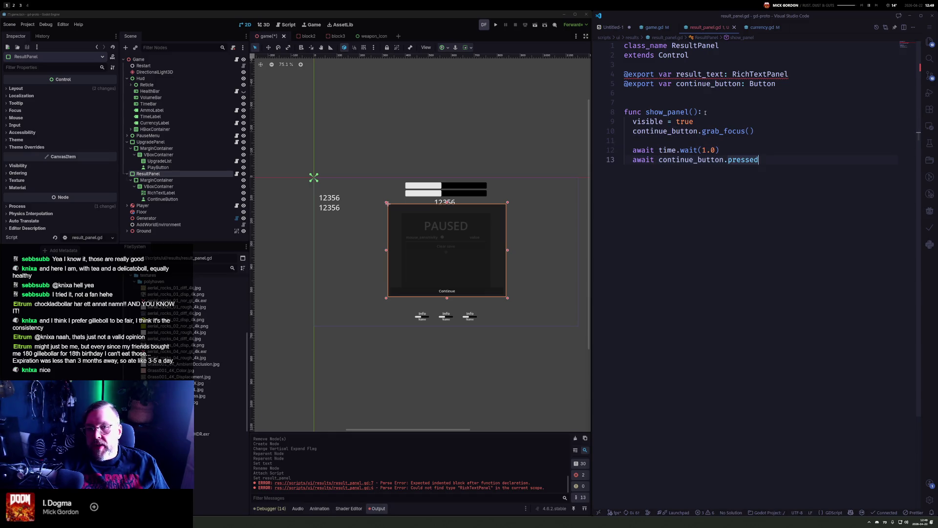
key(Return)
key(Return)
key(Up)
key(Up)
key(Up)
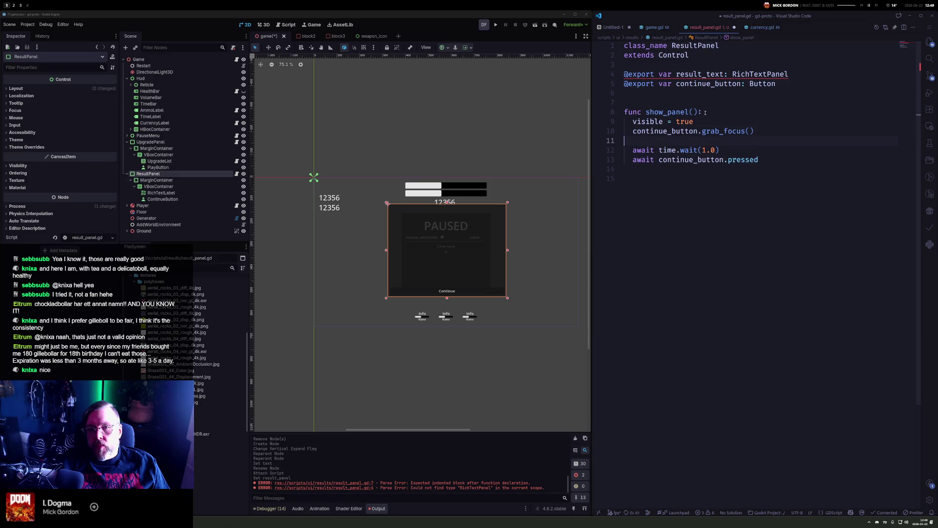
- Add a for loop over Data.currencies in show_panel, with the result_text line moved above it
key(Return)
key(Return)
text(for currency in Data.currencies:)
key(Return)
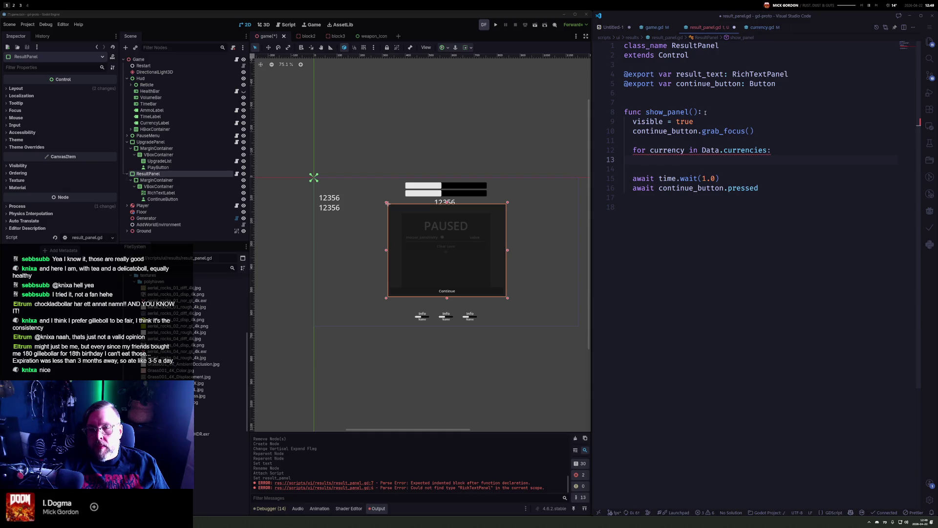
text(result_text.)
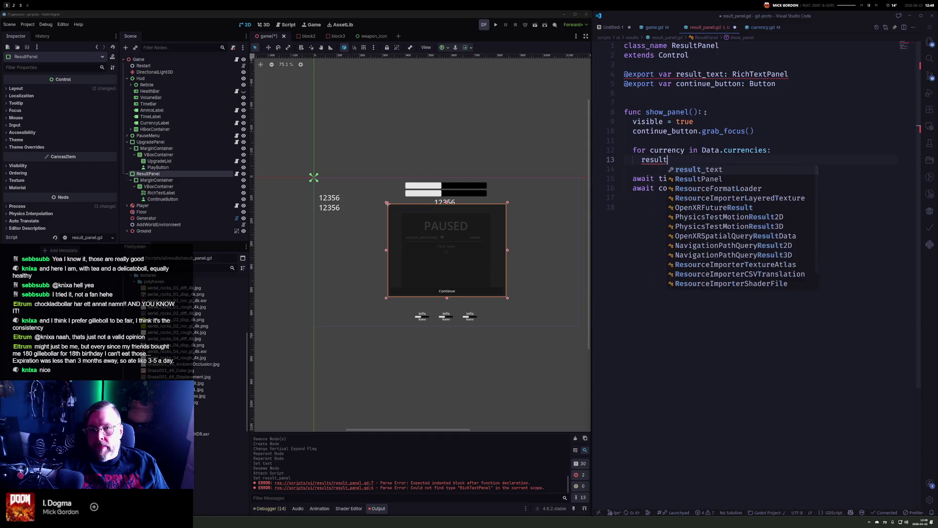
key(alt+Up)
key(Left)
key(Right)
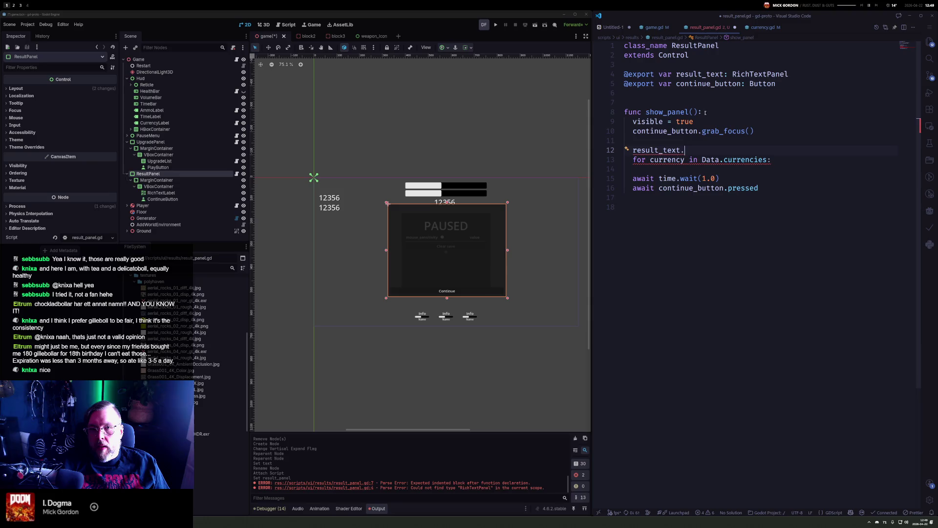
- Change the result_text export type from RichTextPanel to RichTextLabel
key(Up)
key(Up)
key(Up)
key(End)
key(ctrl+BackSpace)
text(RichTextLabel)
key(Return)
- Set result_text.text to "Results:\n" as the panel heading
key(Down)
key(Down)
key(Down)
key(Down)
text(text = "Results)
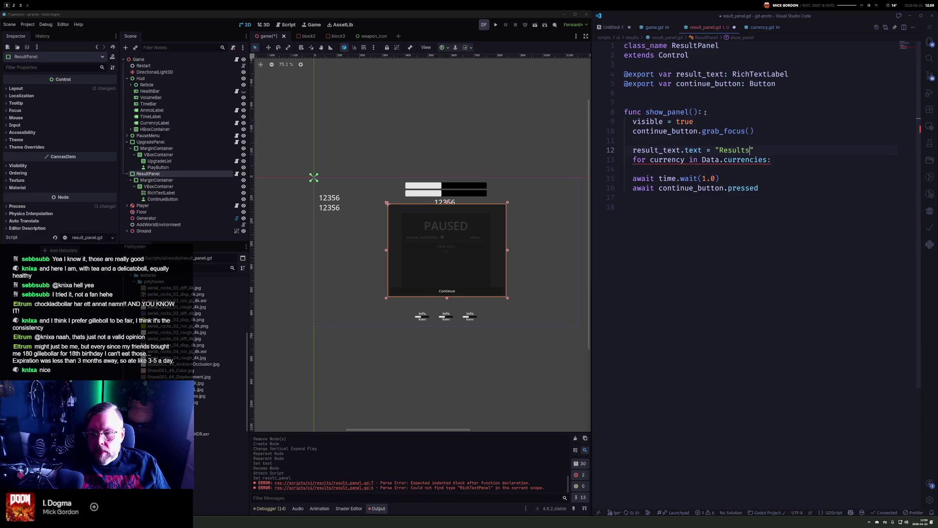
text(:\n)
key(Down)
key(Down)
key(Down)
key(Up)
key(Up)
key(Up)
key(Left)
key(Left)
key(Left)
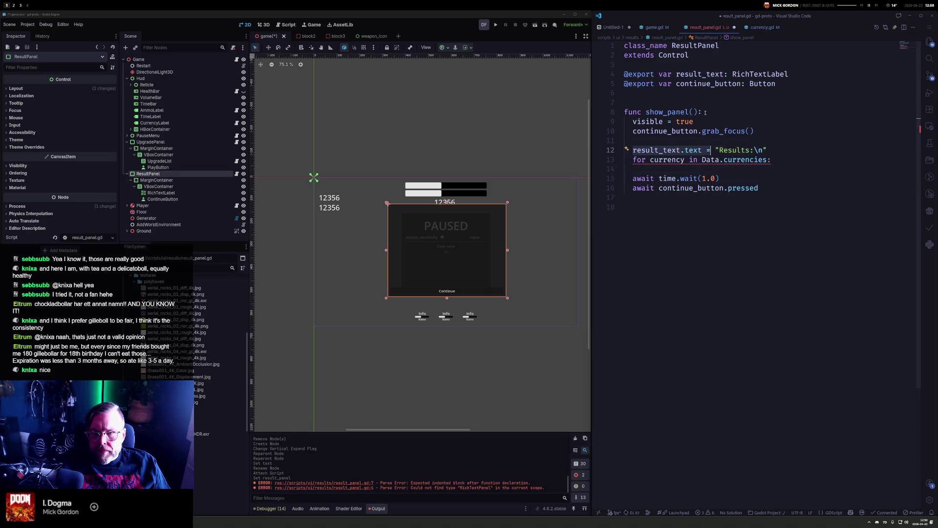
key(ctrl+c)
- Append a newline to result_text.text inside the loop and drop the newline after 'Results:'
key(Down)
key(End)
key(Return)
key(ctrl+v)
text(+= "\)
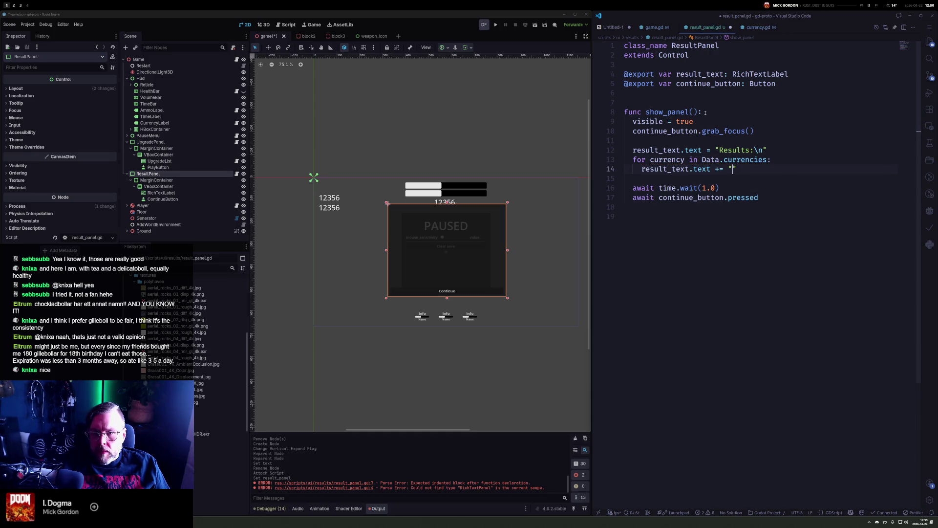
text(n)
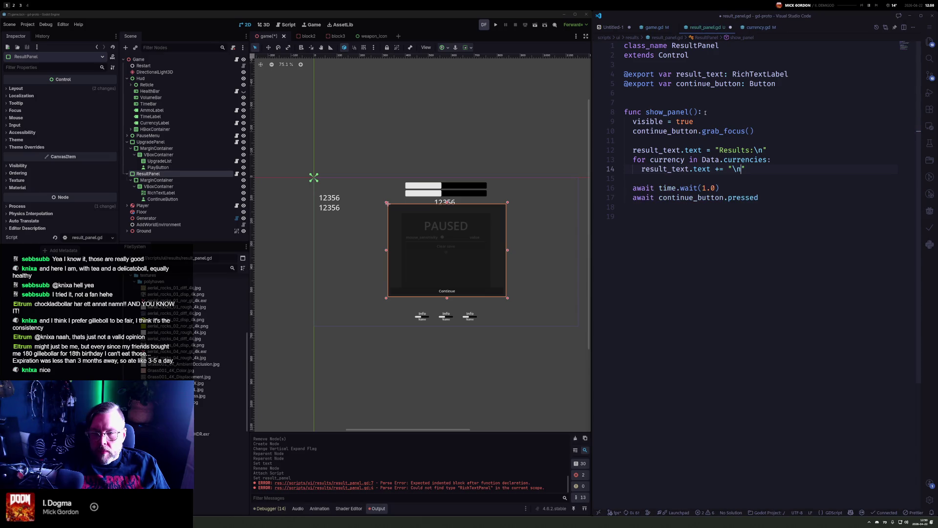
key(Up)
key(Up)
key(End)
key(Left)
key(BackSpace)
key(BackSpace)
key(Down)
key(Down)
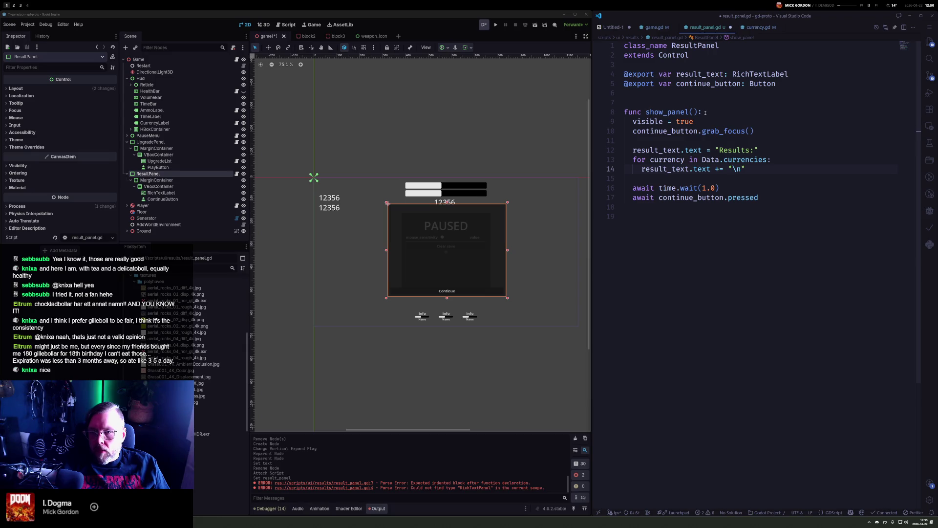
- Make the loop append each currency's name and counter through str()
key(Left)
key(Left)
key(Left)
text(str()
key(End)
text(, currency.name)
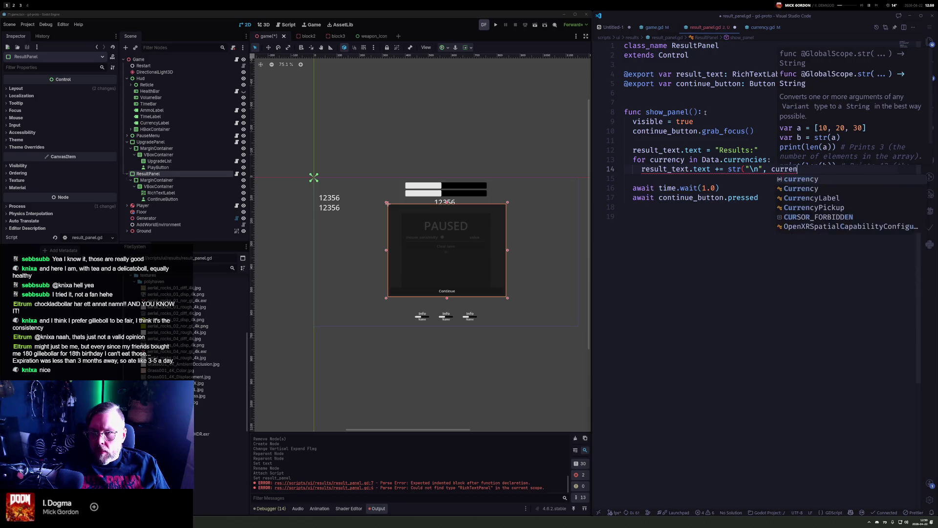
text(, " ")
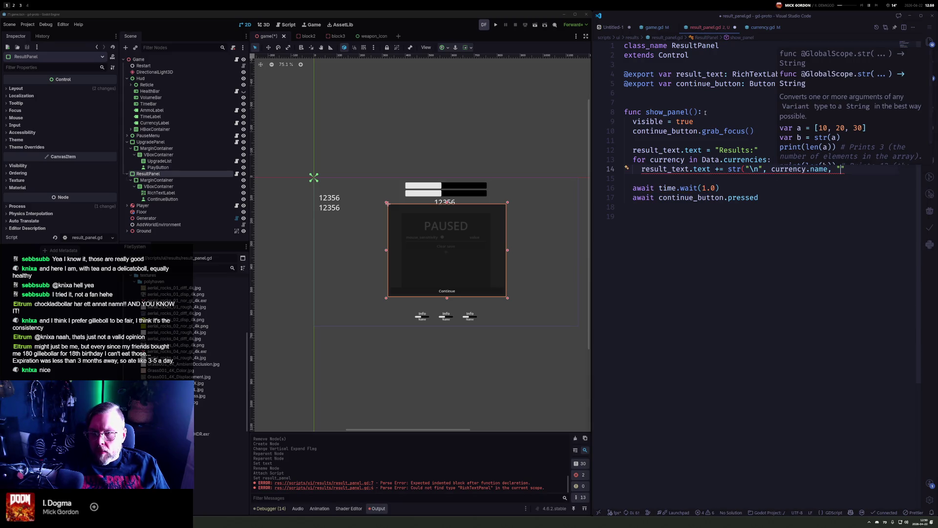
text(+", currency.counter))
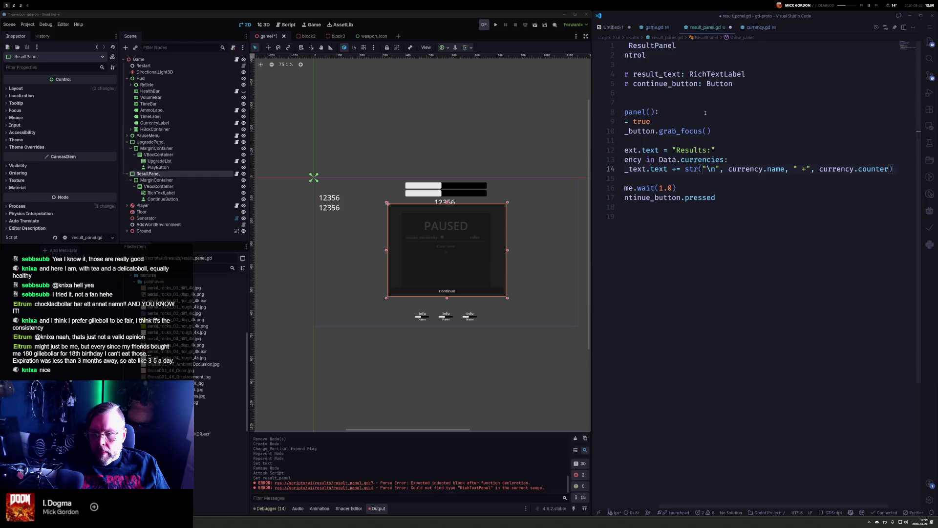
- Remove the extra blank line above func show_panel and save result_panel.gd
key(Home)
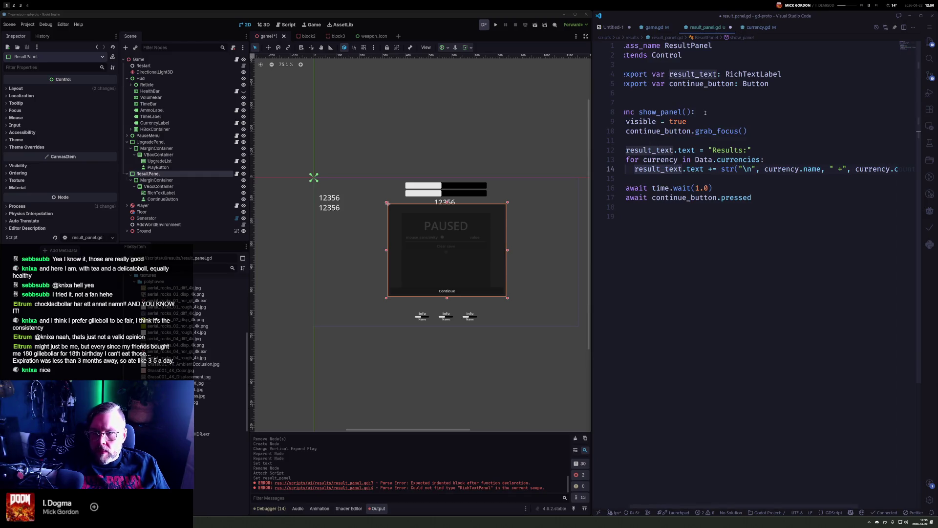
key(Home)
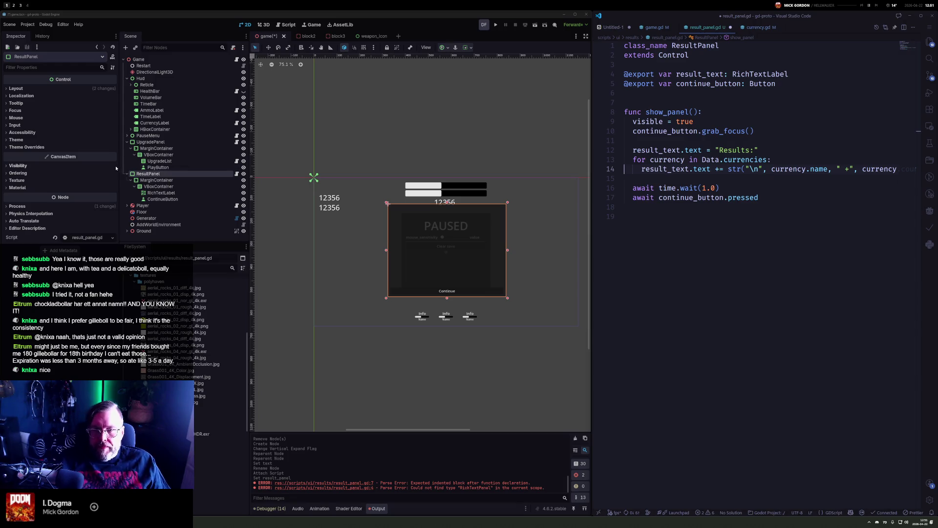
key(ctrl+z)
click(780, 159)
key(Home)
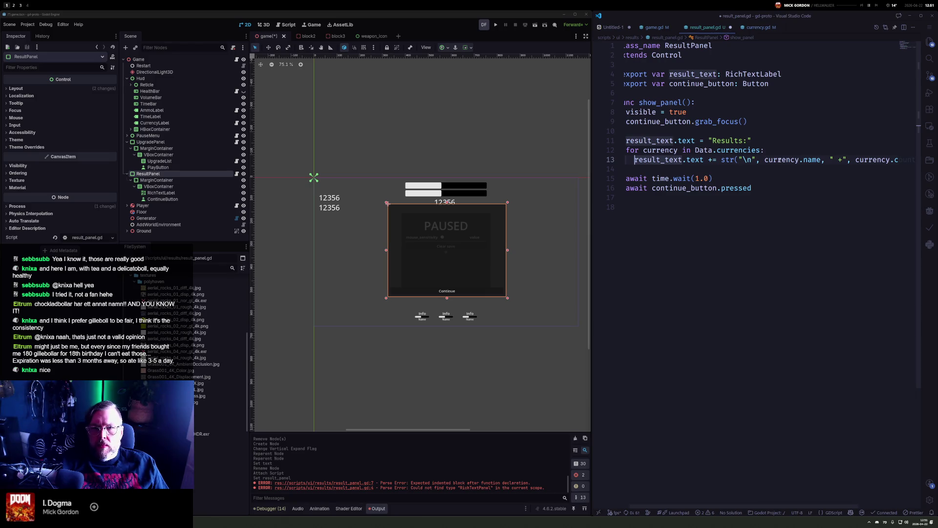
key(ctrl+s)
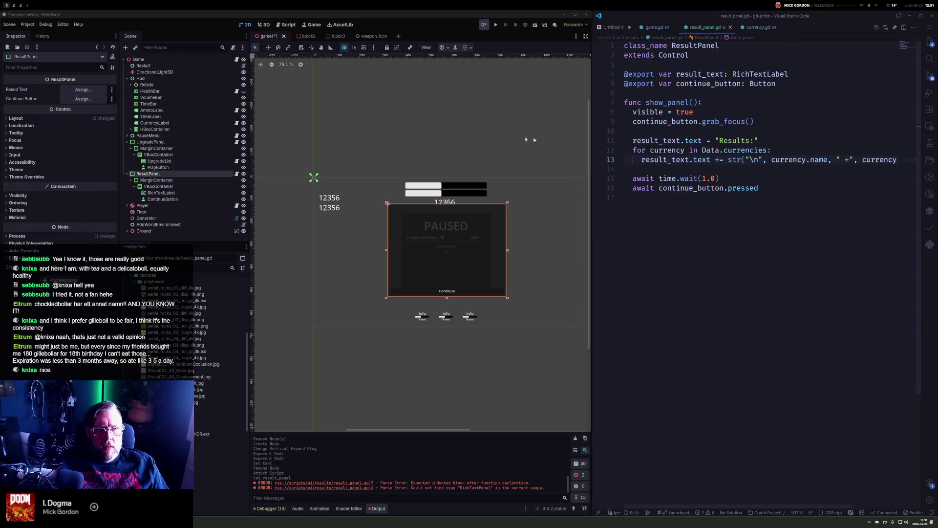
- Rename result_text to result_label everywhere in the script
click(704, 75)
key(F2)
key(BackSpace)
key(BackSpace)
key(BackSpace)
text(label)
key(Return)
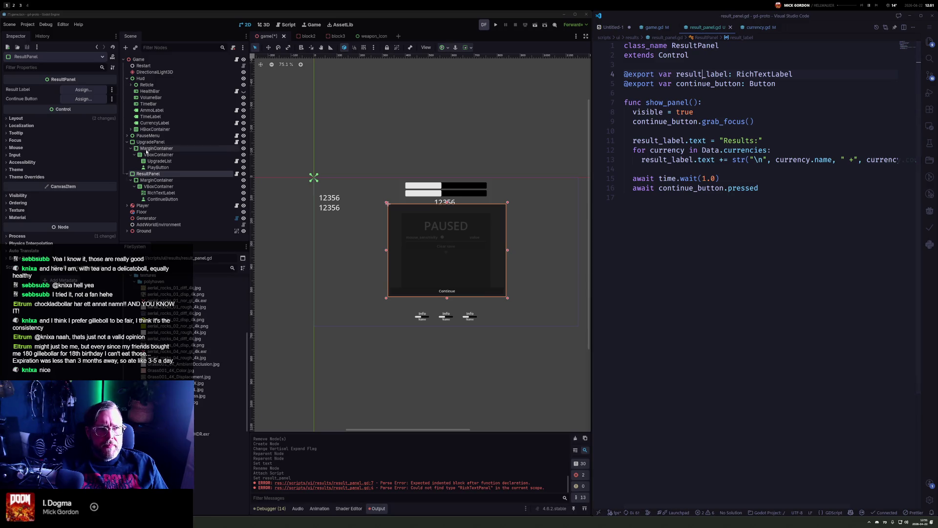
- Link RichTextLabel and ContinueButton to ResultPanel's Result Label and Continue Button exports, and save the scene
drag(161, 193, 83, 90)
drag(156, 200, 84, 98)
key(ctrl+s)
click(138, 59)
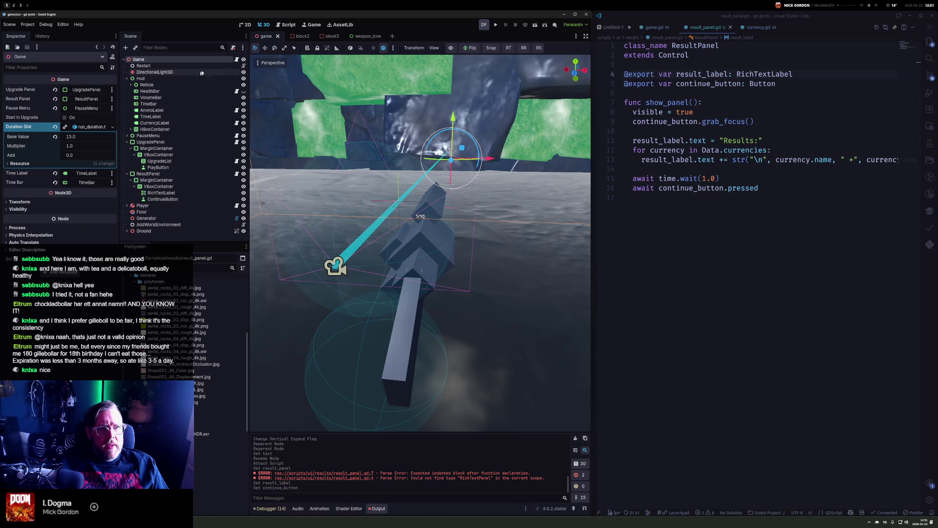
- In game.gd, make room for a new line above get_tree().reload_current_scene() in enter_state_results
key(ctrl+Tab)
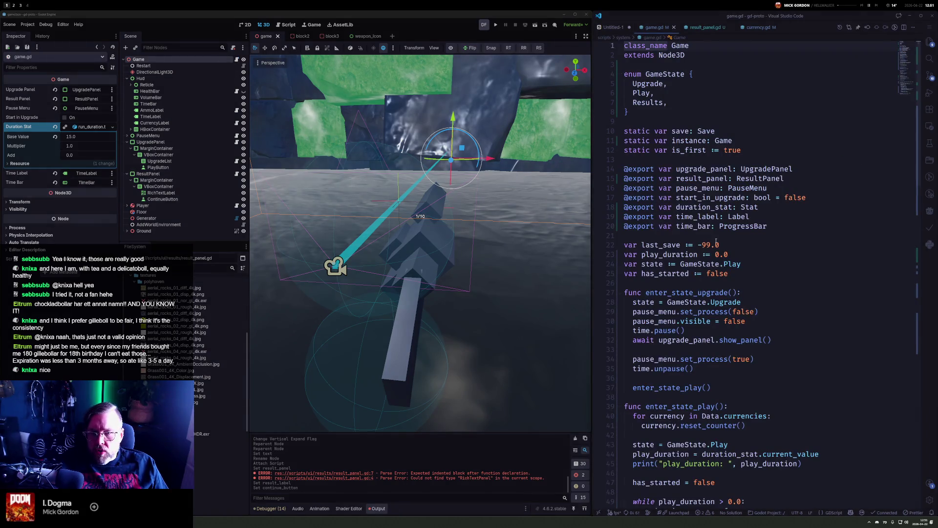
scroll(717, 241, down, 11)
scroll(694, 245, down, 5)
click(785, 310)
key(Up)
key(Up)
key(Up)
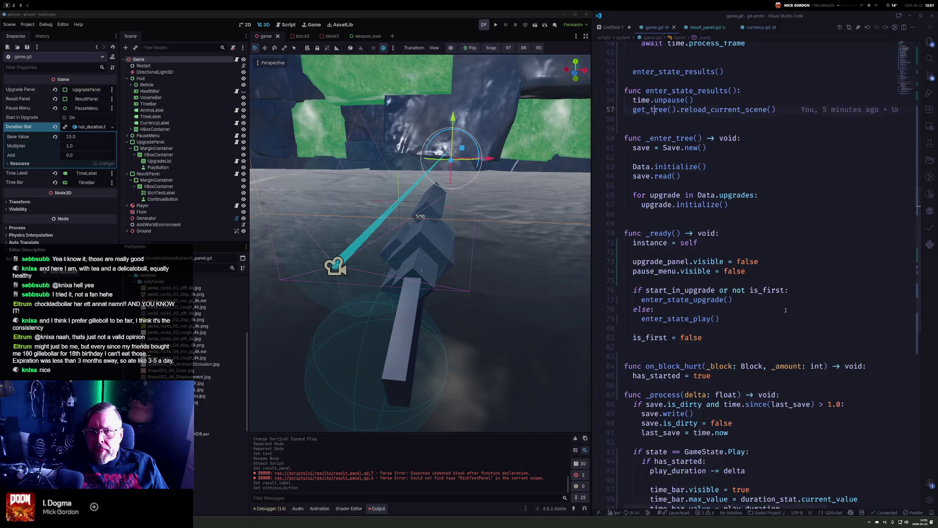
key(Up)
key(Up)
key(Up)
key(Down)
key(Down)
key(Down)
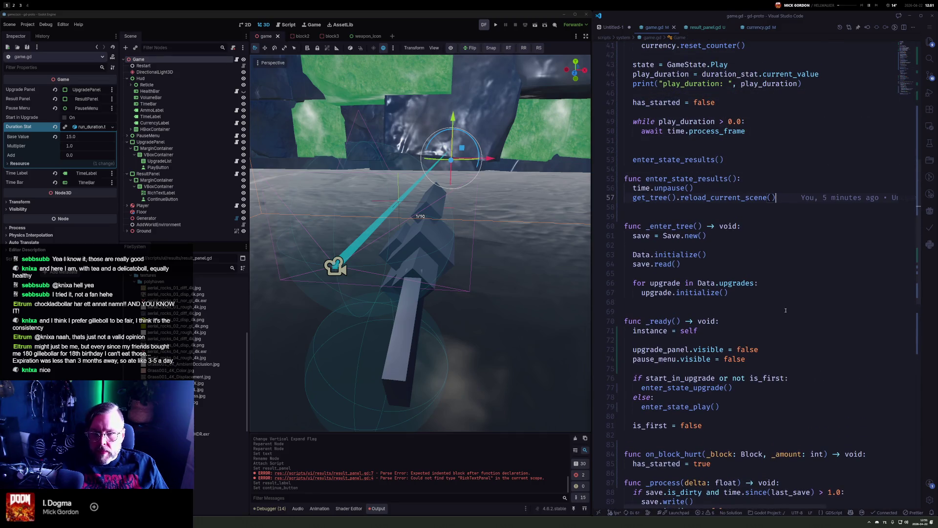
key(Up)
key(Return)
key(Return)
- Insert 'await result_panel.show_panel()' before the scene reload and run the project
text(aaw)
key(BackSpace)
key(BackSpace)
text(wait g)
key(BackSpace)
text(resultpö)
key(ctrl+space)
key(Down)
key(Tab)
text(.)
key(BackSpace)
key(ctrl+z)
key(Tab)
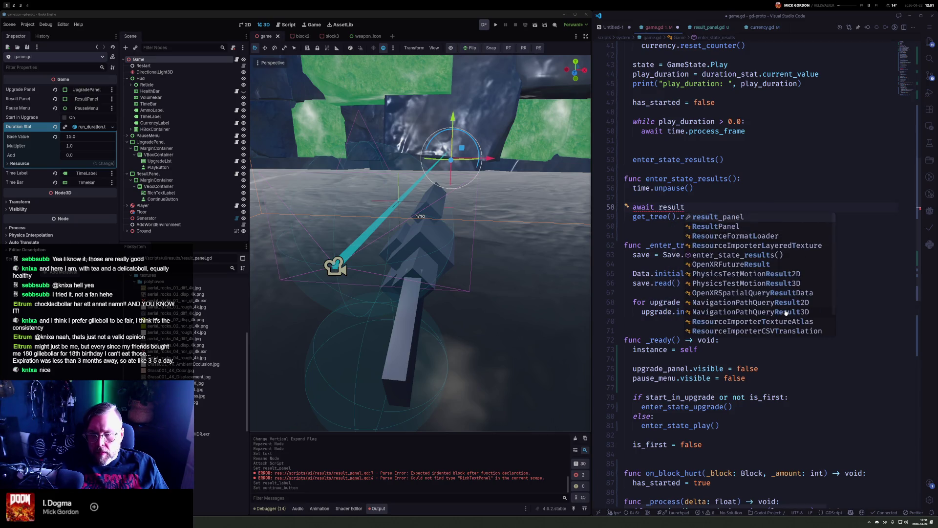
text(.show_panel())
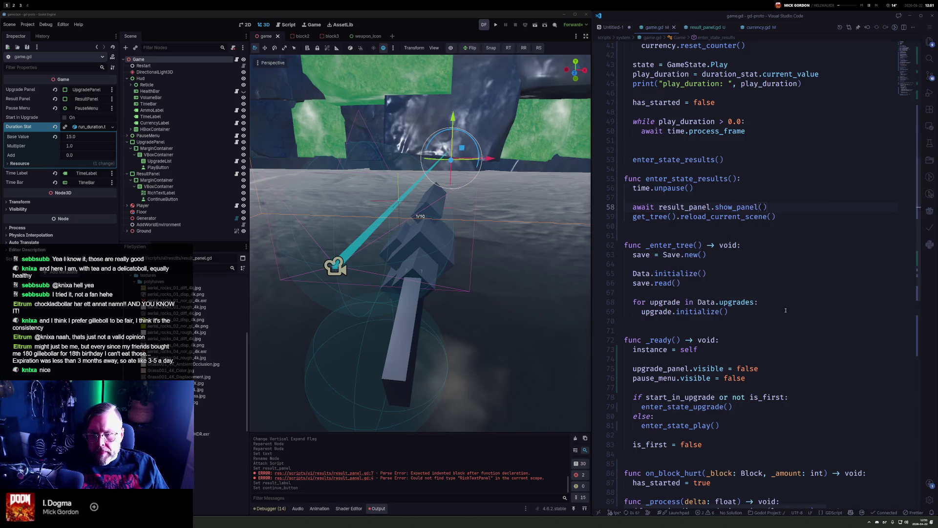
key(F5)
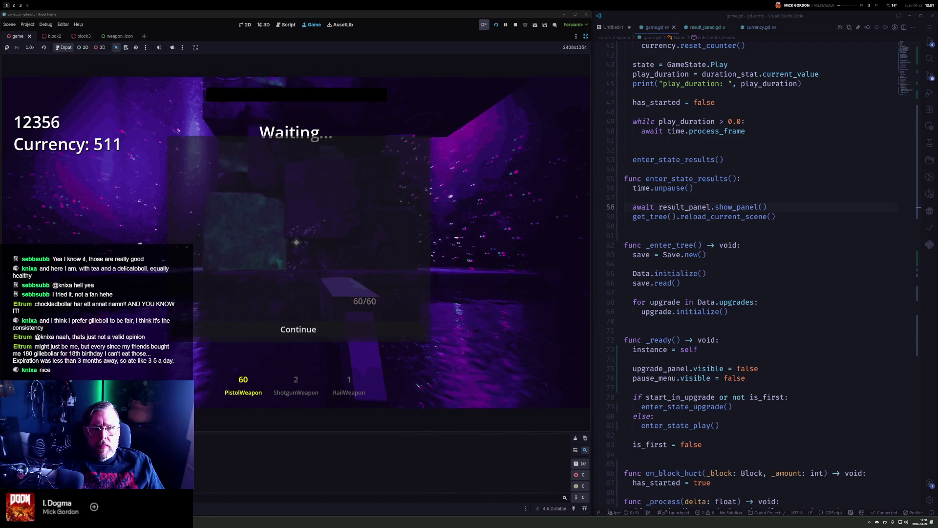
- Pause and stop the running test game
key(Escape)
mouse_move(663, 247)
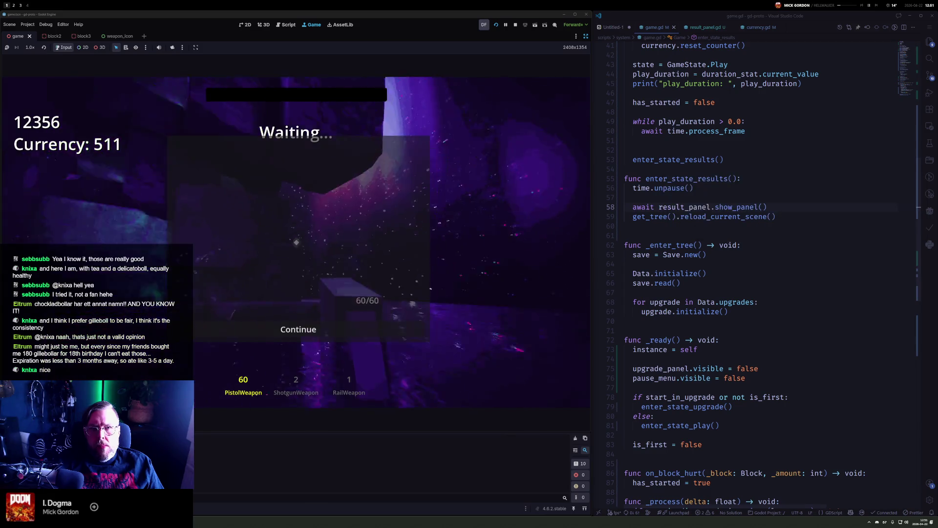
click(515, 25)
- Add 'result_panel.visible = false' above the pause_menu line in _ready and relaunch the game
scroll(701, 336, down, 2)
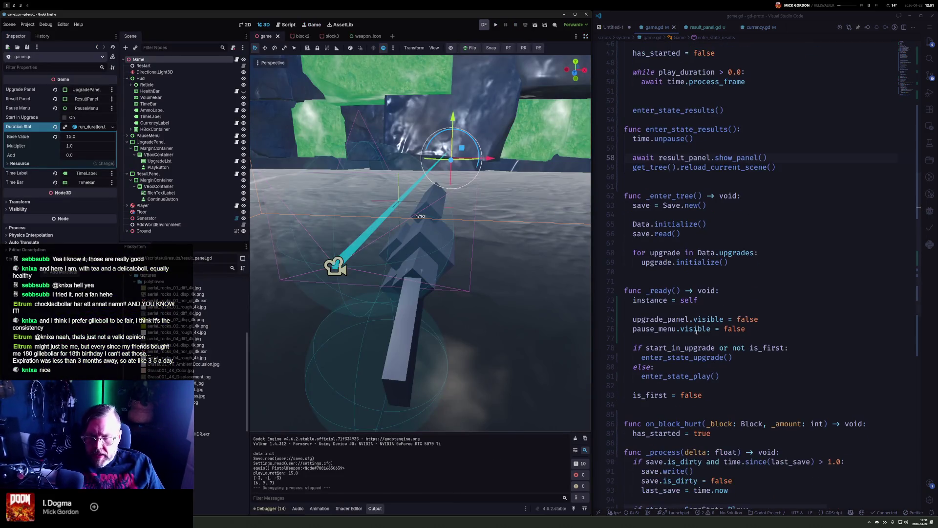
click(799, 328)
key(Return)
text(result_panel)
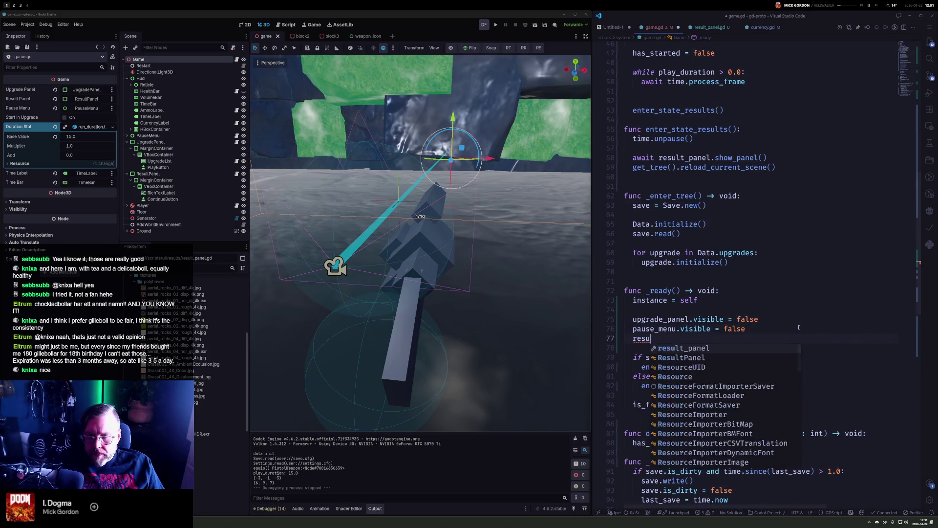
text(.vis)
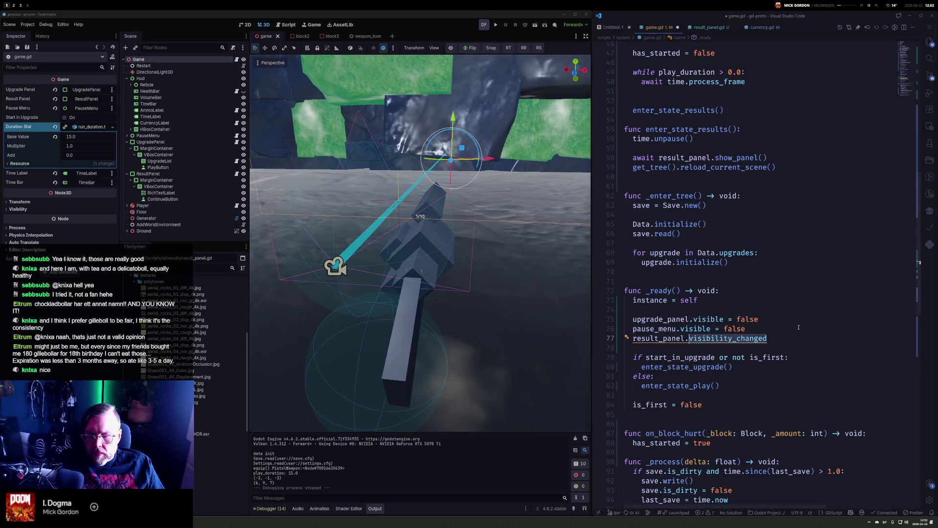
text(ible = false)
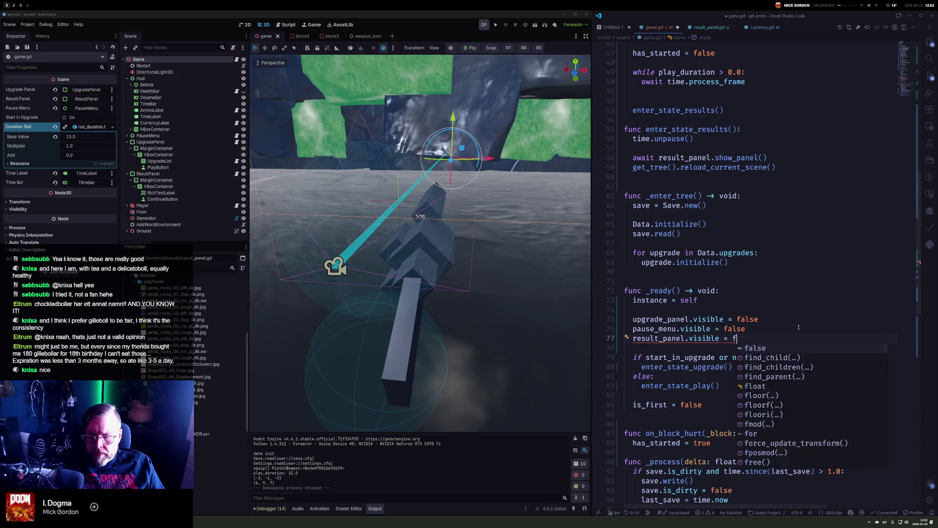
key(alt+Up)
click(496, 24)
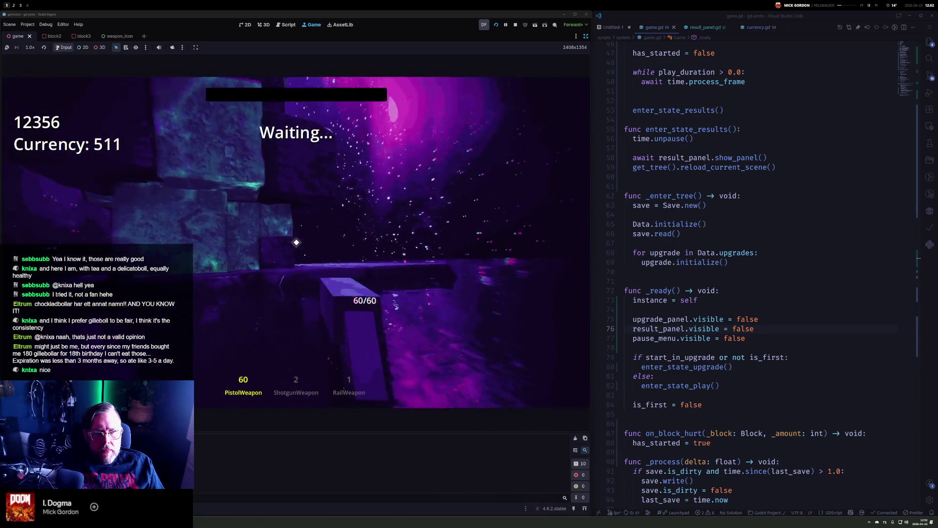
- Shoot the blocks with the pistol
click(296, 243)
click(296, 242)
click(296, 243)
click(296, 243)
click(296, 242)
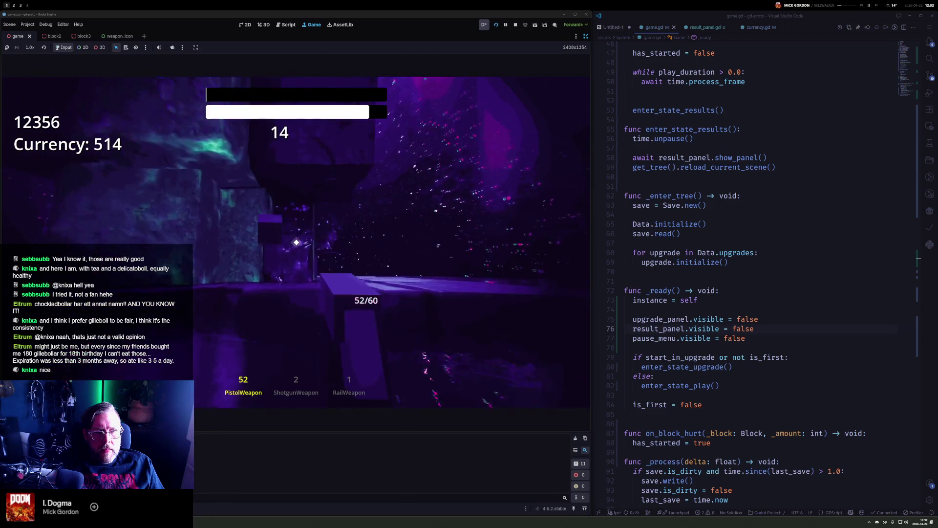
click(297, 243)
click(296, 243)
click(296, 243)
click(296, 242)
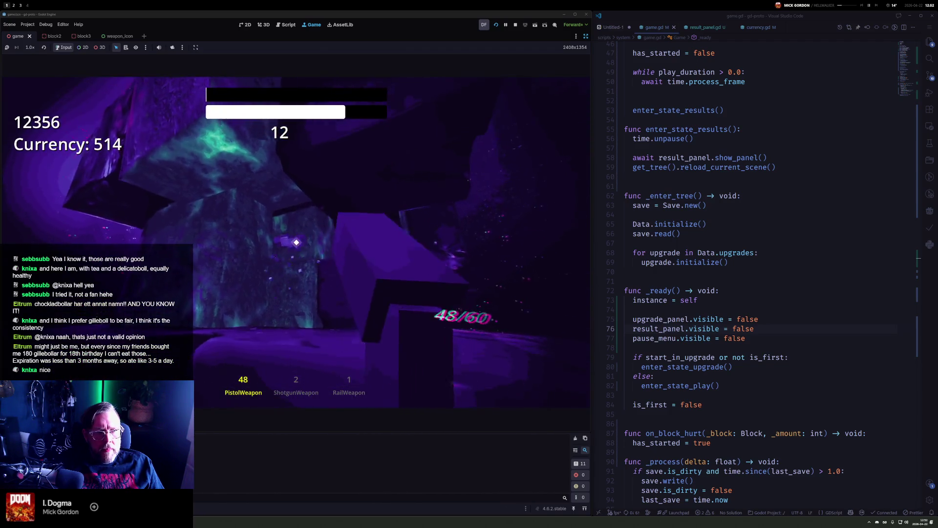
click(296, 242)
click(297, 243)
click(296, 243)
click(296, 242)
click(296, 243)
- Keep shooting with the shotgun, rail and pistol until the timer expires, then pause
click(296, 243)
click(296, 242)
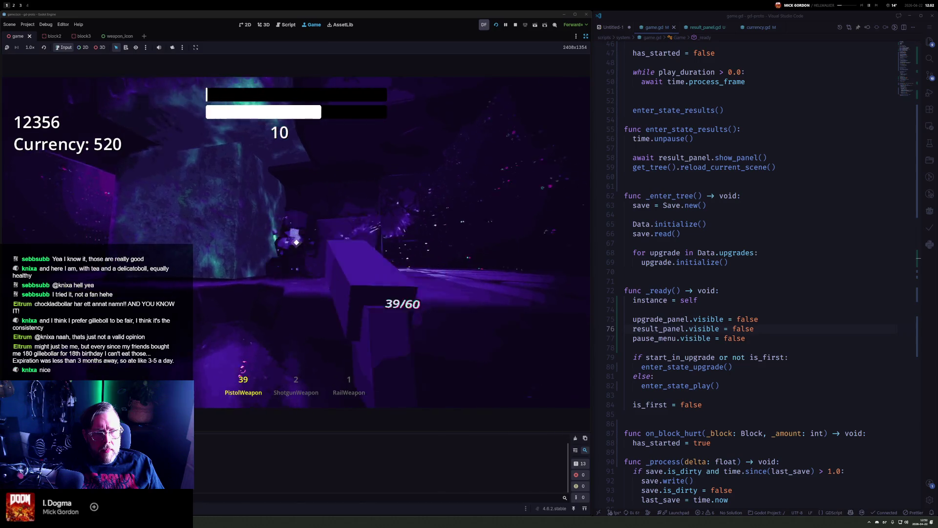
click(296, 243)
click(296, 242)
click(296, 242)
click(296, 243)
key(2)
click(296, 242)
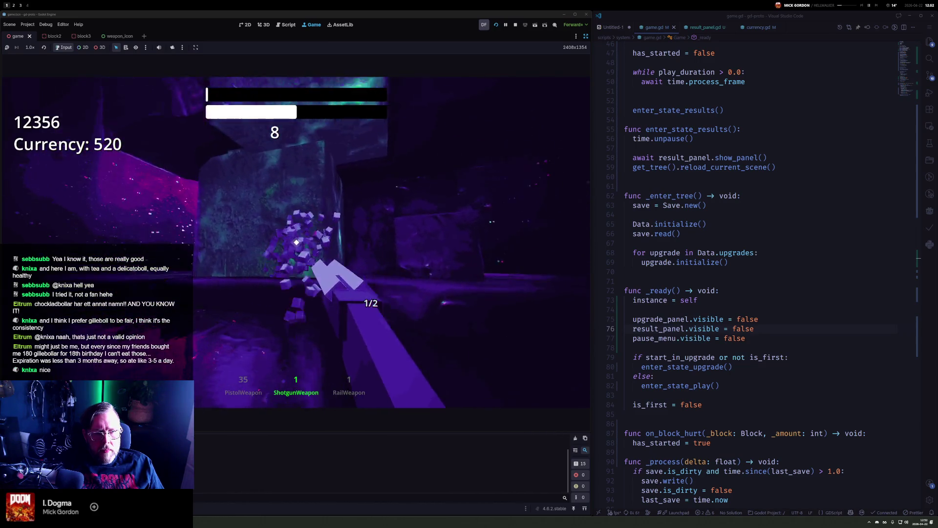
click(296, 242)
click(296, 242)
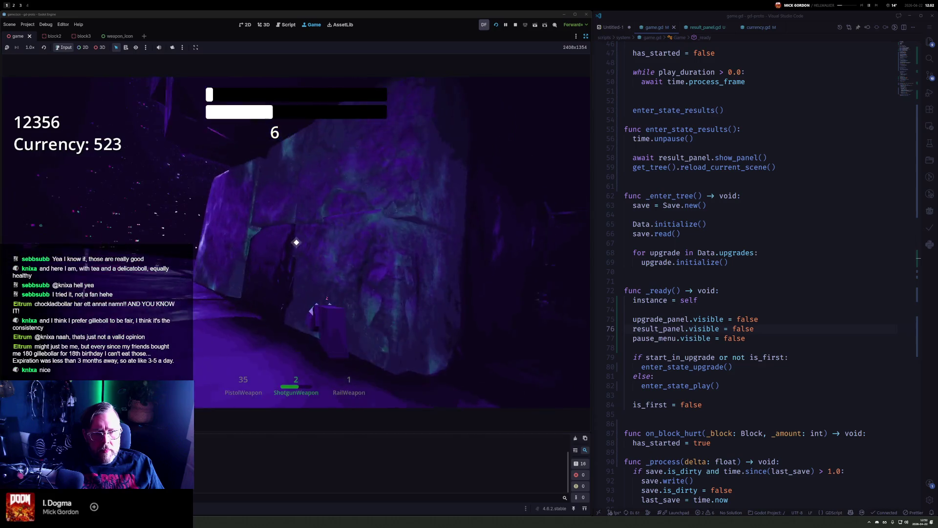
click(296, 242)
key(3)
click(296, 242)
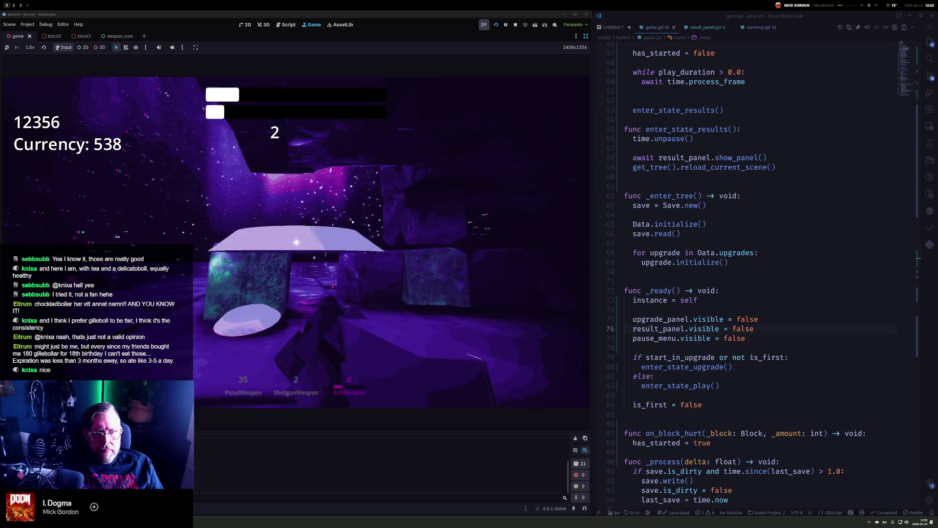
key(1)
click(296, 242)
click(296, 243)
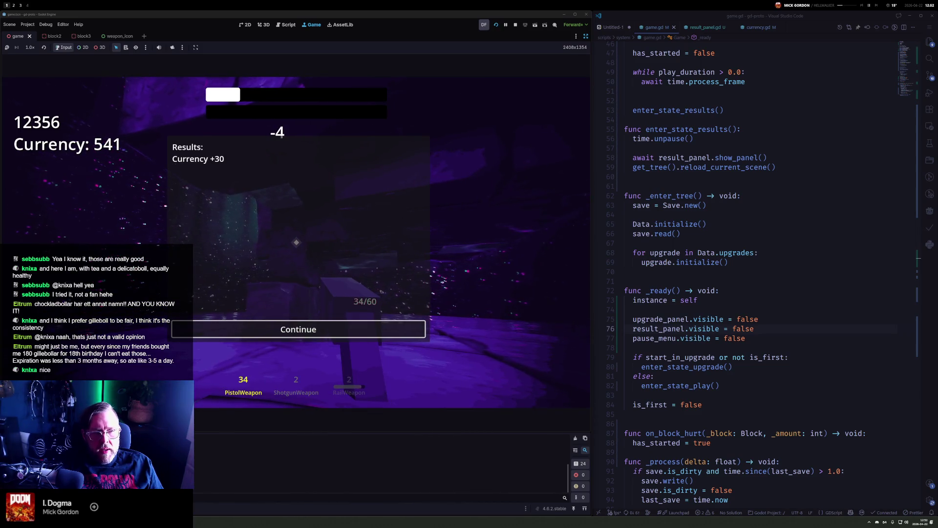
key(Escape)
click(711, 295)
- Add 'state = GameState.Results' at the start of enter_state_results
click(733, 218)
key(Up)
key(Up)
key(Up)
key(Down)
key(Down)
key(End)
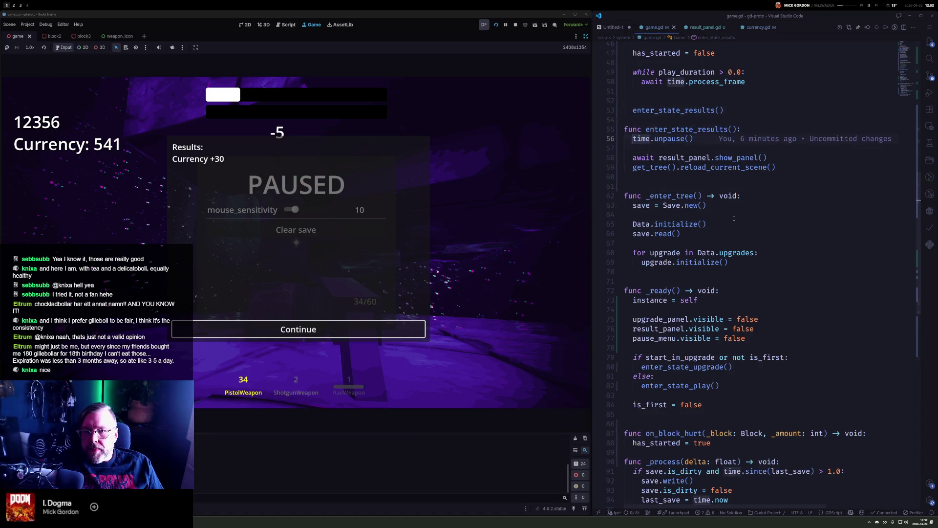
key(Return)
text(state = )
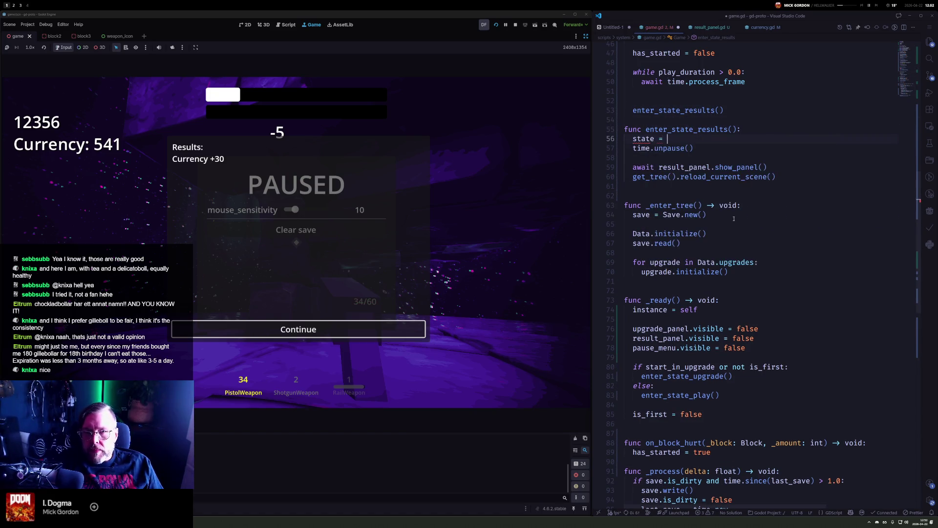
text(results)
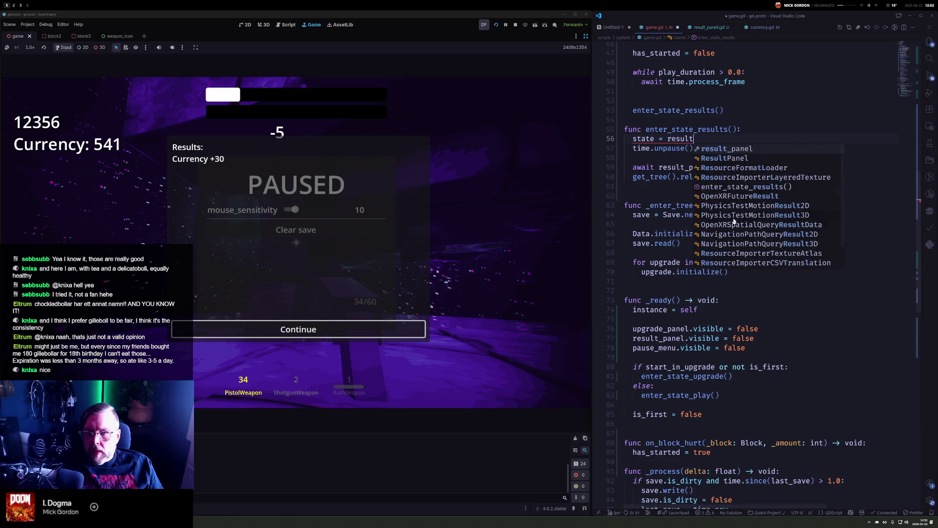
key(ctrl+BackSpace)
text(Game)
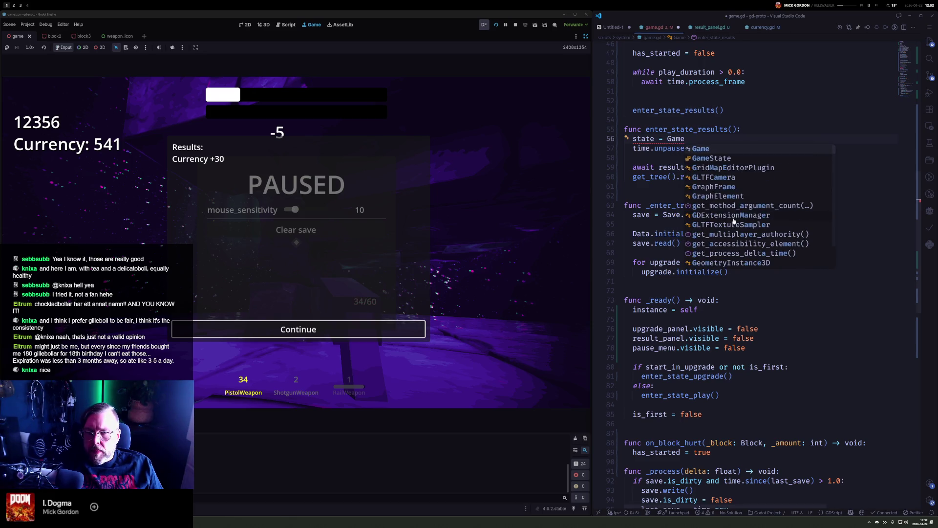
text(State.Results)
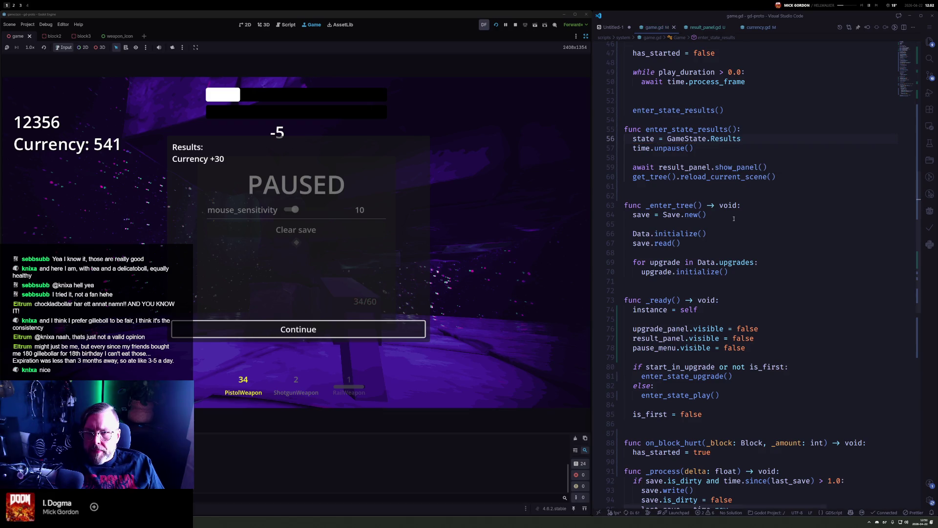
- Tidy the blank lines after the show_panel() call and restart the running game
key(Down)
key(Down)
key(Down)
key(Down)
key(Up)
key(End)
key(Return)
key(Return)
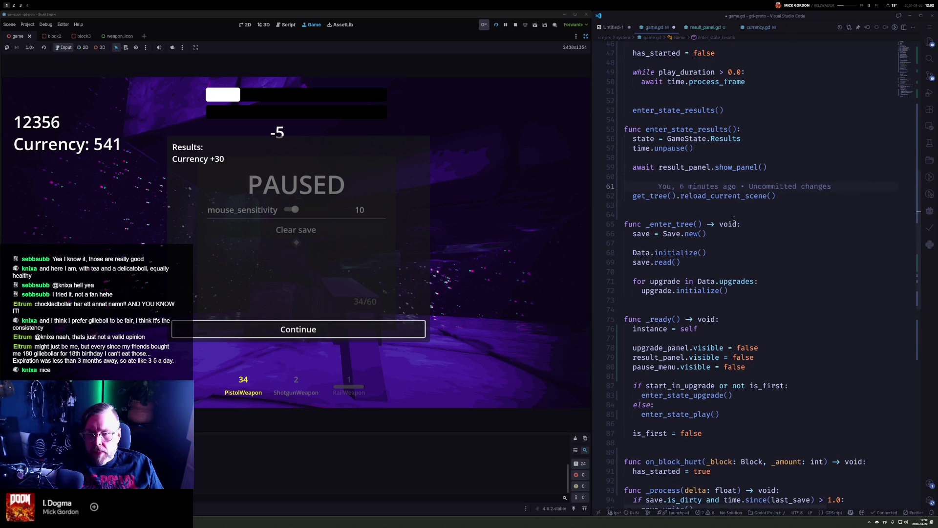
key(BackSpace)
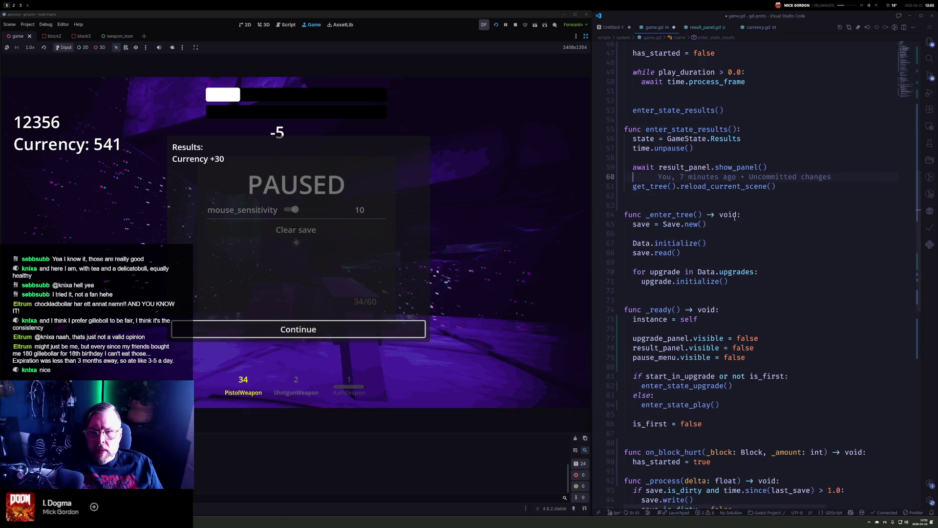
click(499, 28)
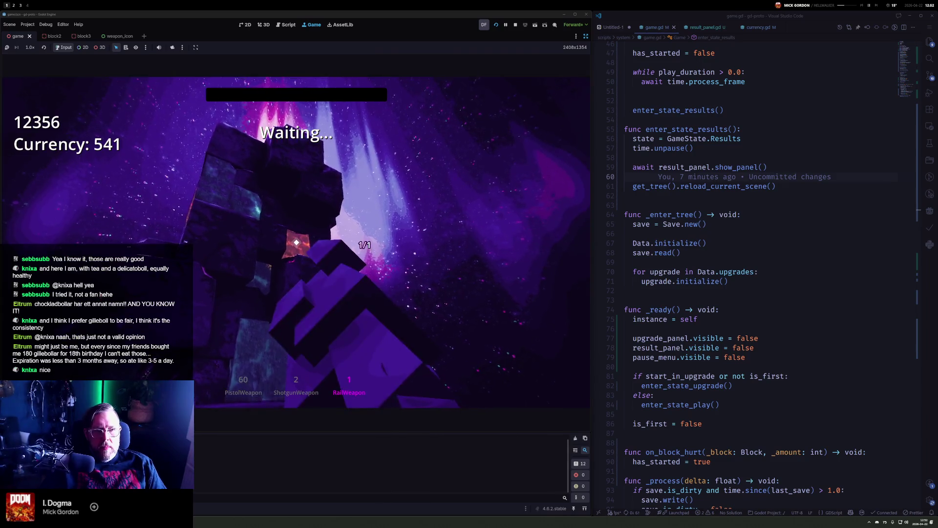
- Destroy blocks in the first run using the rail weapon, pistol and shotgun
click(296, 242)
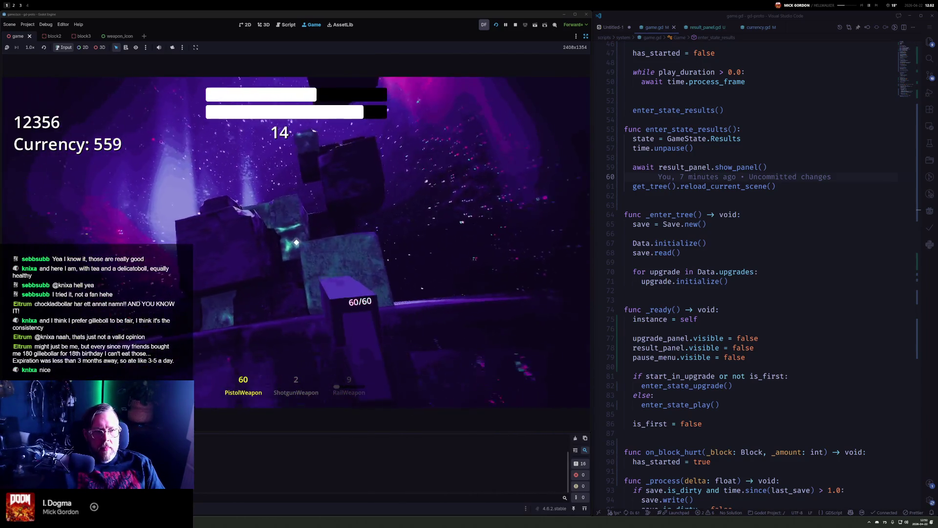
click(296, 242)
click(296, 242)
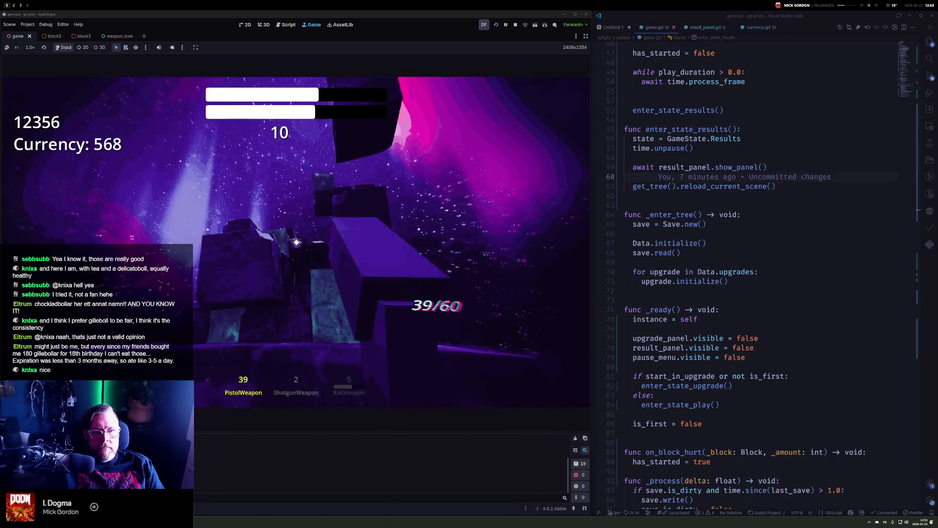
key(2)
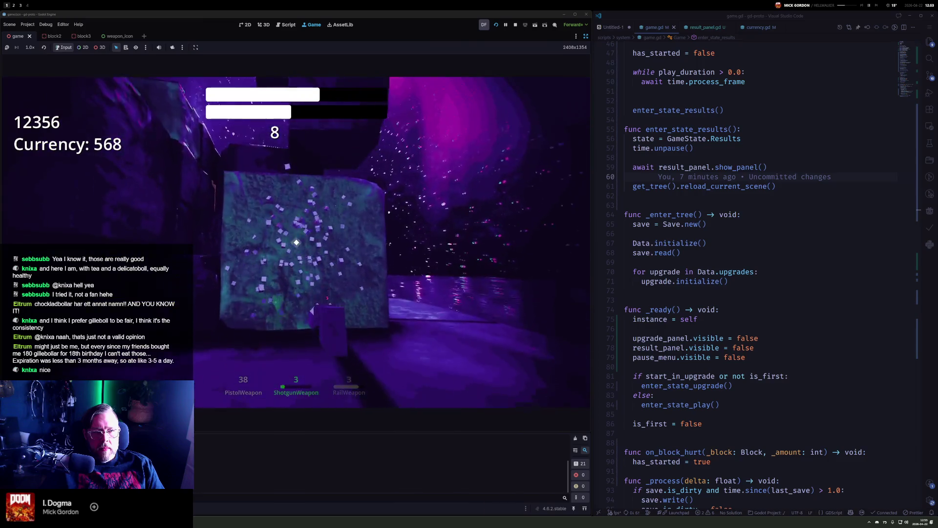
click(296, 242)
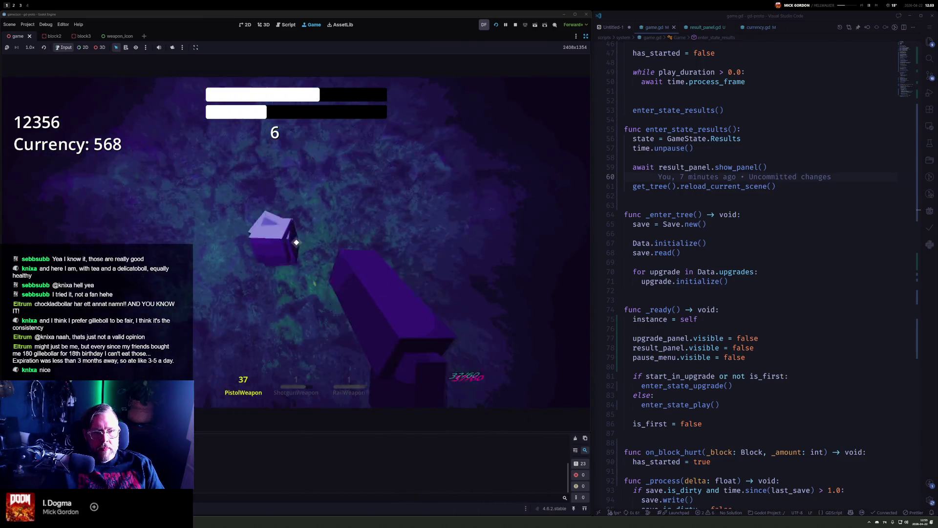
click(296, 243)
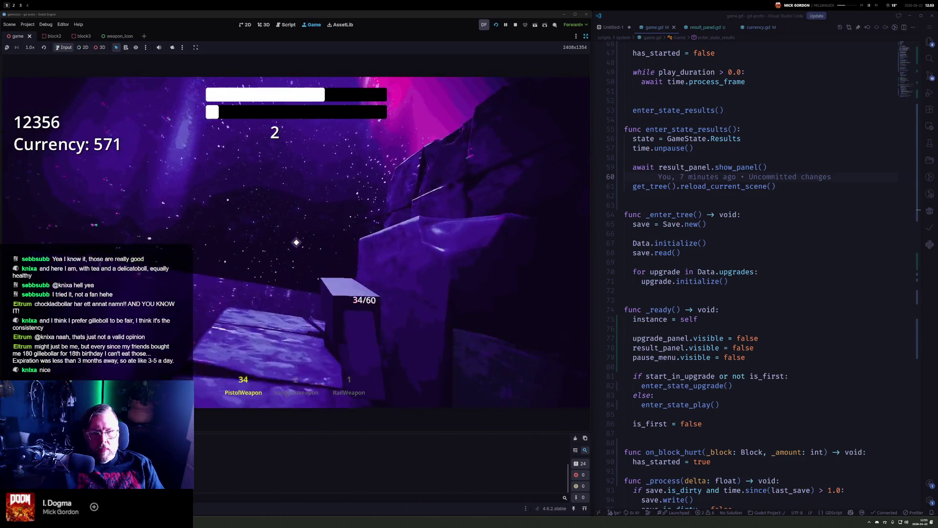
key(2)
click(296, 242)
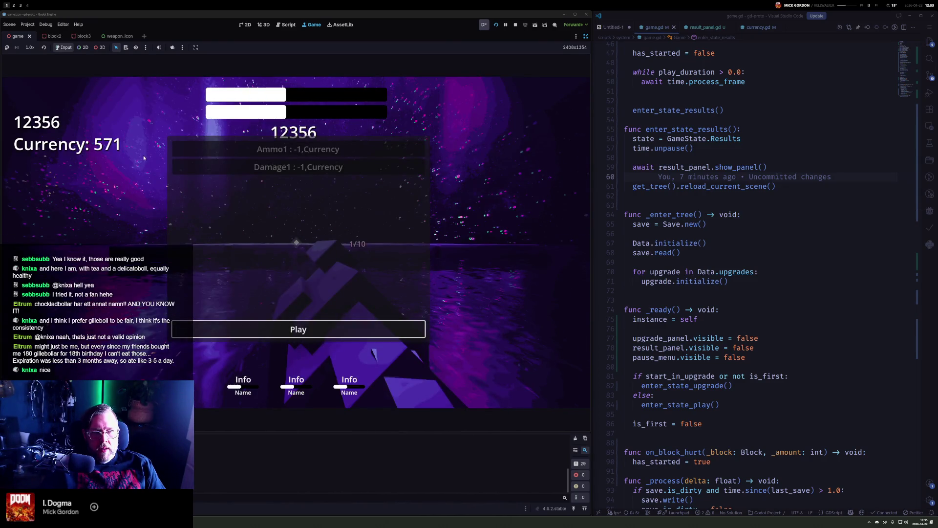
- Start the next run and clear the remaining blocks, mostly with the pistol
click(298, 329)
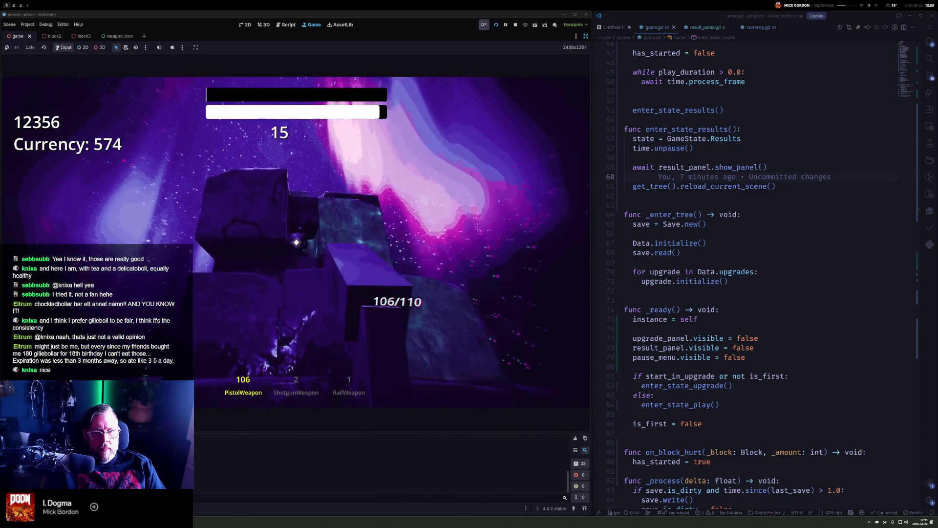
click(296, 242)
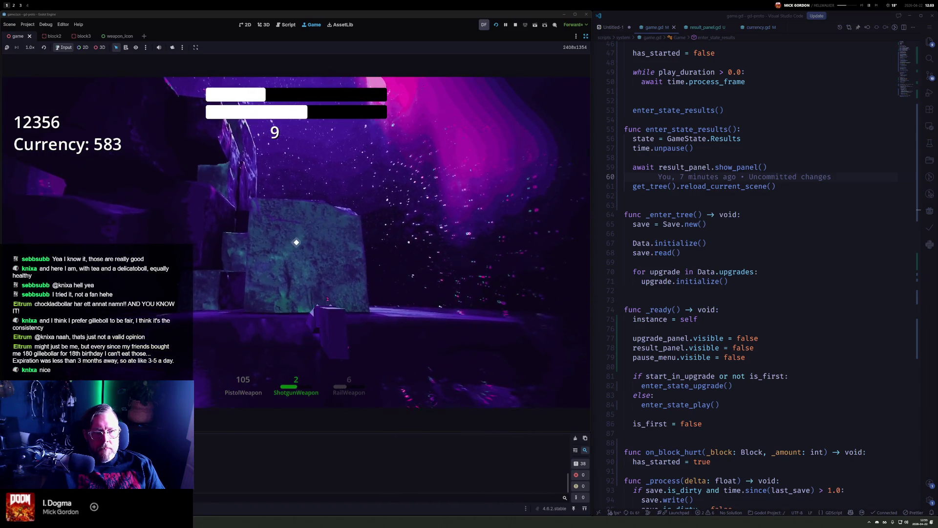
key(1)
click(296, 243)
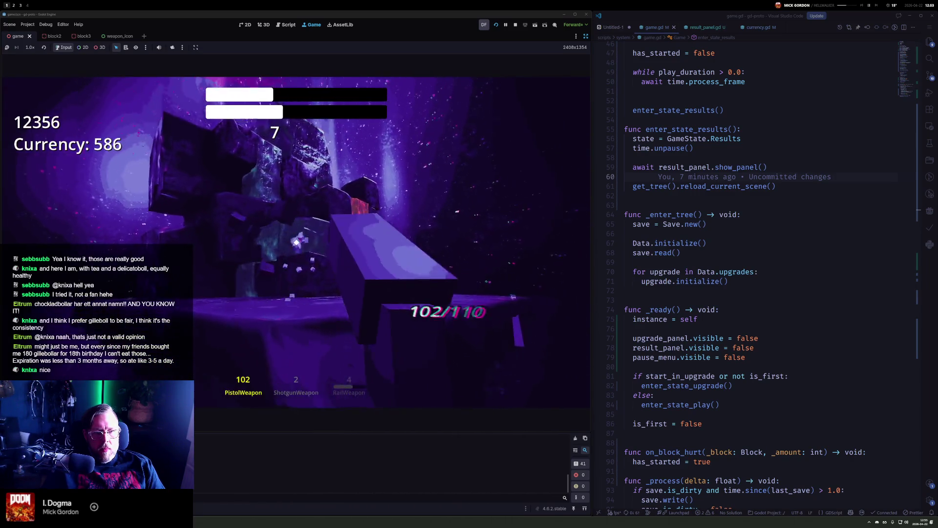
click(296, 243)
click(296, 242)
click(296, 243)
click(296, 242)
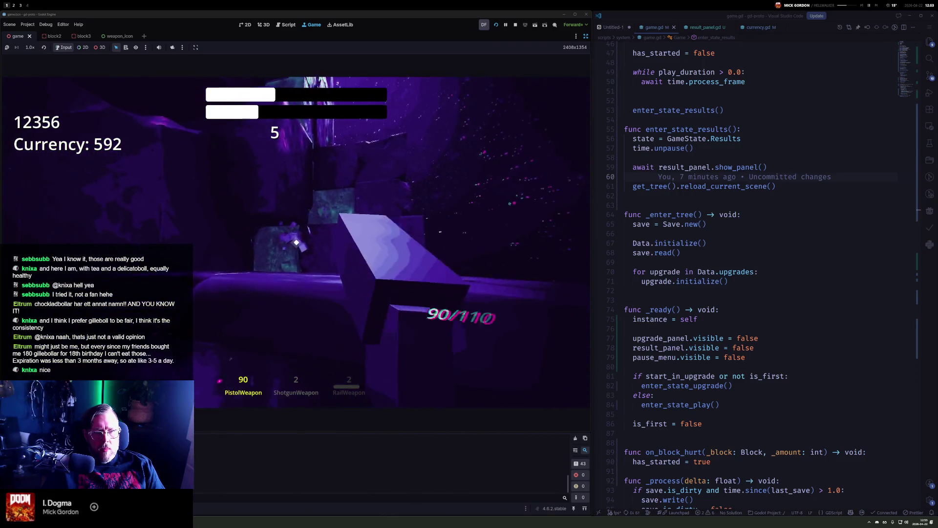
click(296, 242)
click(296, 243)
click(296, 242)
click(297, 242)
click(296, 243)
click(296, 242)
click(296, 243)
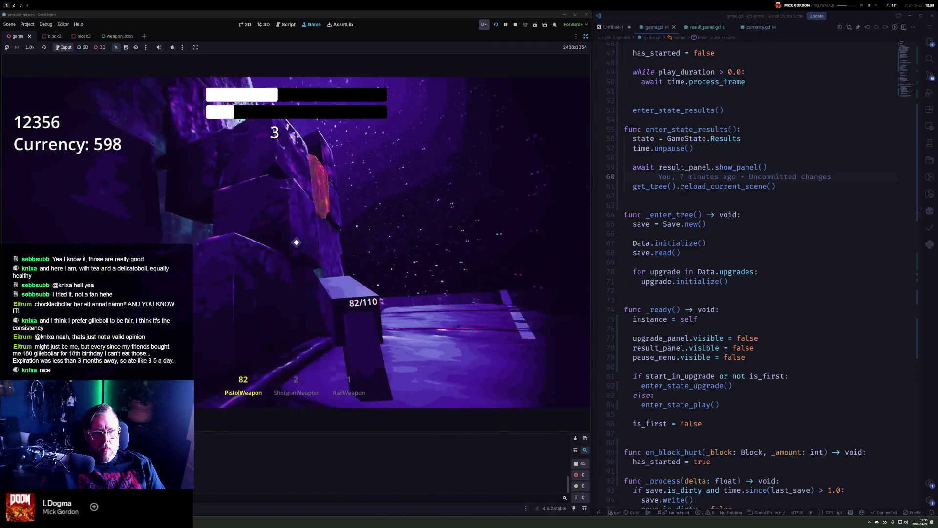
click(296, 243)
click(296, 243)
click(296, 242)
click(296, 243)
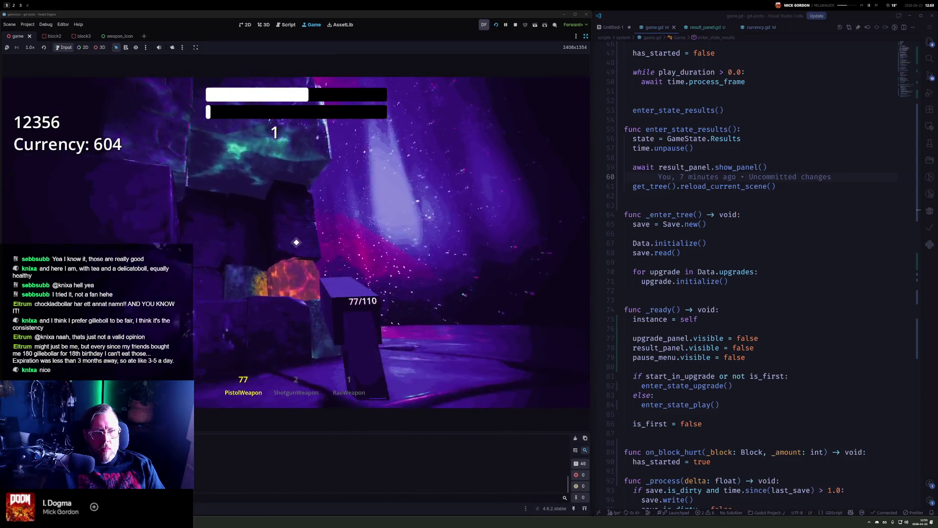
click(296, 243)
click(296, 242)
click(297, 242)
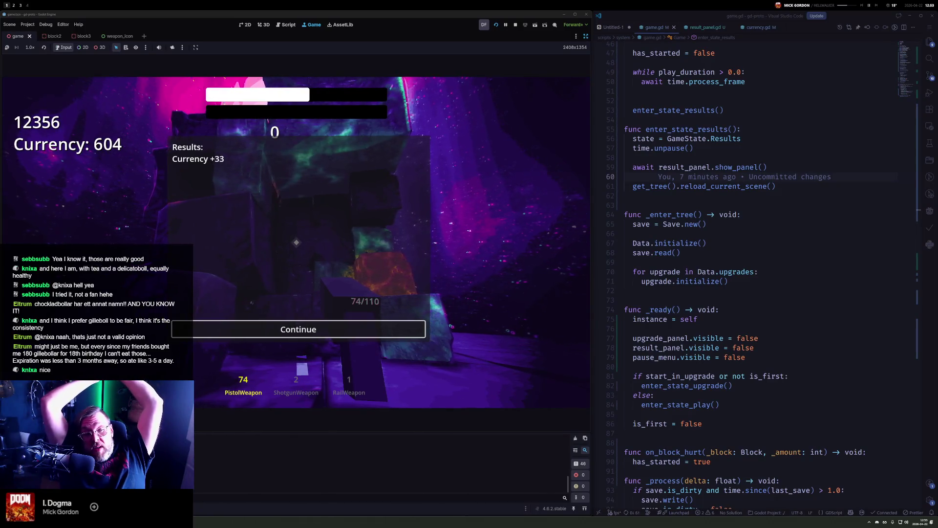
- Pause and stop the game, then return to the game script's exported variables
key(Escape)
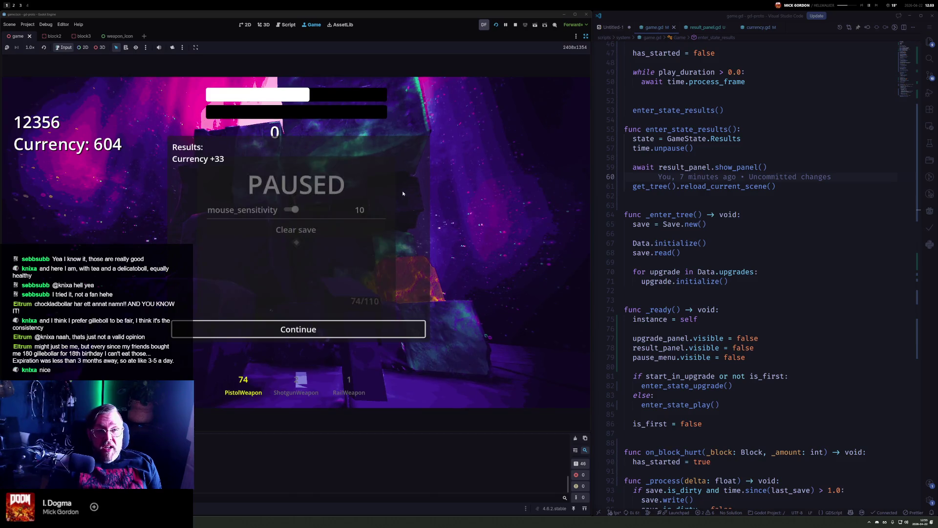
click(516, 24)
scroll(748, 196, up, 15)
click(749, 93)
key(Down)
key(Down)
key(Down)
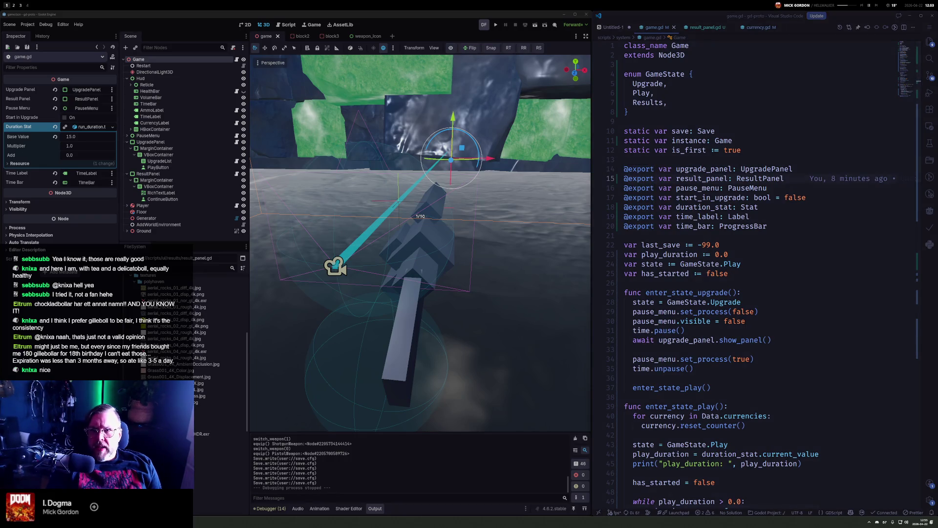
- Create a new hud.gd file inside the ui/hud scripts folder
click(930, 43)
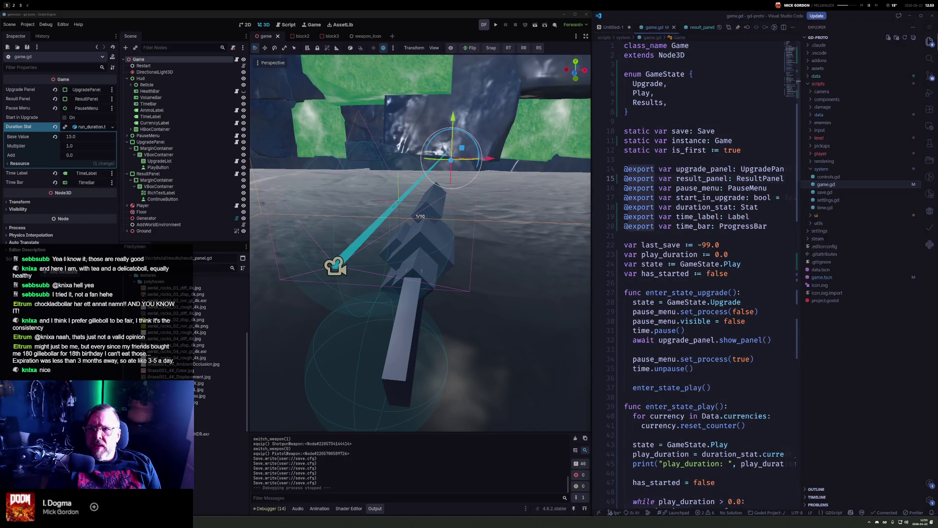
click(819, 170)
click(809, 177)
click(822, 184)
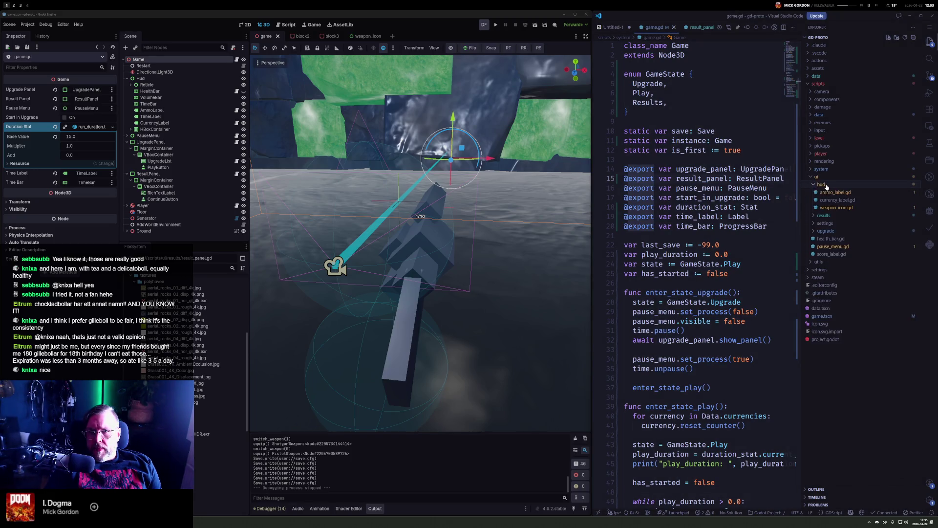
right_click(825, 188)
click(784, 193)
text(ud.gd)
key(Return)
- Declare hud.gd as class_name Hud extending Control
text(nod)
key(BackSpace)
key(BackSpace)
key(BackSpace)
text(class_name Hud)
key(Return)
text(extends Control)
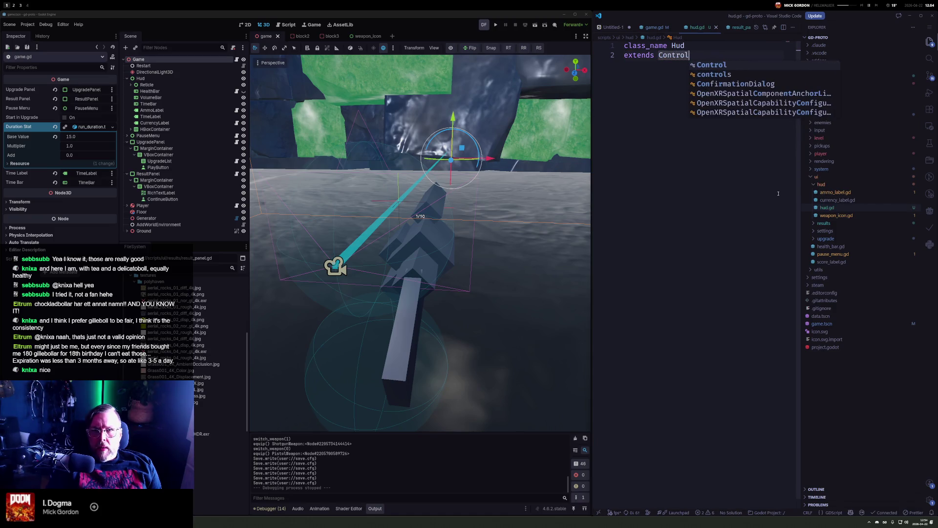
key(Escape)
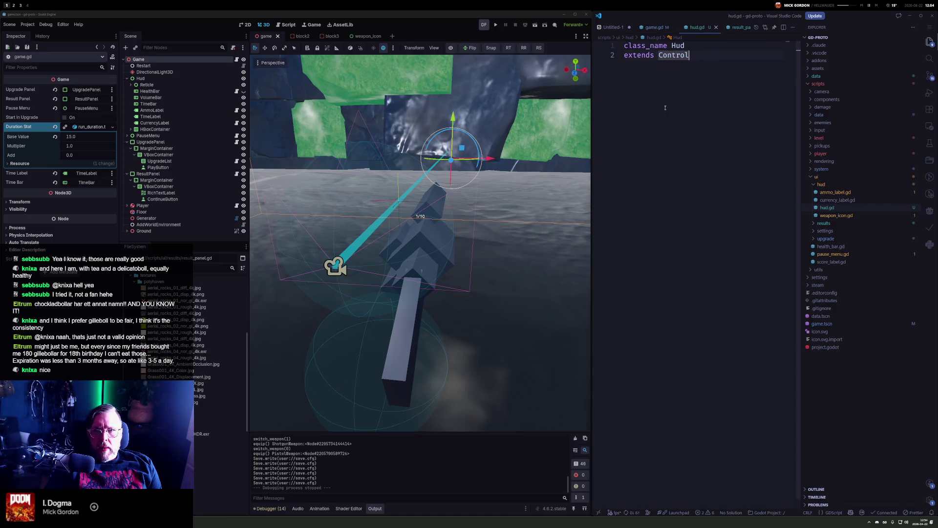
- Open game.gd using the quick file search
key(ctrl+p)
text(gbame)
key(BackSpace)
key(BackSpace)
key(BackSpace)
text(ame)
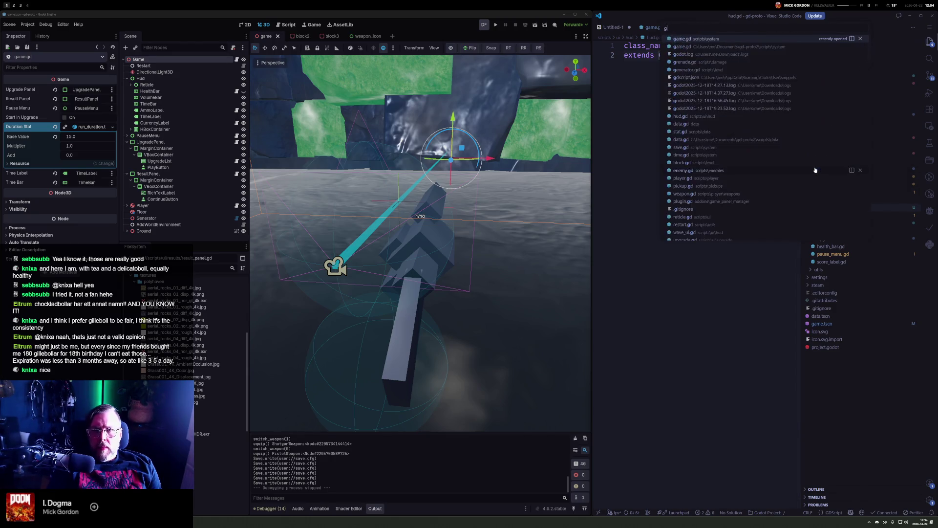
key(Return)
- Add an exported hud variable of type Hud to game.gd and save
key(Up)
key(Up)
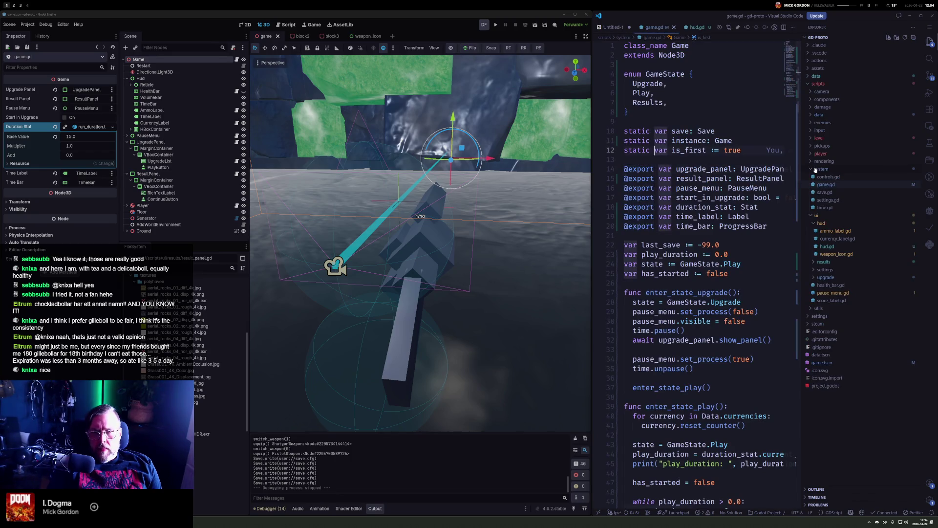
key(Down)
key(Down)
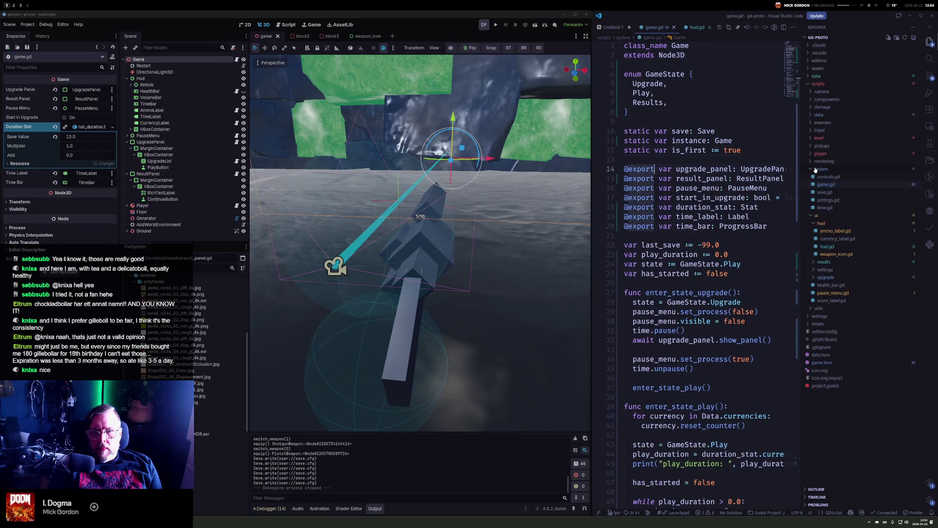
key(shift+alt+Up)
text(hud)
key(End)
key(ctrl+shift+Left)
text(Hud)
click(762, 151)
key(ctrl+s)
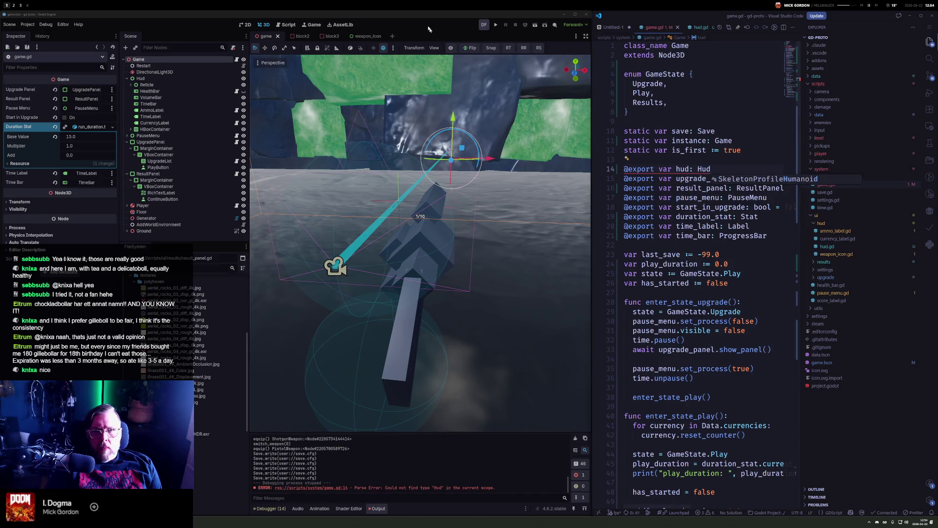
scroll(665, 270, down, 14)
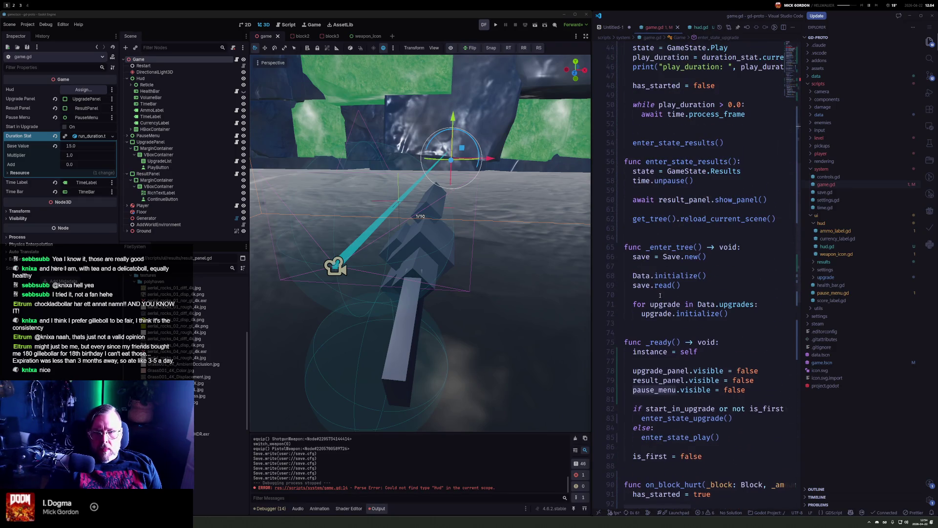
- Add hud.visible = false to _ready alongside the upgrade_panel.visible line
scroll(660, 295, down, 2)
scroll(696, 281, down, 8)
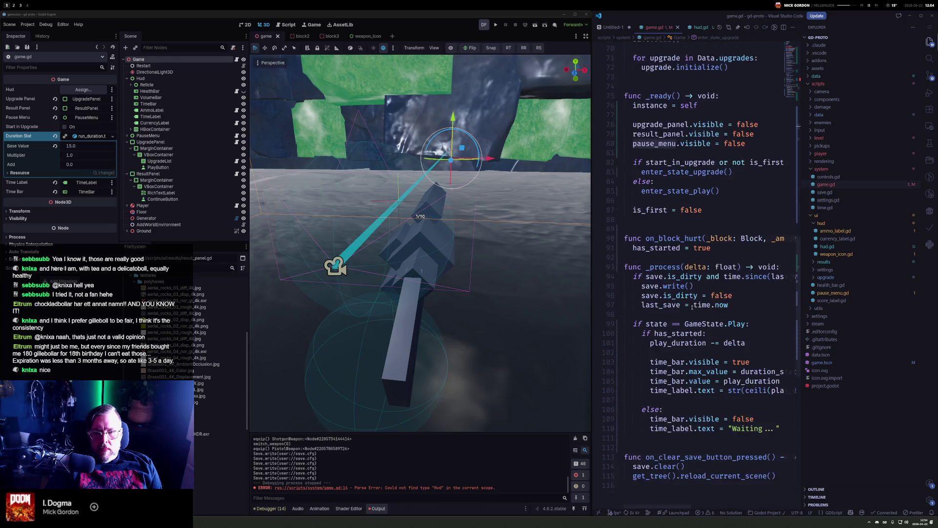
click(688, 277)
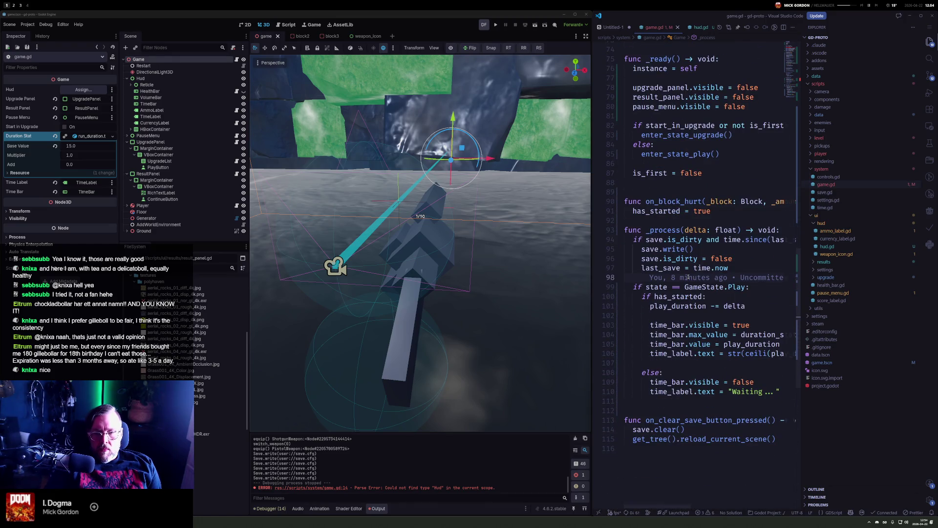
key(Up)
key(Up)
key(Up)
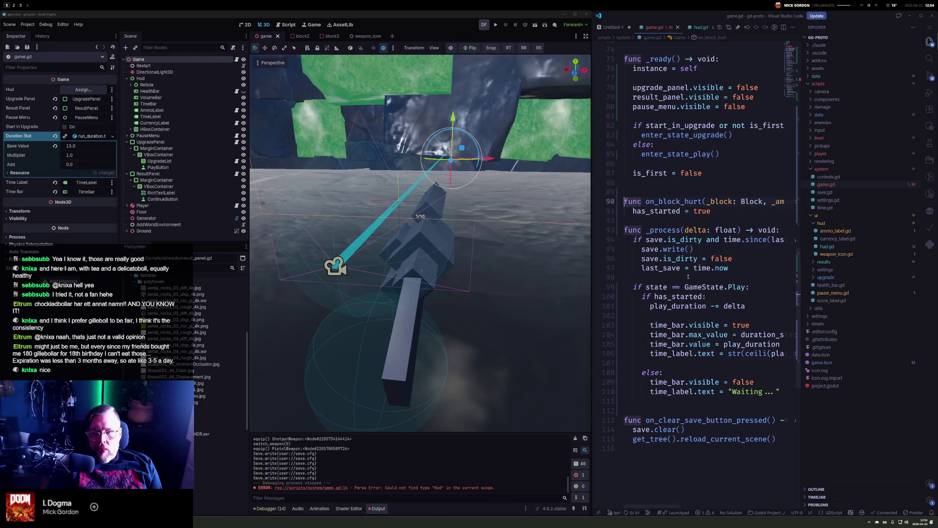
scroll(688, 277, up, 2)
key(Up)
key(Up)
key(Up)
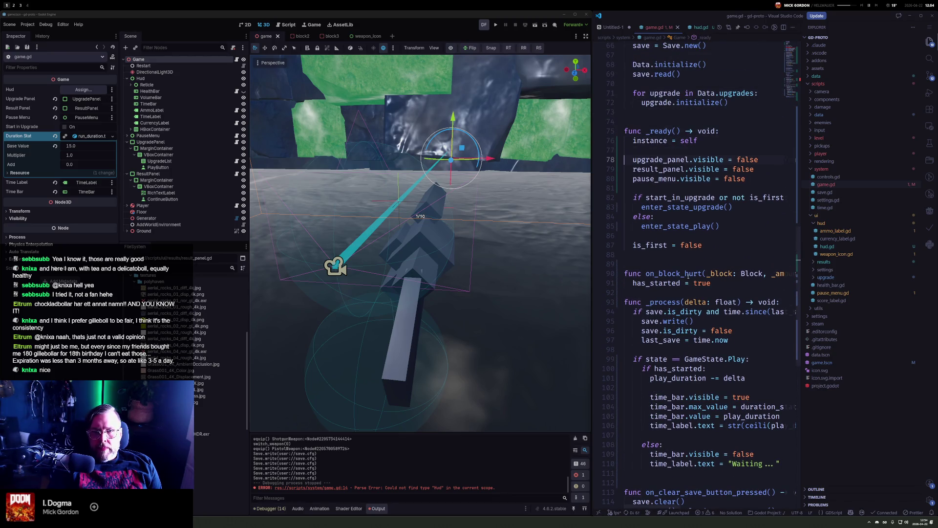
key(ctrl+Tab)
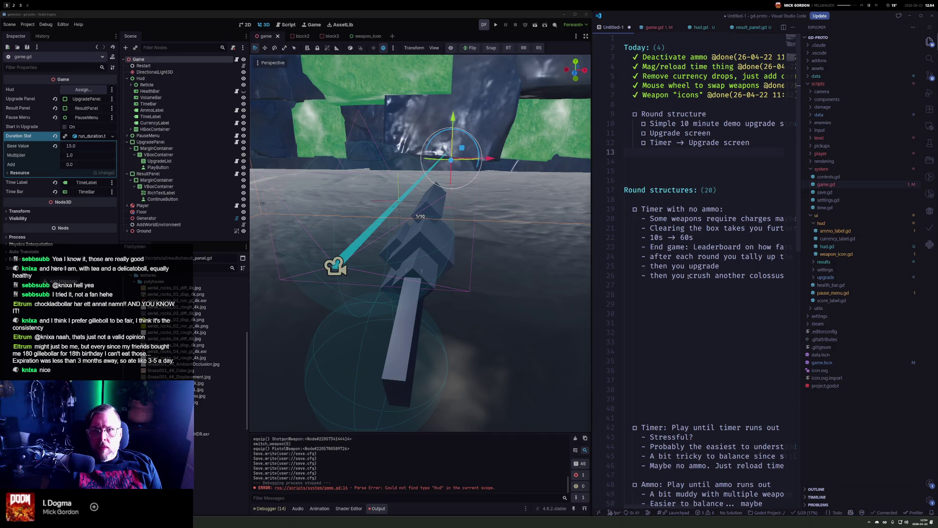
key(ctrl+Tab)
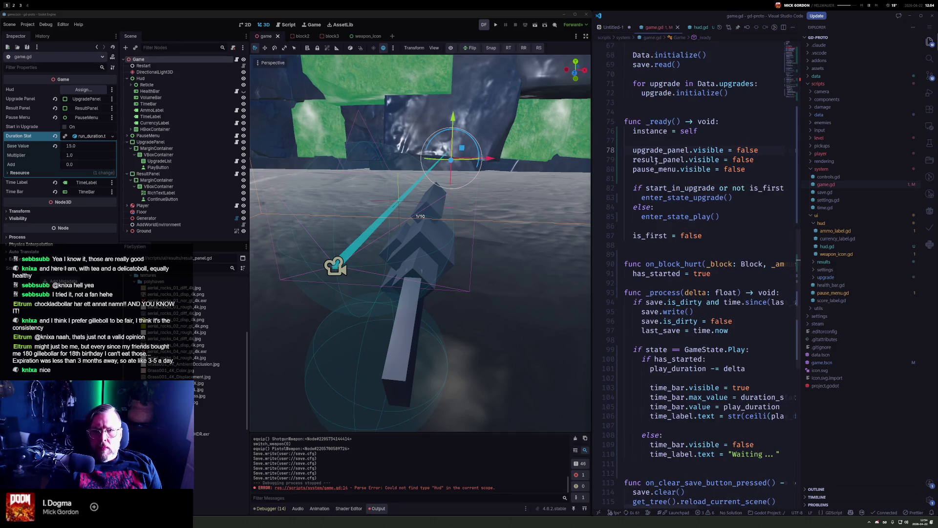
click(659, 150)
key(shift+alt+Up)
double_click(659, 150)
text(hud)
key(End)
- Set hud.visible = true in enter_state_play and false before enter_state_results
scroll(657, 150, up, 10)
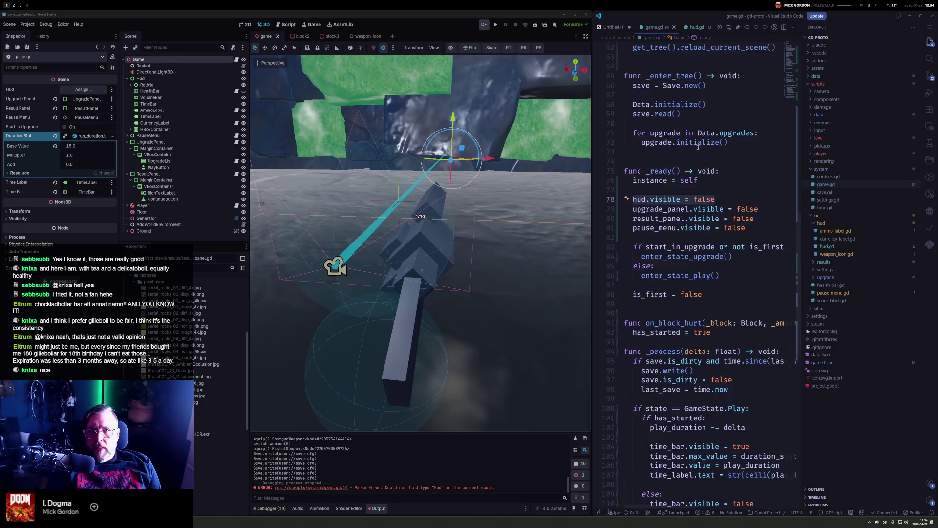
scroll(704, 174, up, 2)
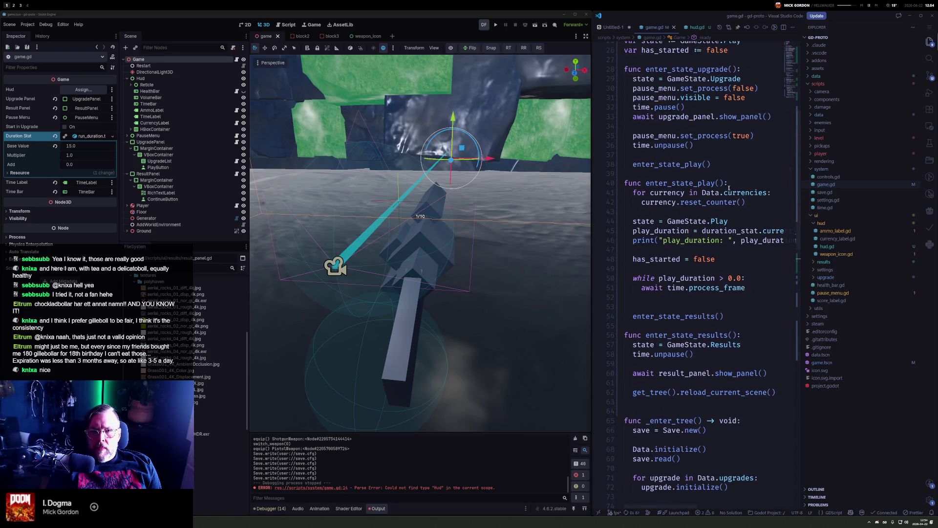
click(728, 187)
key(Return)
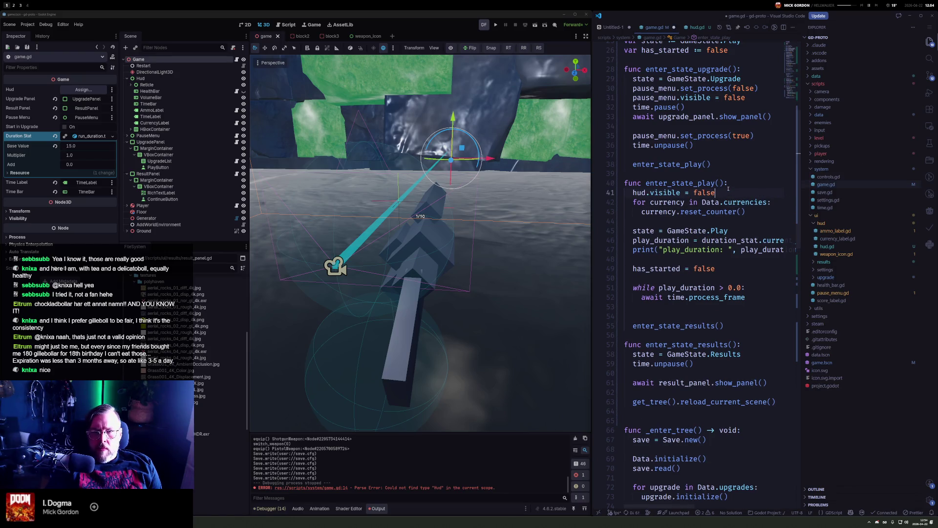
key(Up)
key(ctrl+Left)
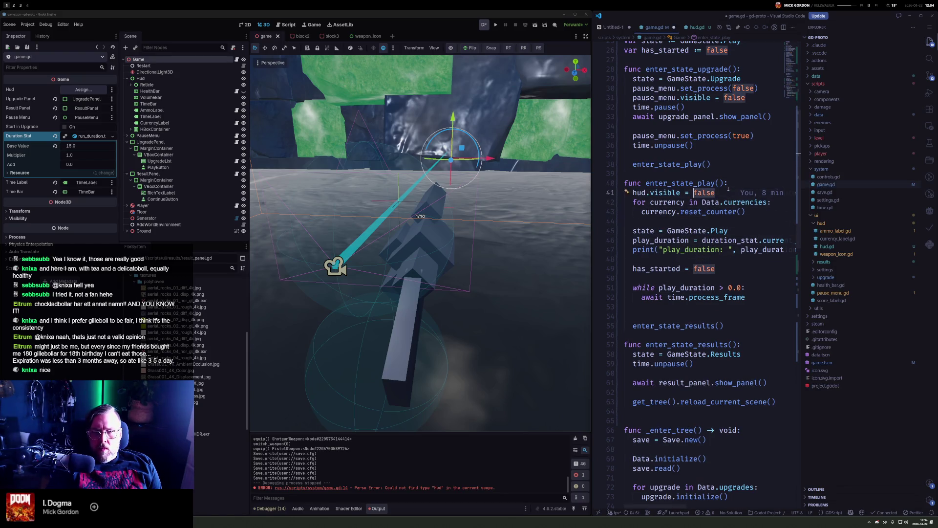
key(ctrl+Delete)
text(tu)
key(Escape)
key(Down)
key(Down)
key(Down)
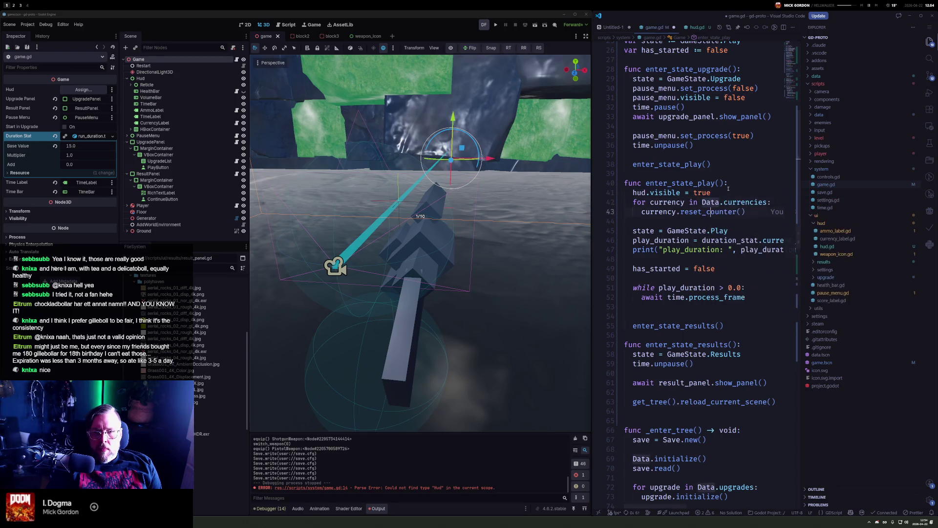
key(ctrl+z)
- Save game.gd and run the game to test the HUD
key(ctrl+s)
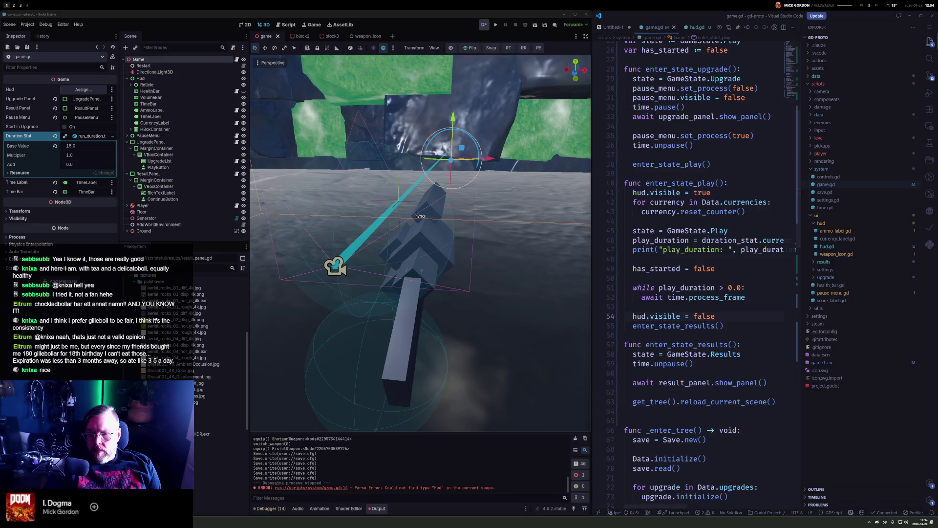
mouse_move(667, 211)
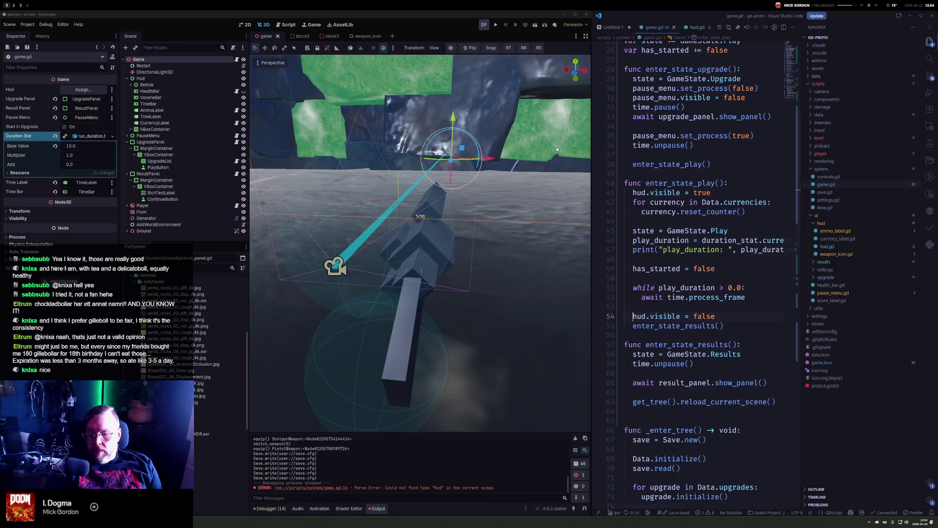
click(496, 25)
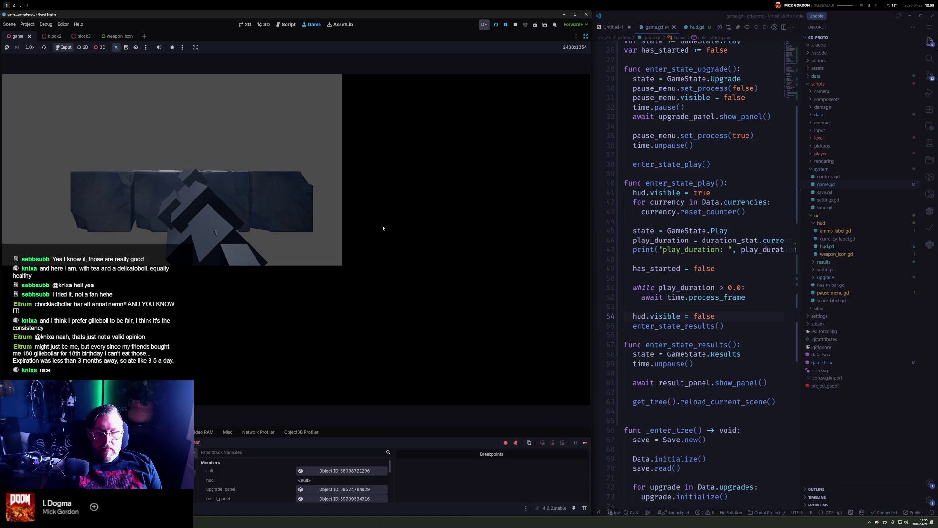
- Stop the game, attach hud.gd to the Hud node, select Game, and rerun with F5
key(F8)
click(140, 78)
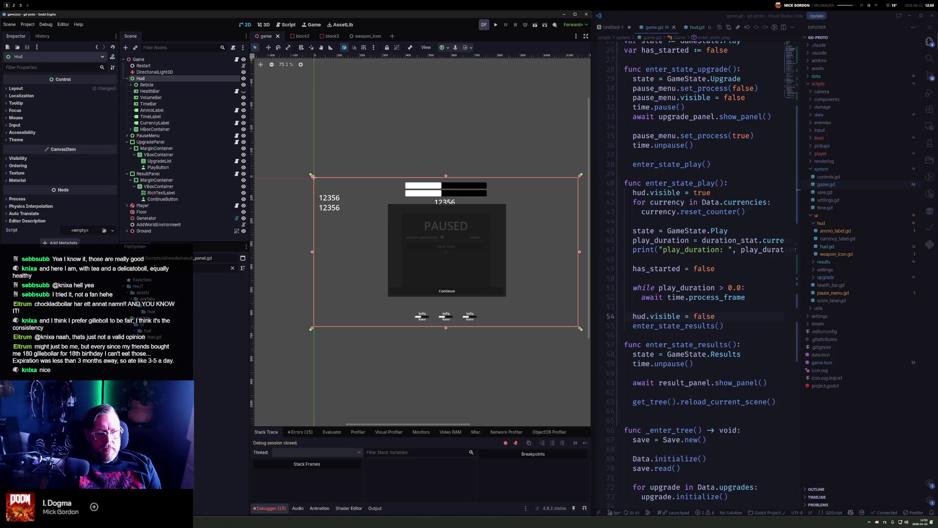
mouse_move(178, 337)
mouse_down()
mouse_move(195, 87)
mouse_move(84, 91)
mouse_up()
click(146, 59)
key(F5)
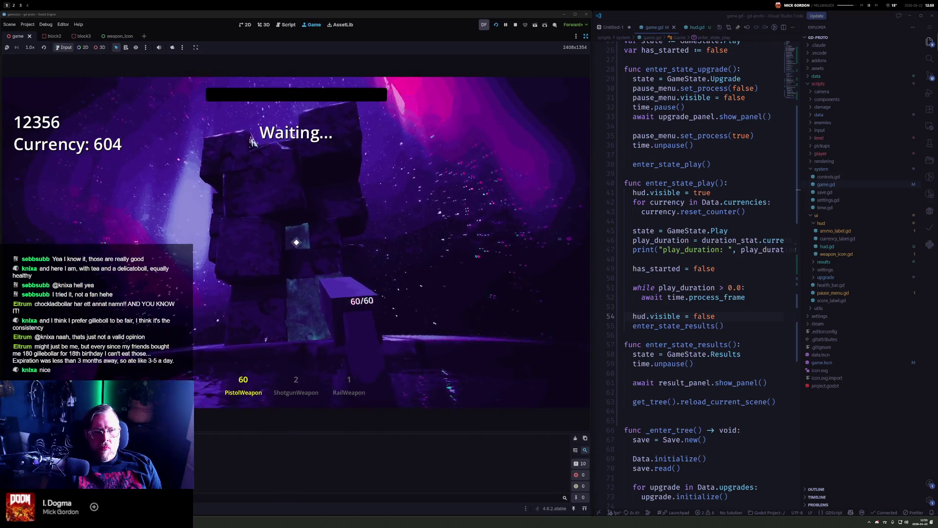
- Start the timed run shooting blocks, cycling through the shotgun and rail weapon
click(296, 243)
click(296, 242)
click(296, 242)
click(296, 242)
click(296, 243)
click(296, 242)
click(296, 243)
click(296, 243)
key(2)
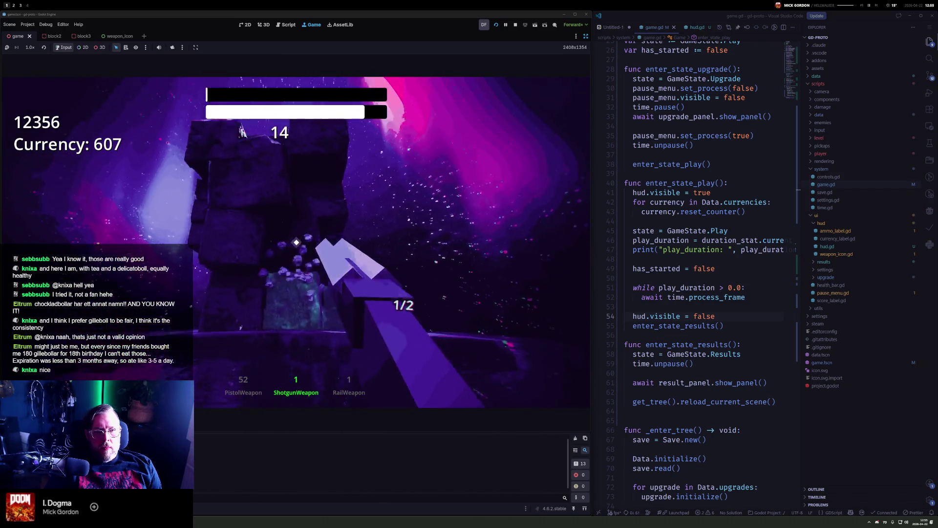
click(296, 242)
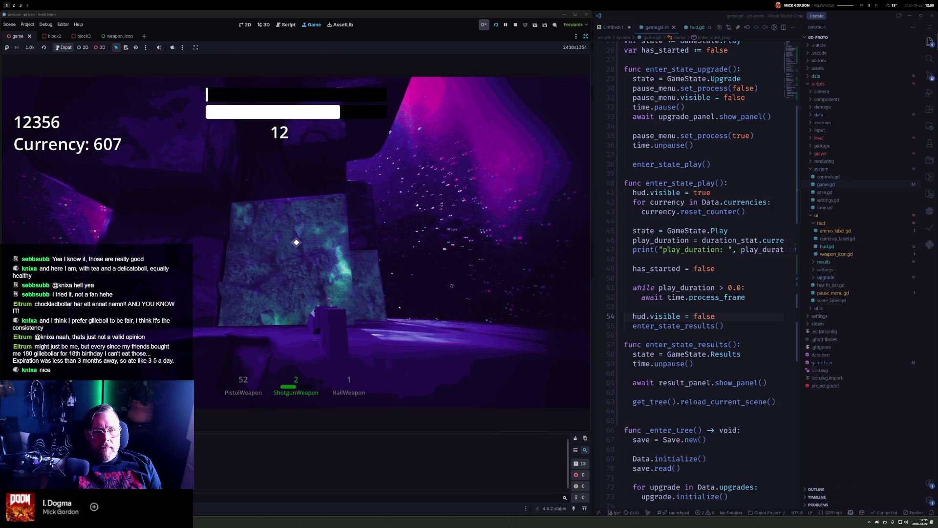
click(296, 242)
click(296, 242)
key(3)
click(296, 242)
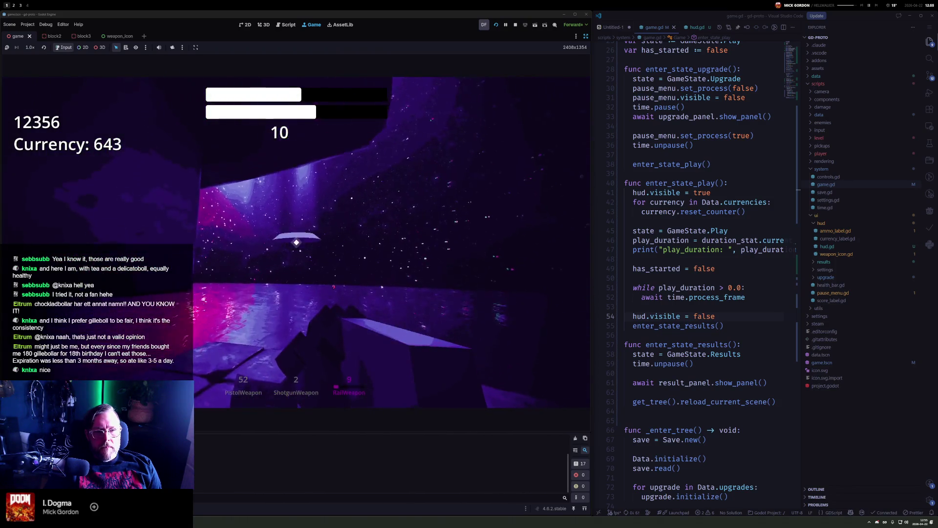
click(296, 243)
key(2)
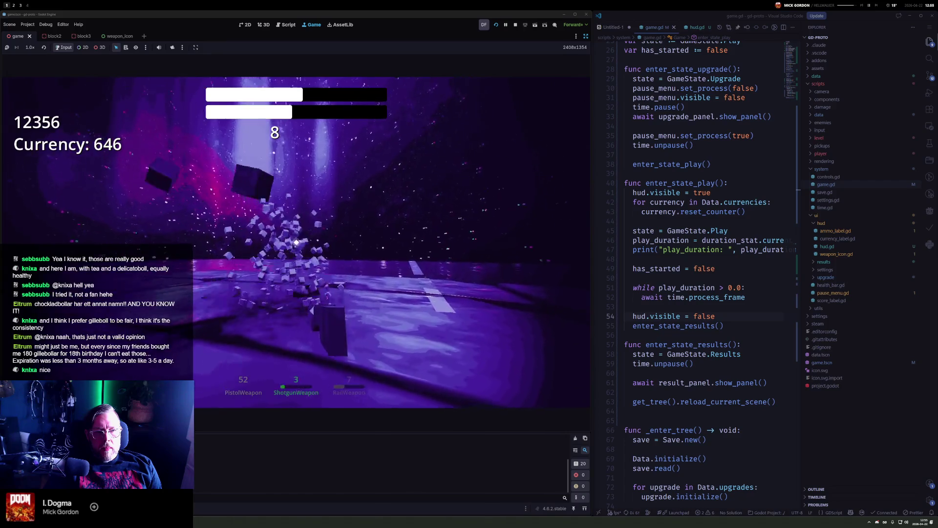
- Fire the pistol until time runs out, continue past the Currency +48 results, and stop
key(1)
click(296, 243)
click(296, 242)
click(297, 243)
click(296, 243)
click(297, 243)
click(296, 242)
click(296, 242)
click(296, 242)
click(296, 242)
click(296, 242)
click(296, 243)
click(296, 243)
click(297, 242)
click(296, 242)
click(297, 242)
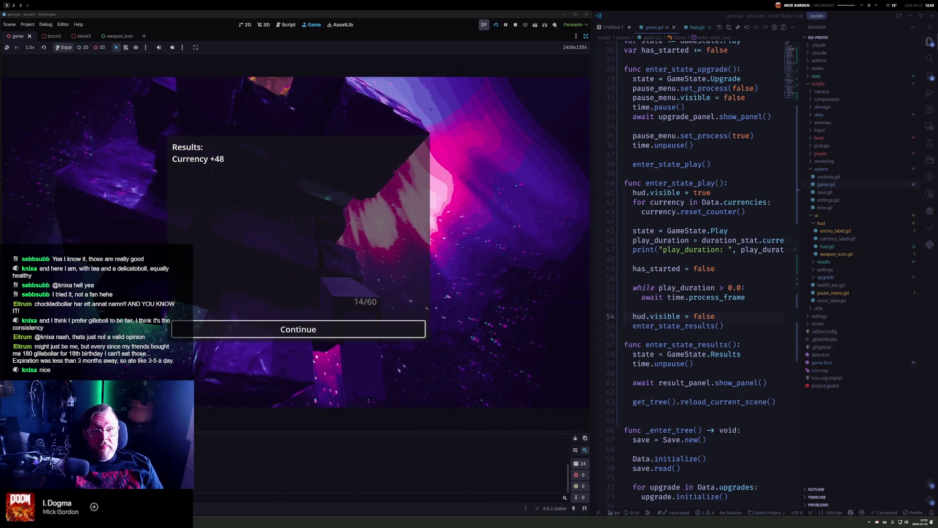
key(Return)
click(515, 25)
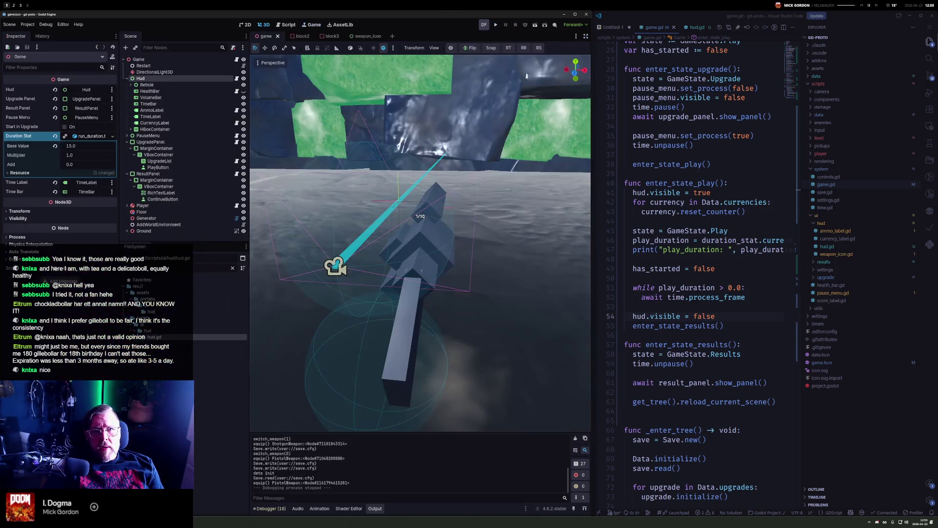
- Inspect the Generator script, searching through every use of volume_bar
click(163, 98)
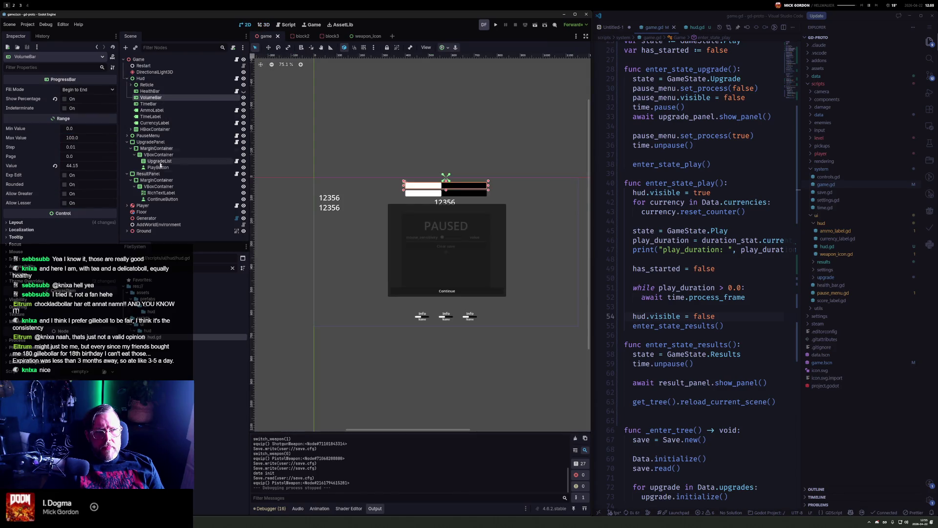
click(165, 219)
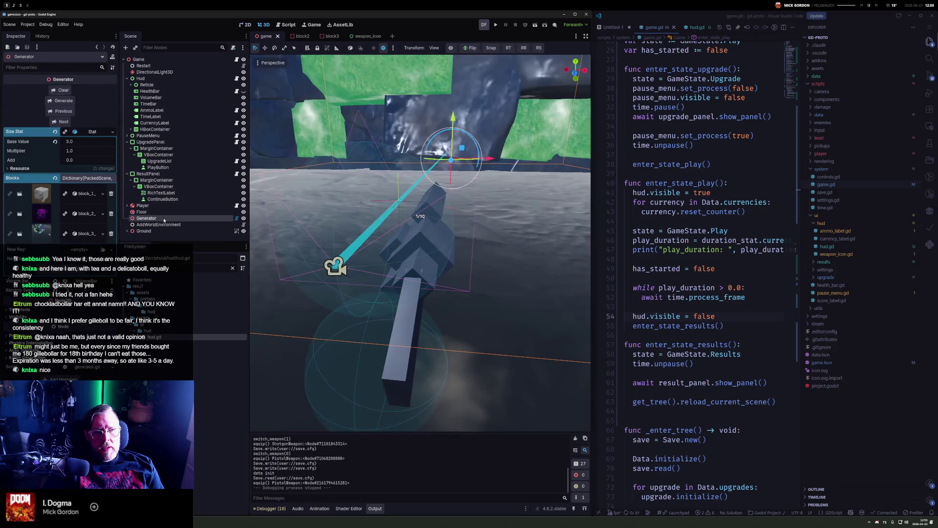
click(90, 132)
click(86, 141)
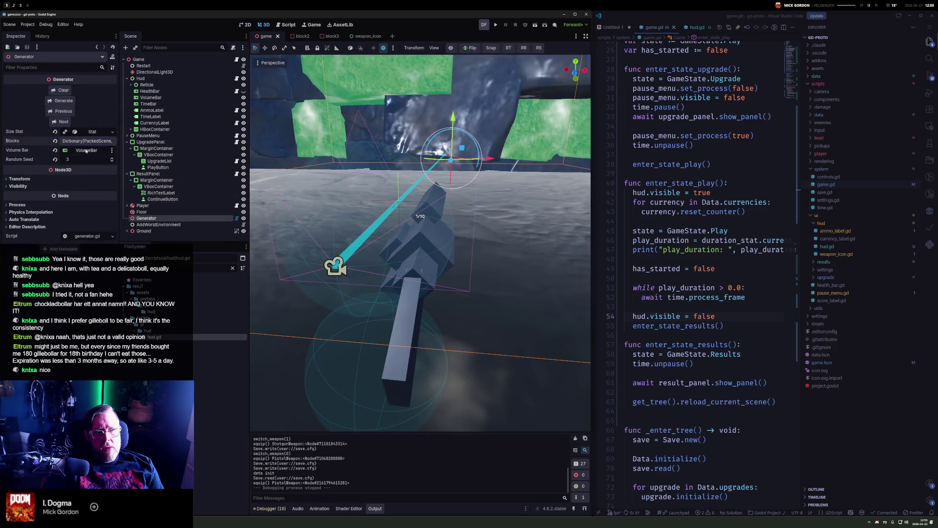
click(237, 218)
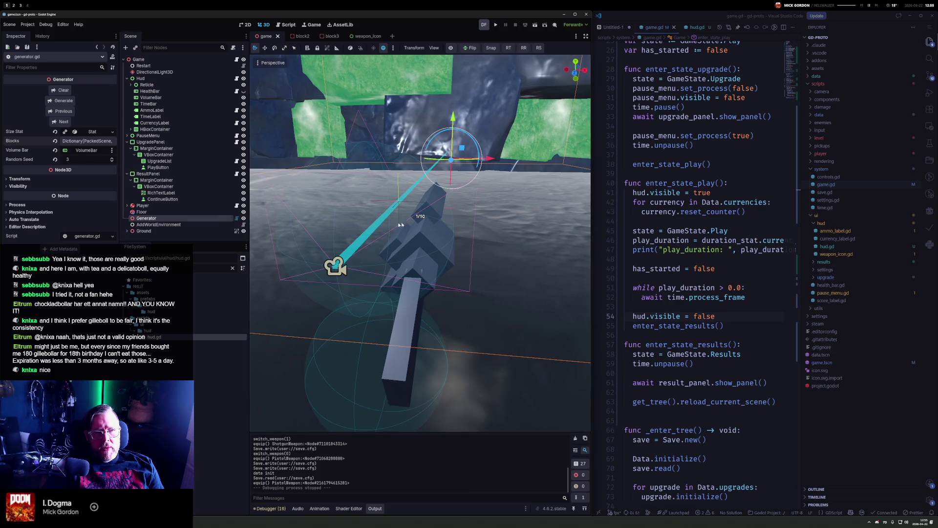
click(693, 217)
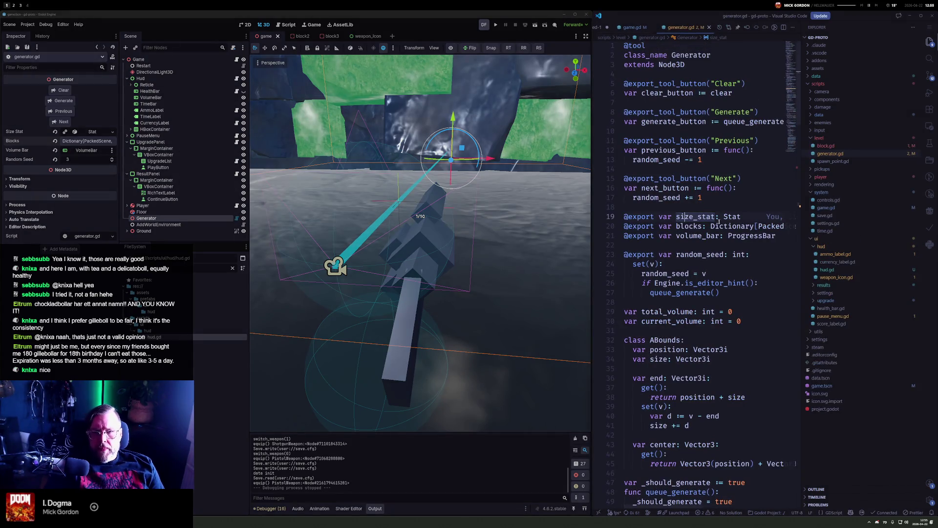
key(ctrl+b)
double_click(702, 236)
key(ctrl+f)
key(Return)
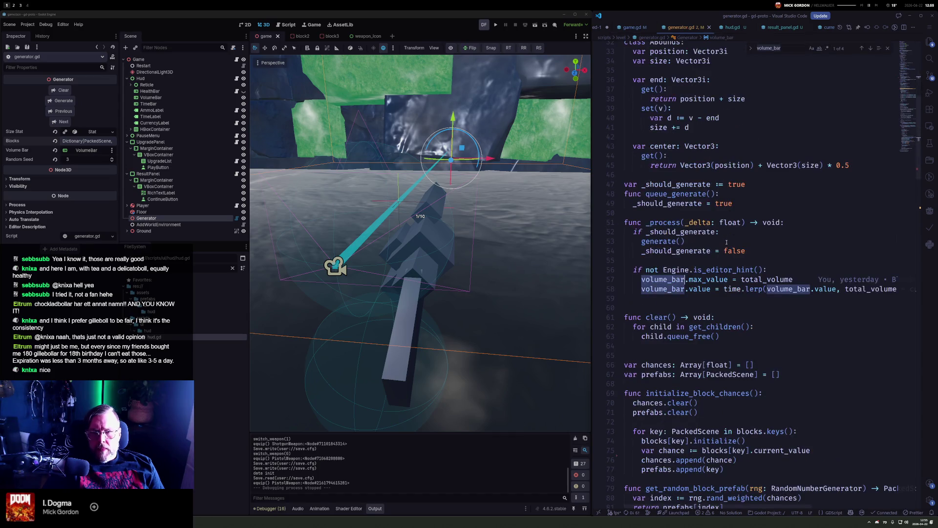
key(Escape)
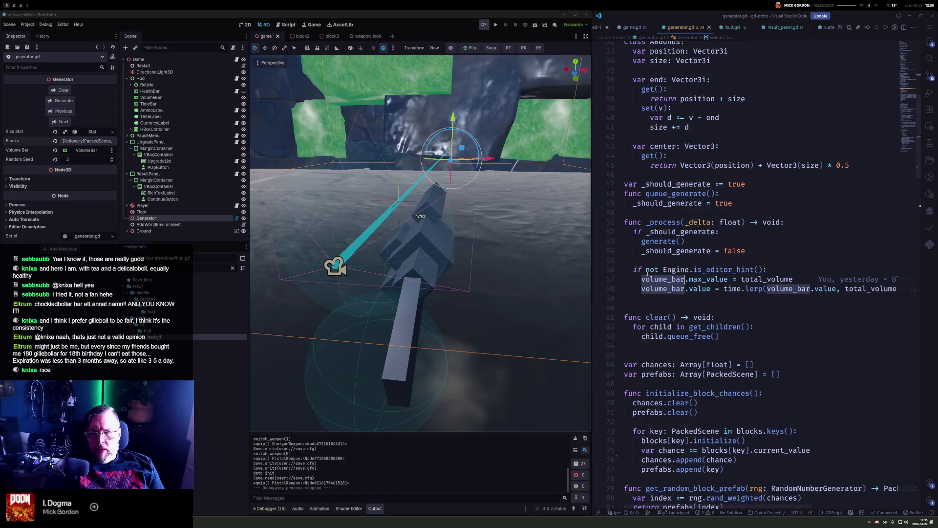
click(687, 270)
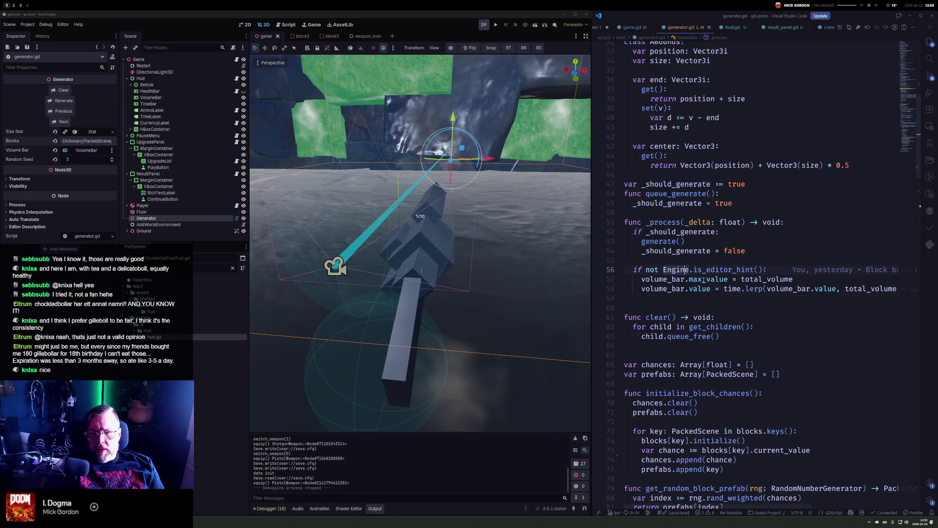
mouse_move(740, 287)
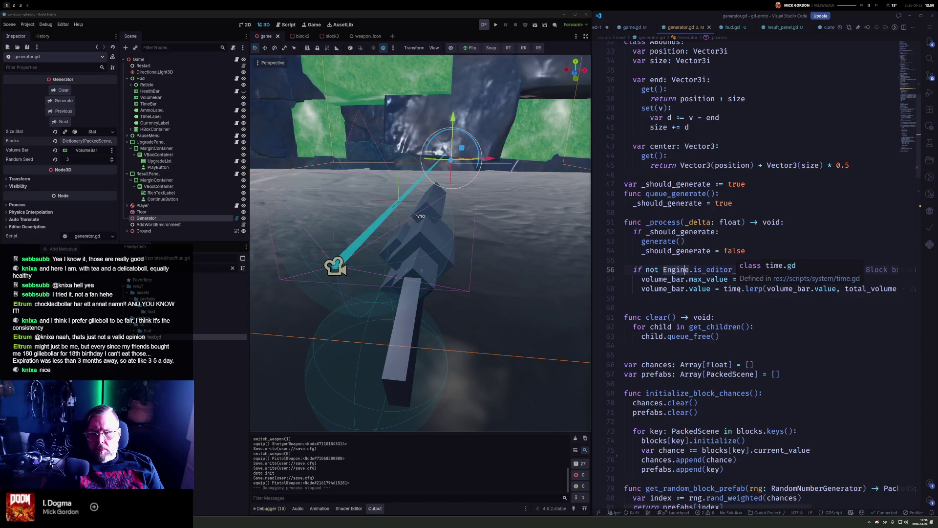
- In the HUD's 2D view, thin the VolumeBar, nudge TimeLabel up, save and run
click(245, 25)
click(447, 184)
mouse_move(447, 190)
mouse_down()
mouse_move(464, 194)
mouse_move(448, 201)
mouse_up()
click(449, 194)
click(448, 202)
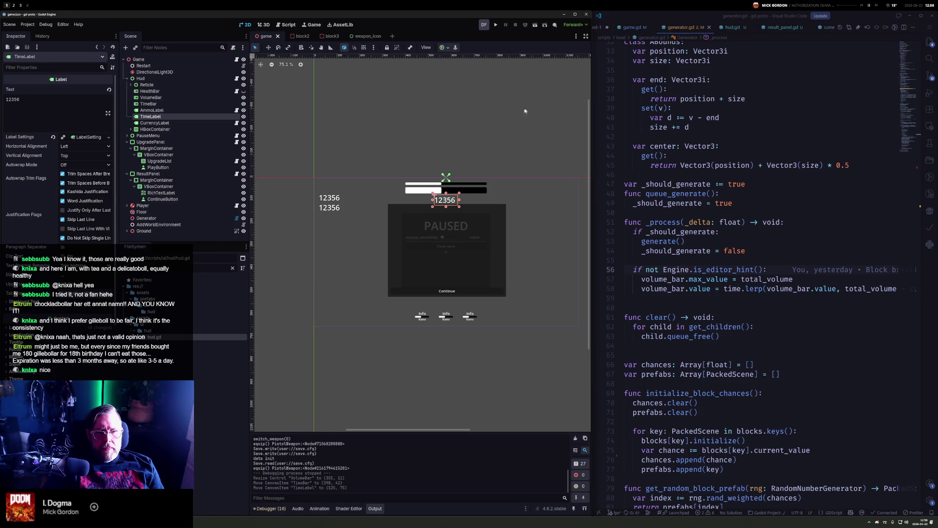
key(ctrl+s)
key(F5)
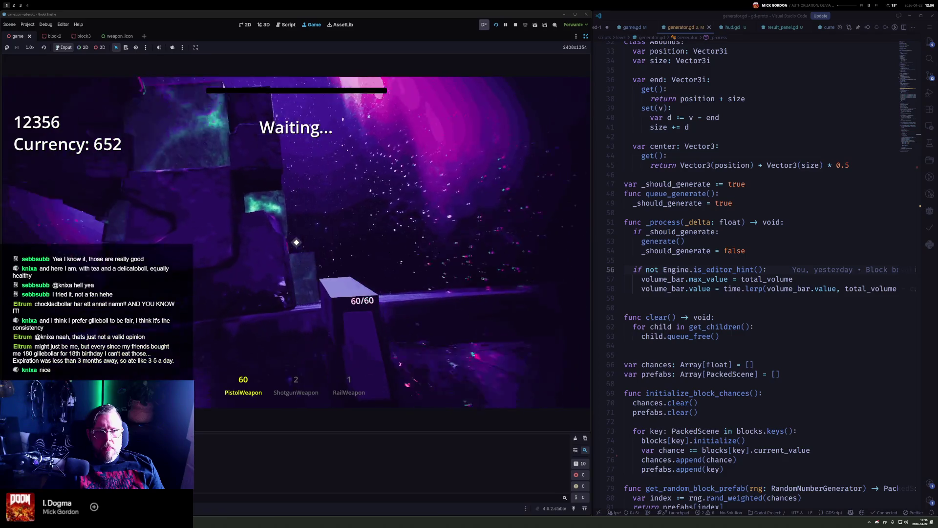
- Break blocks with the shotgun and pistol until Results show Currency +39, then pause and stop the game
drag(296, 242, 296, 241)
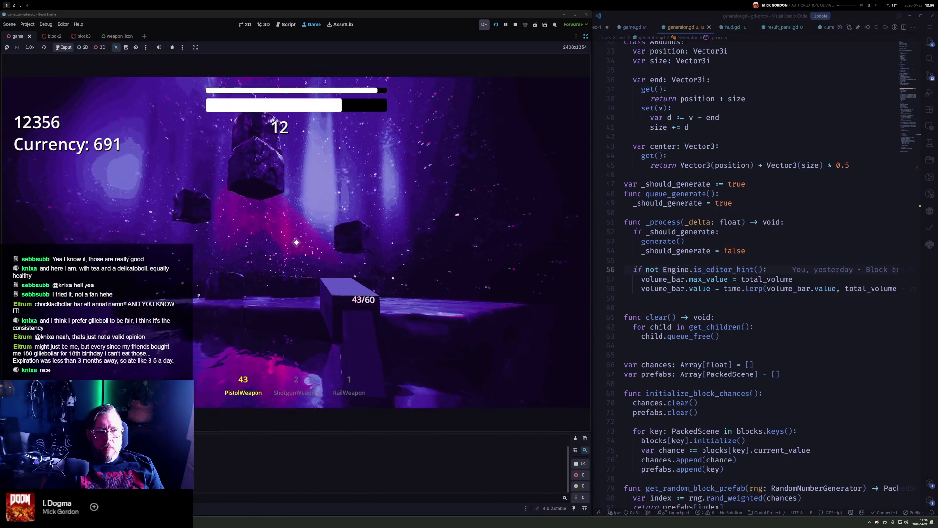
key(2)
click(296, 241)
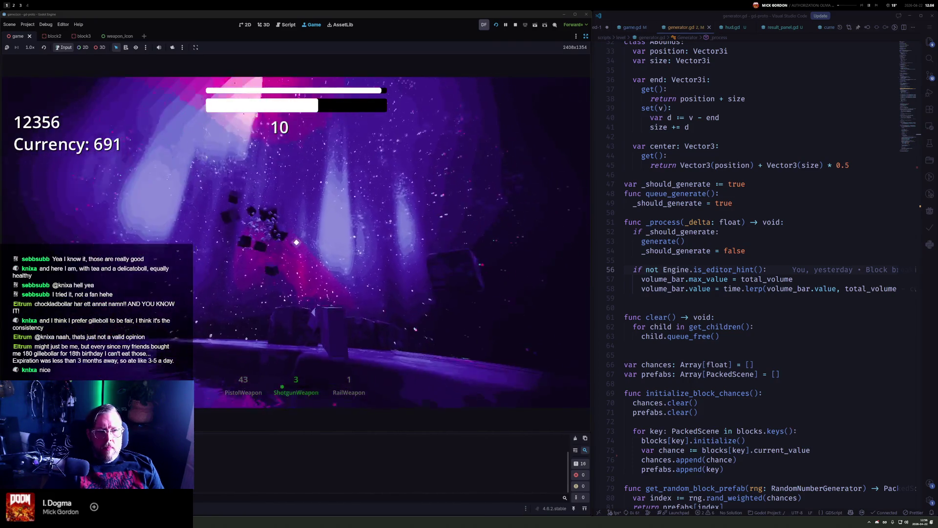
key(1)
drag(296, 242, 296, 242)
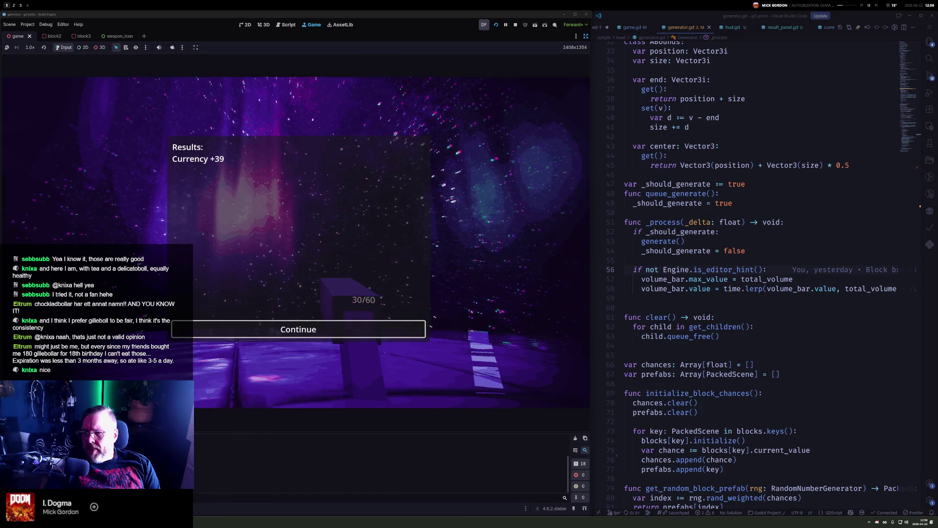
key(Escape)
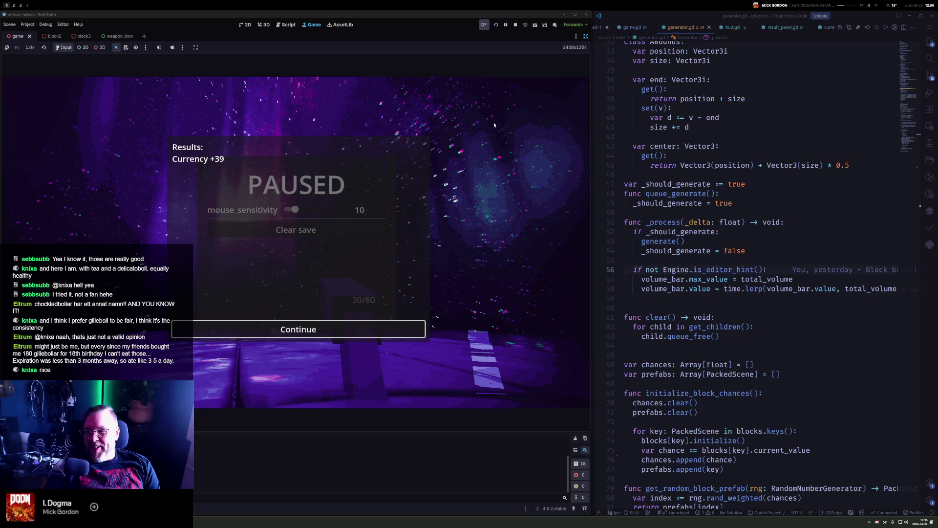
click(516, 25)
- Zoom and pan the 2D viewport to inspect the HUD layout, then move to the browser workspace
scroll(489, 195, up, 2)
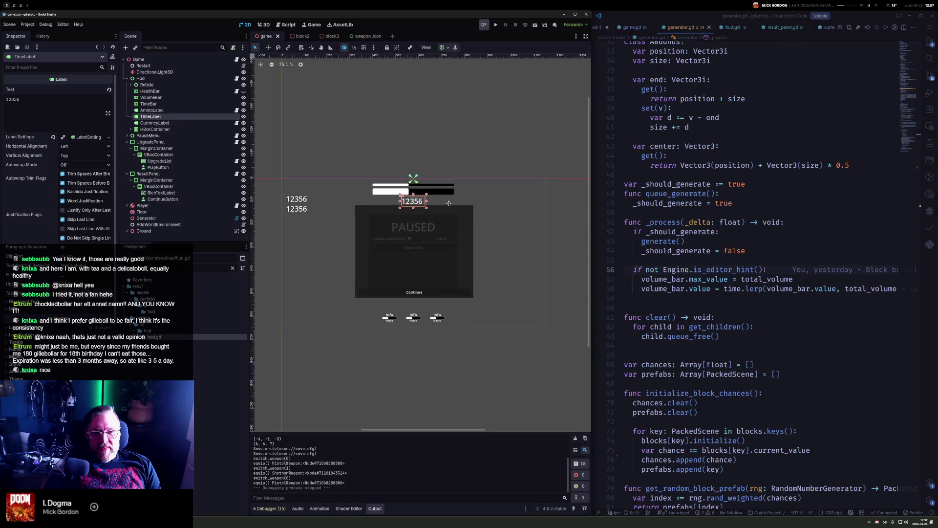
drag(465, 201, 467, 190)
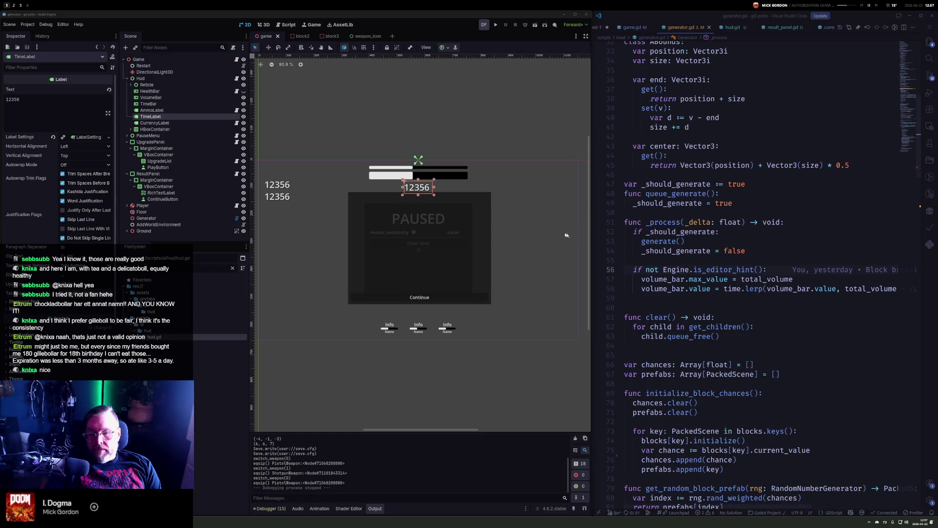
mouse_move(528, 220)
mouse_down()
mouse_move(534, 203)
mouse_move(525, 203)
mouse_up()
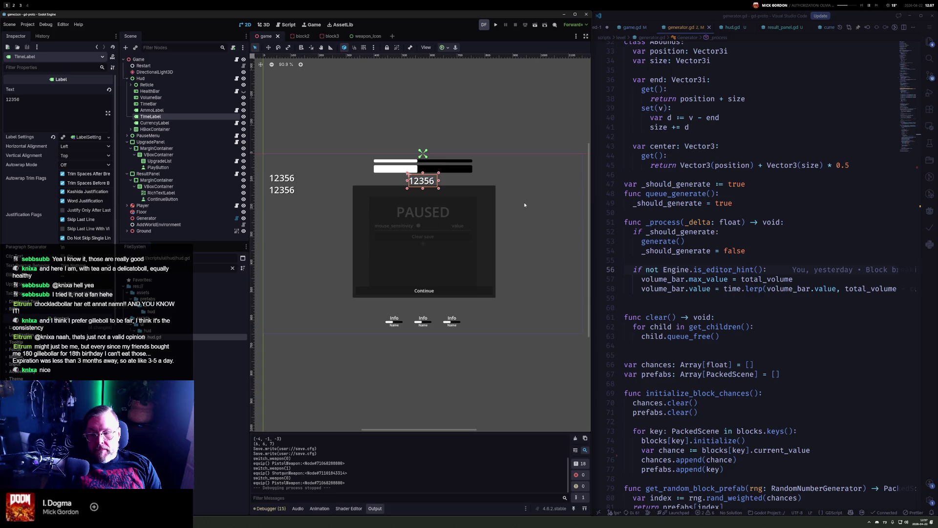
drag(524, 204, 511, 208)
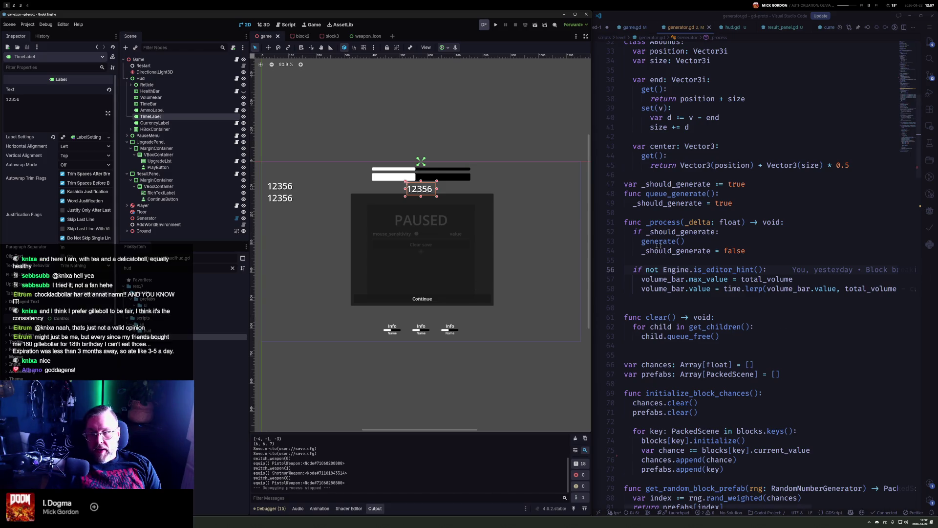
key(super+3)
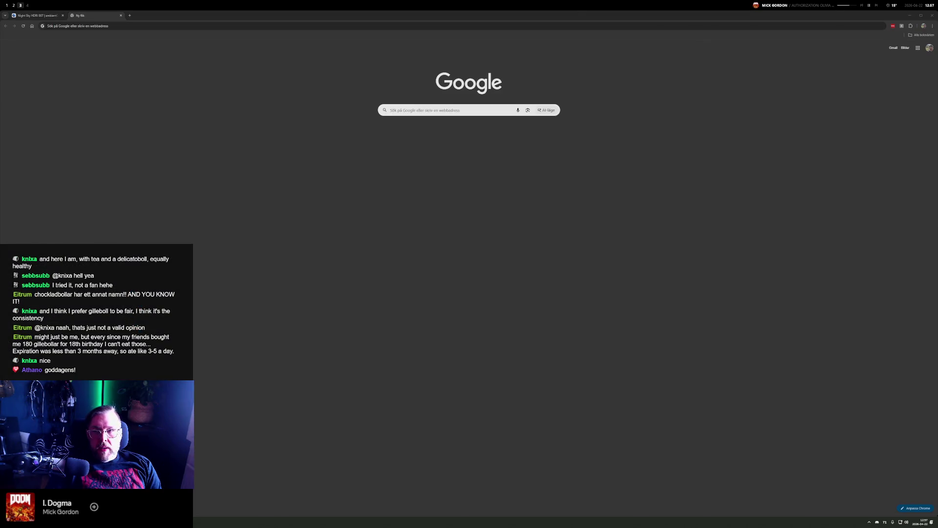
- Stage all 12 changed project files in Fork
key(super+1)
key(super+2)
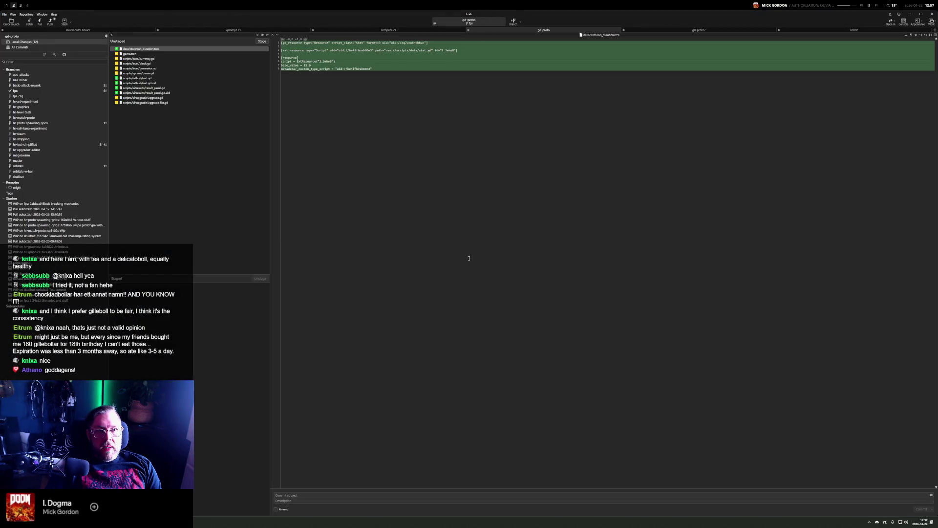
key(ctrl+a)
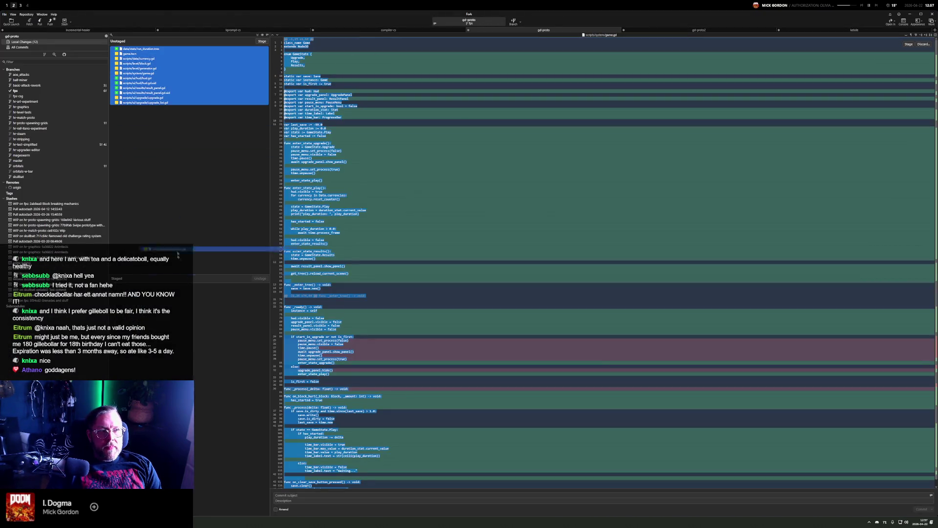
key(space)
click(320, 500)
- Commit the staged files with subject 'Run' and return to the Godot workspace
key(shift+Tab)
text(Run)
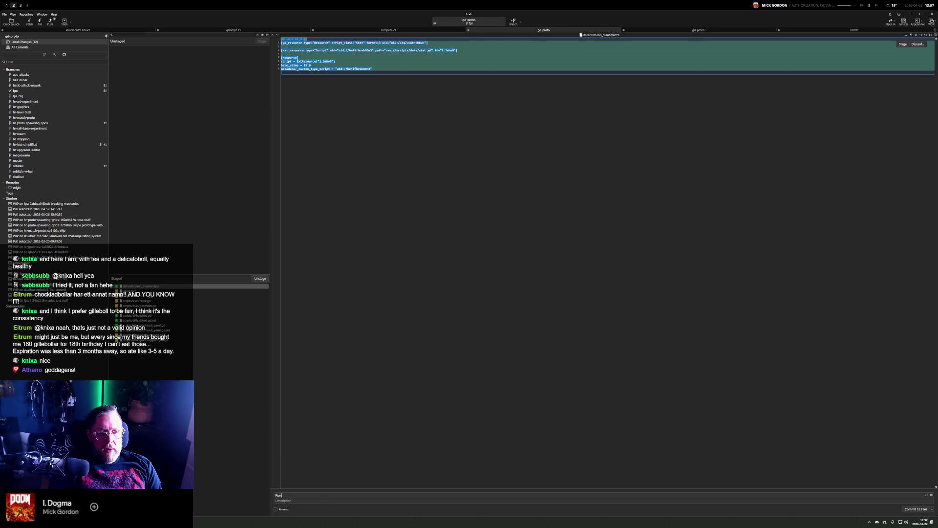
key(ctrl+Return)
key(super+1)
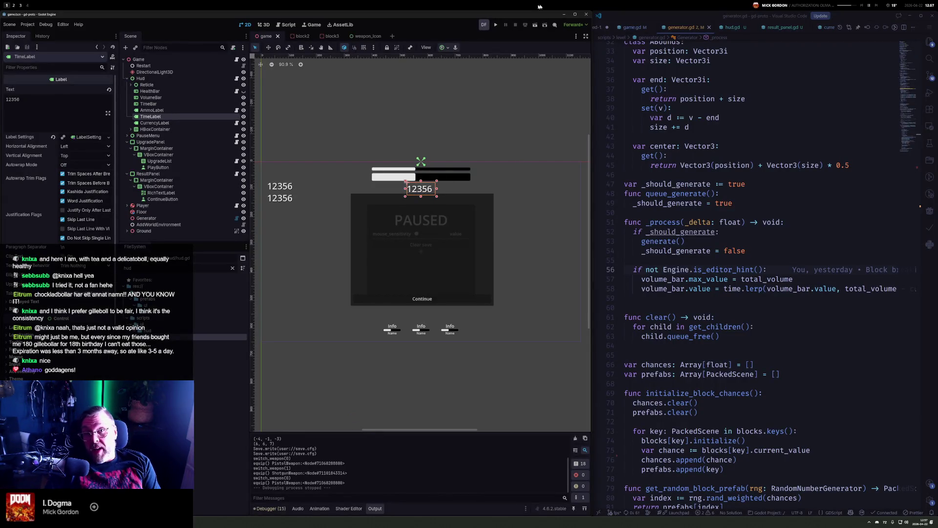
- Bring up the Untitled-1 todo notes and place the caret in the Round structure list
key(ctrl+Tab)
click(732, 124)
click(759, 143)
key(Up)
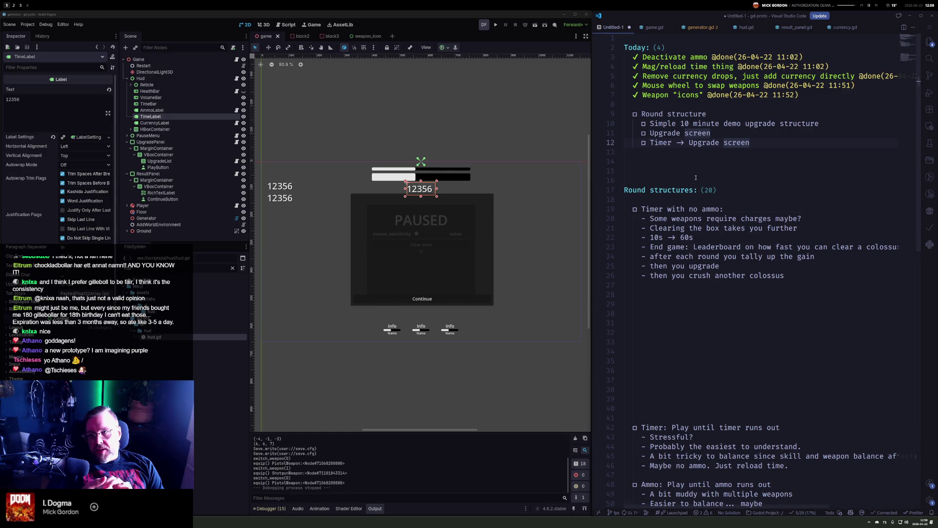
key(Escape)
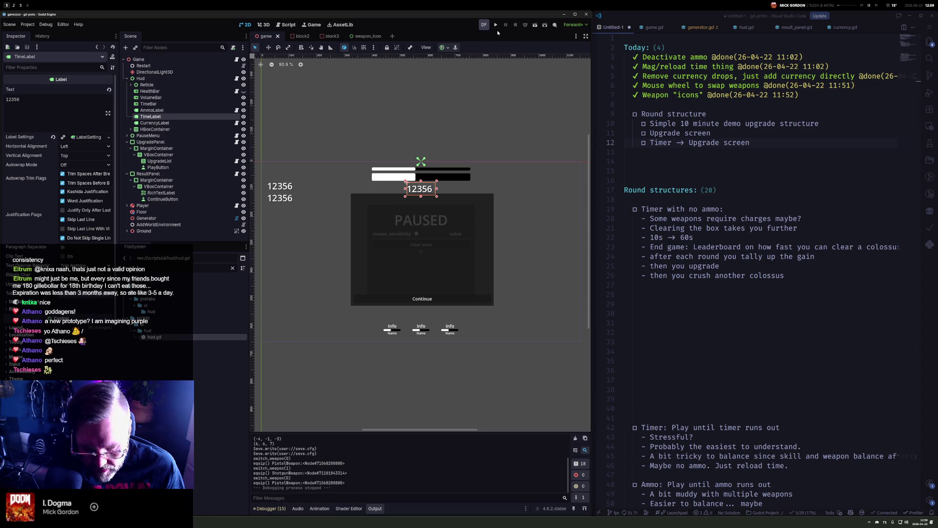
- Add an 'Upgrade system' todo item below the round structure notes
click(746, 164)
key(Return)
key(Return)
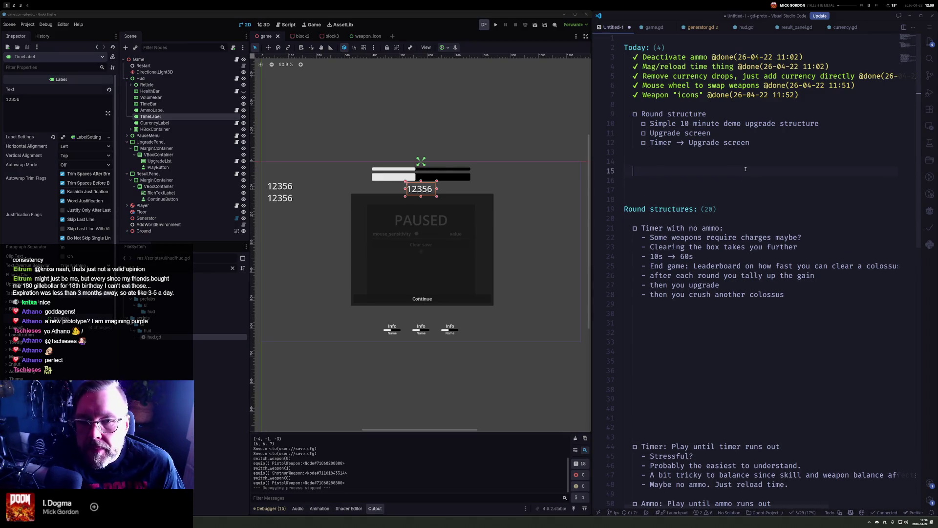
key(ctrl+Return)
text(Upgrade )
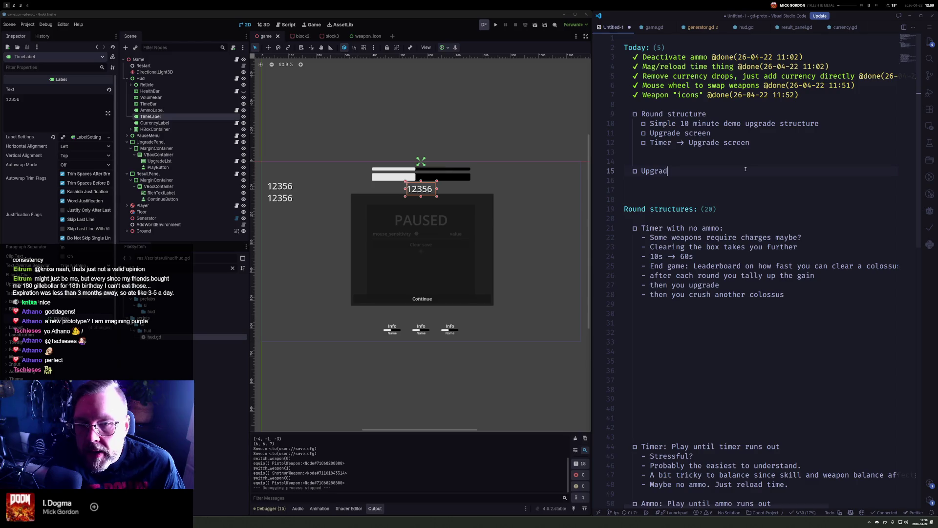
text(system)
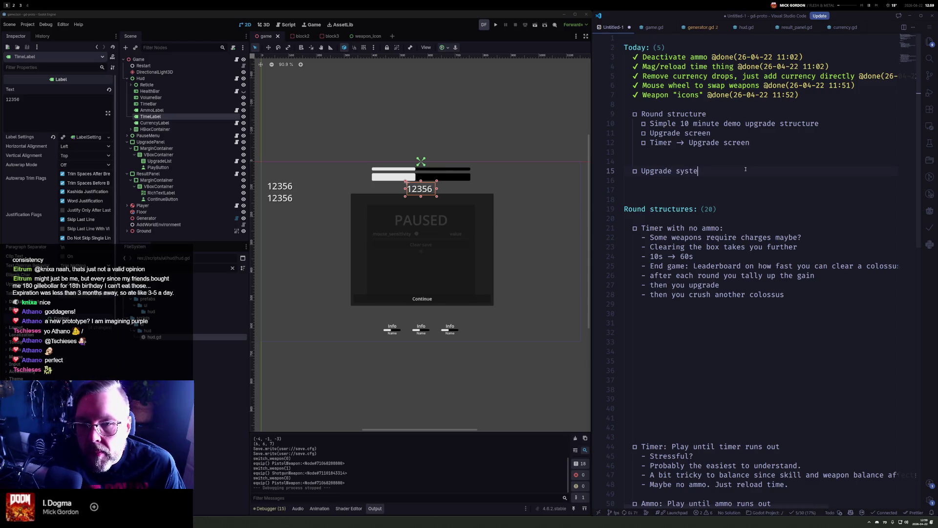
key(Return)
- Add a nested todo: 'Each upgrade has a vec2i coord'
key(Tab)
key(ctrl+Return)
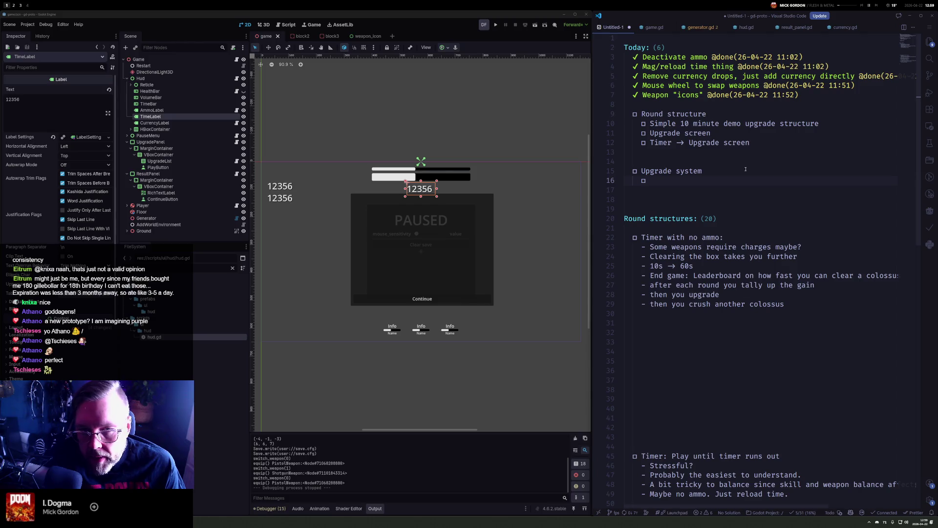
text(Each upgrade has)
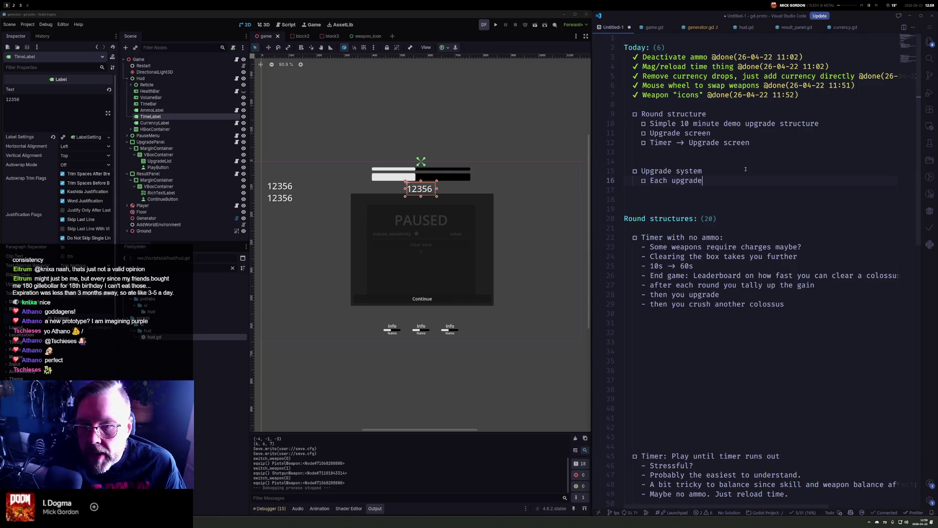
text( a c)
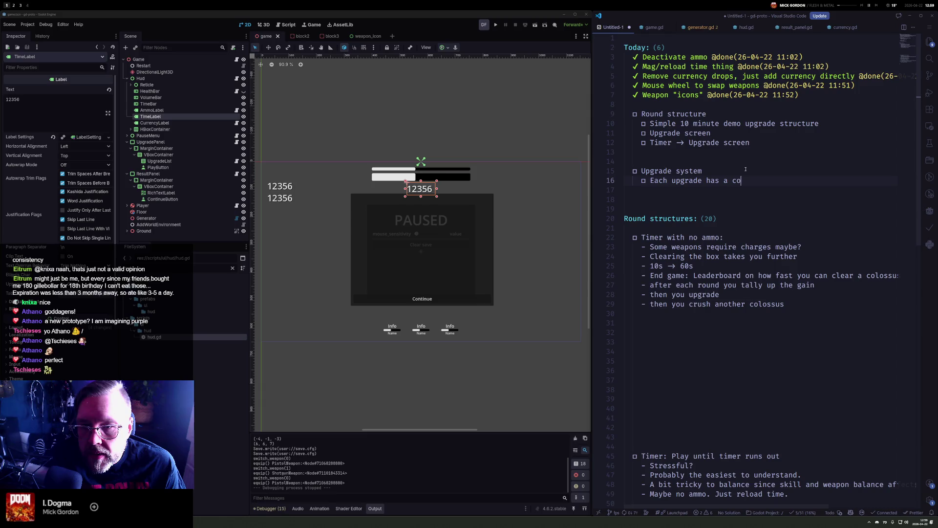
key(BackSpace)
text(vec2i coo)
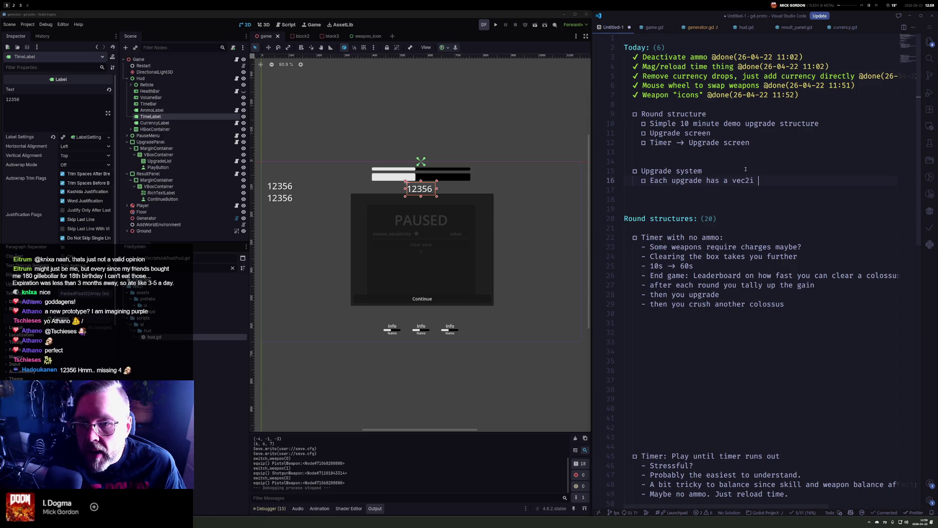
text(rd)
key(Return)
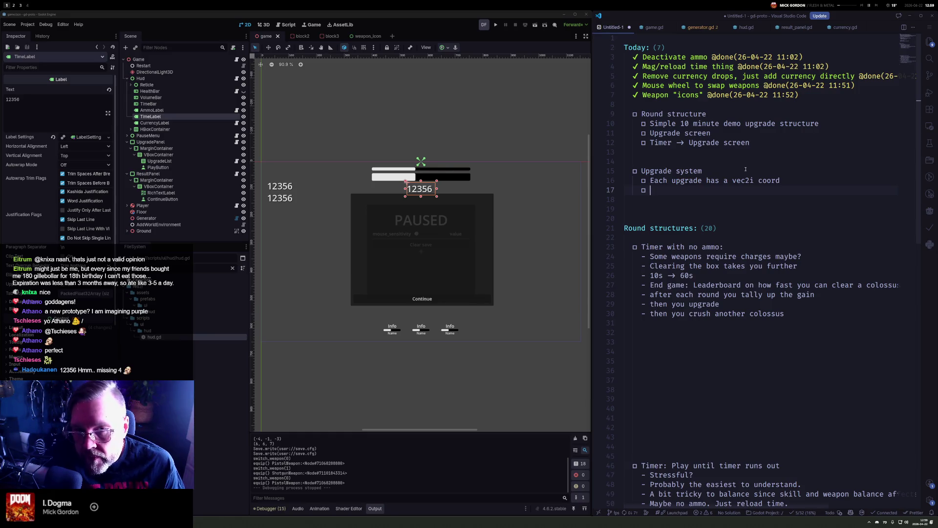
- Add the sub-item 'Upgrades are accessible if they have a neighbour that is active', then switch to workspace 4
text(Upgrades are a)
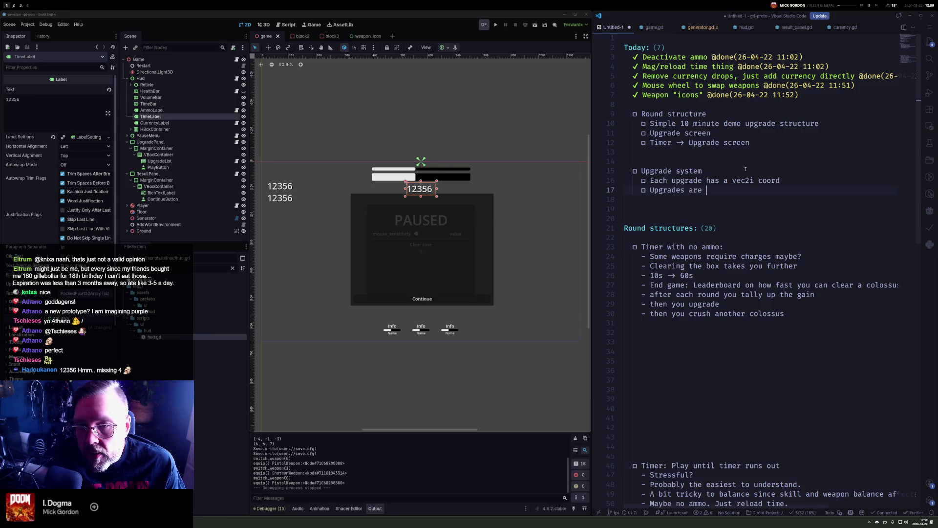
text(ccessible if they)
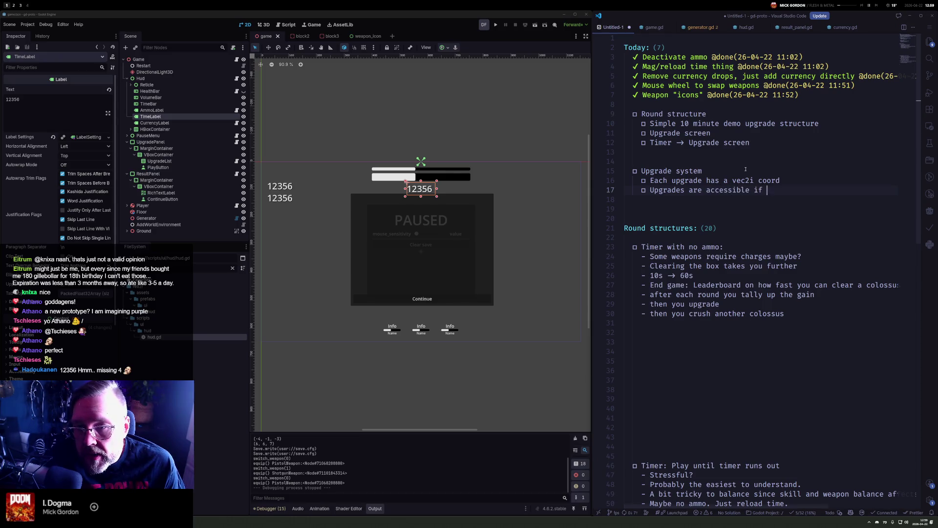
text( have an)
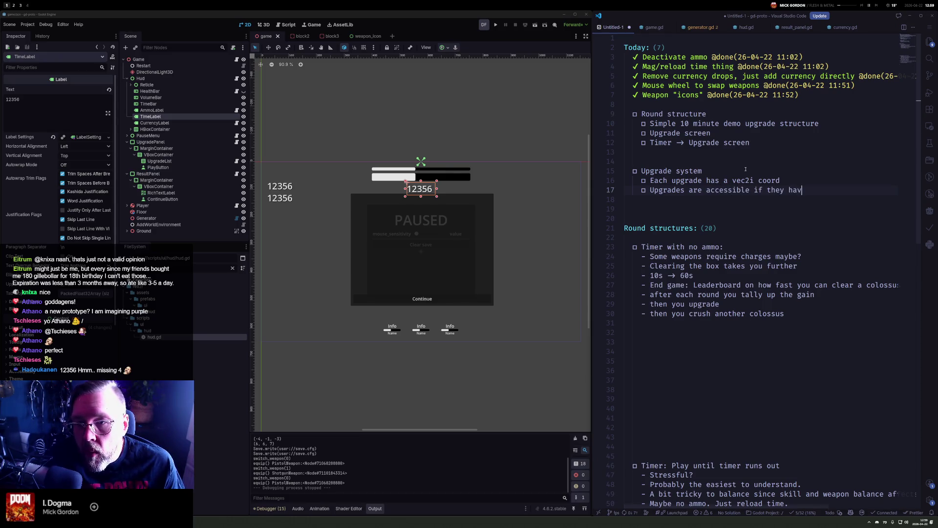
key(BackSpace)
text(neighbour th)
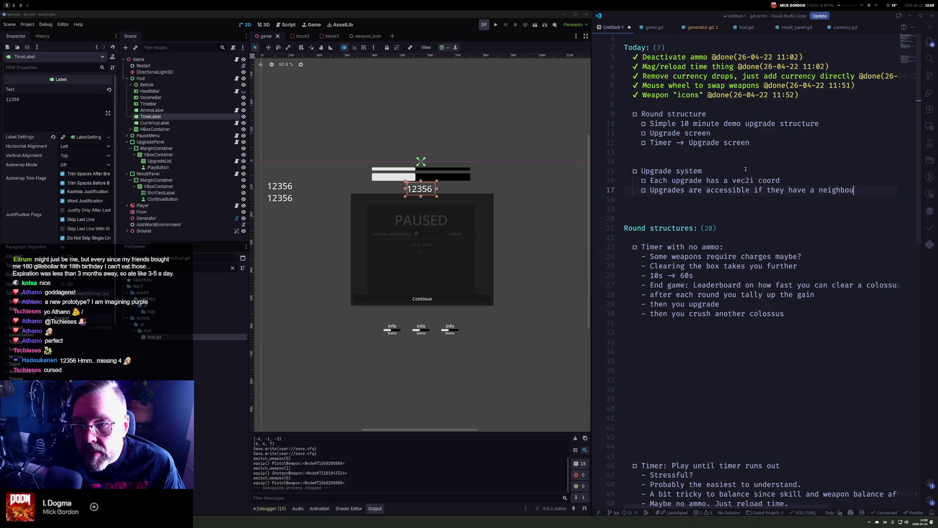
text(at is unlocked)
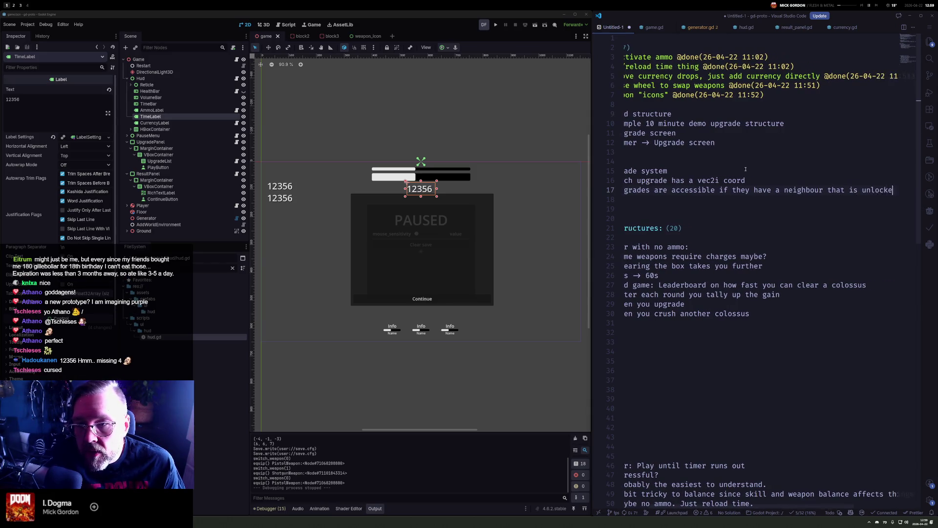
key(ctrl+shift+Left)
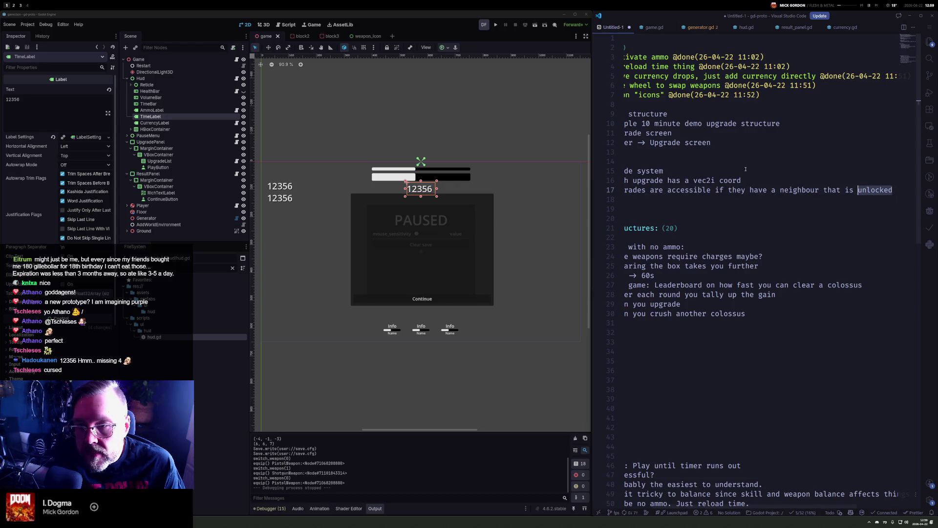
text(active)
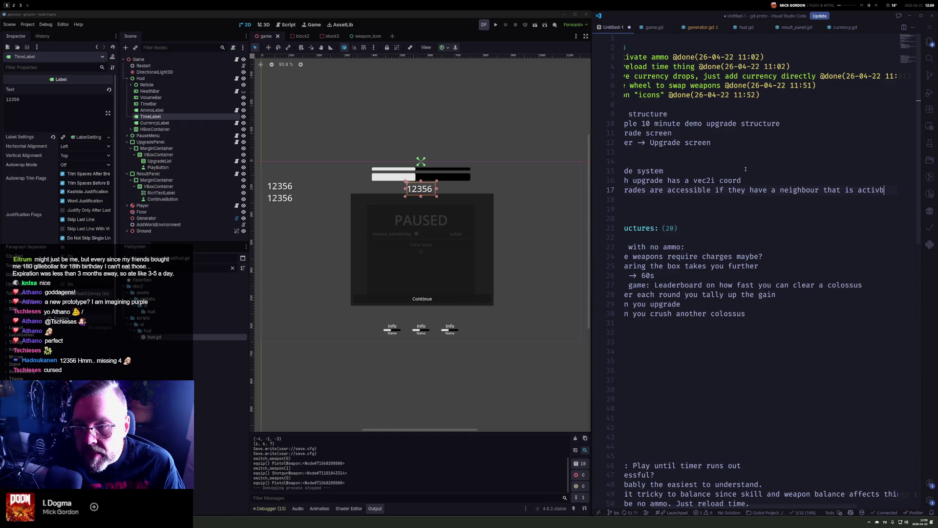
key(Return)
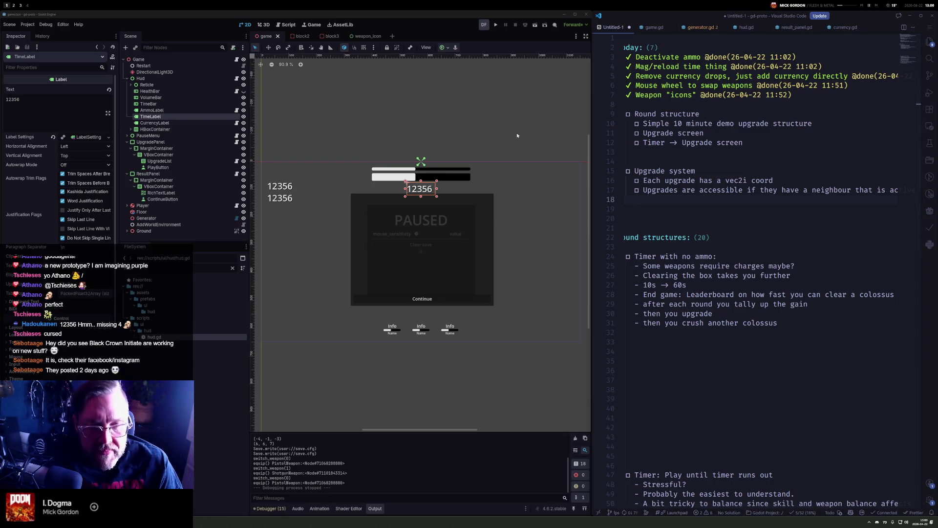
key(super+4)
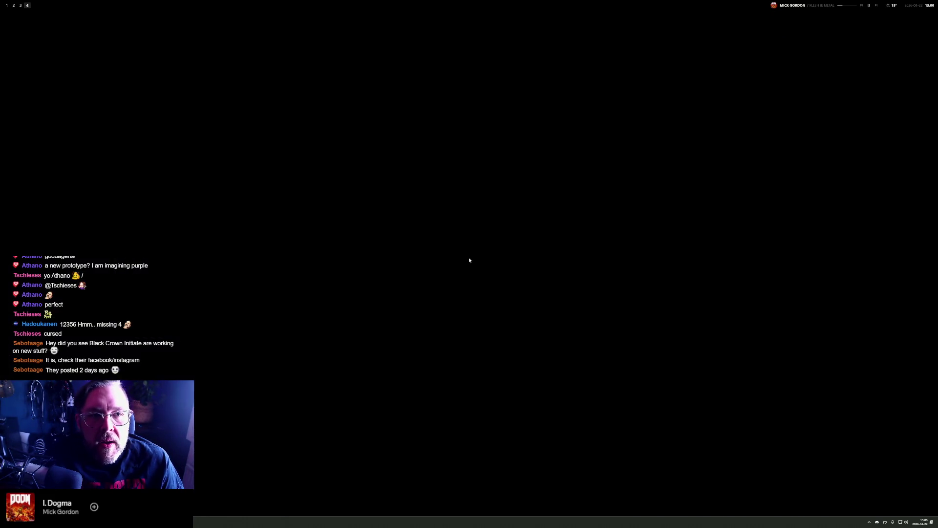
- Search Google for 'black crown initiate' in Chrome
key(super+3)
click(164, 27)
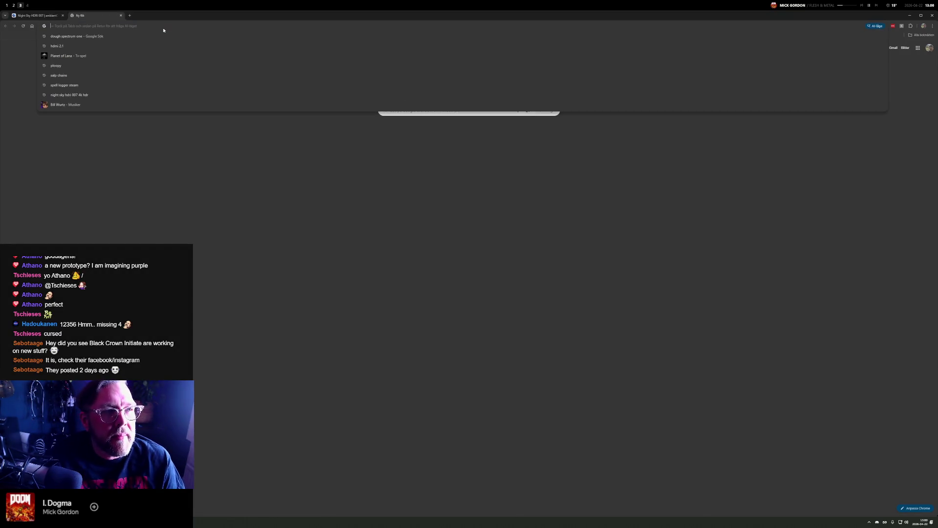
text(black crown ini)
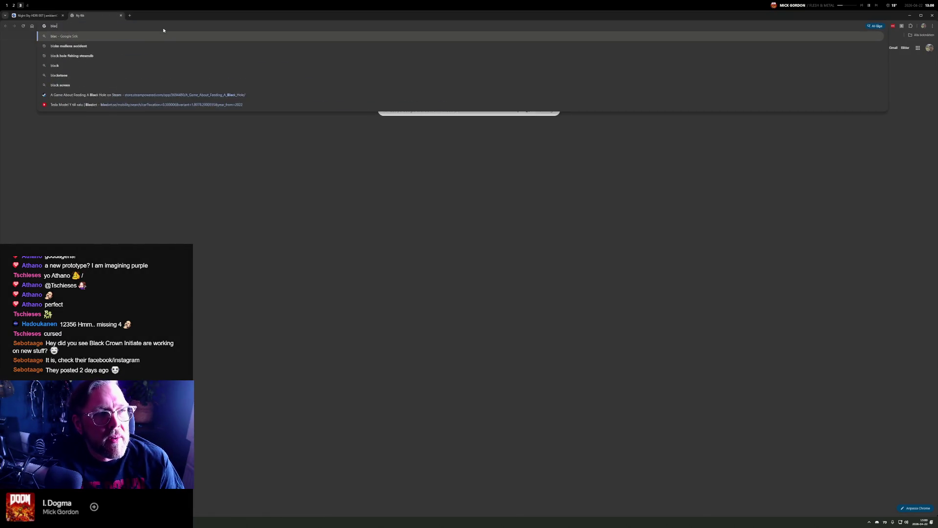
text(tia)
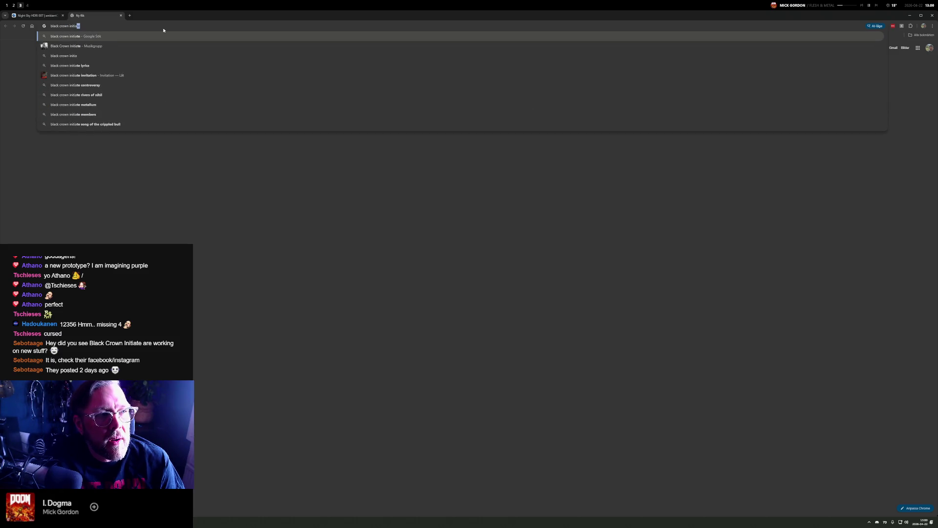
click(162, 47)
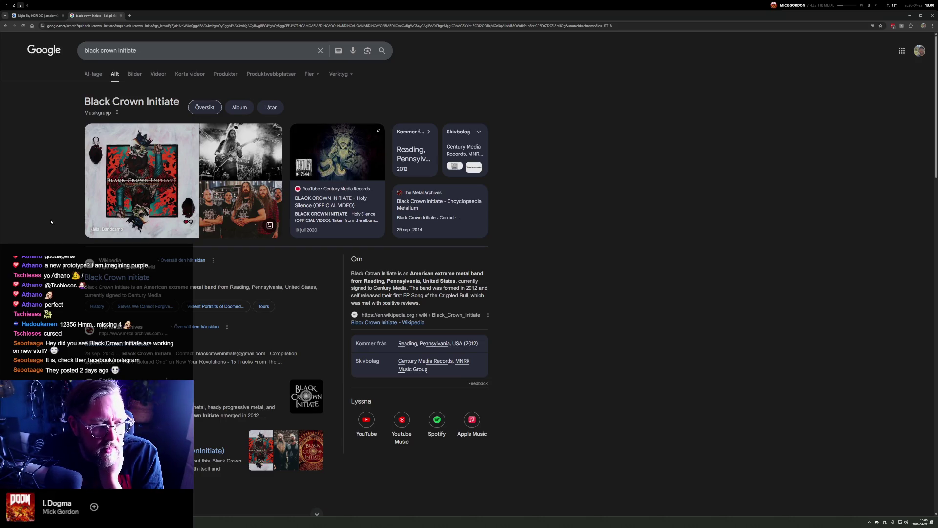
- Browse the search results, close the tab, and return to the editor workspace
scroll(49, 241, down, 5)
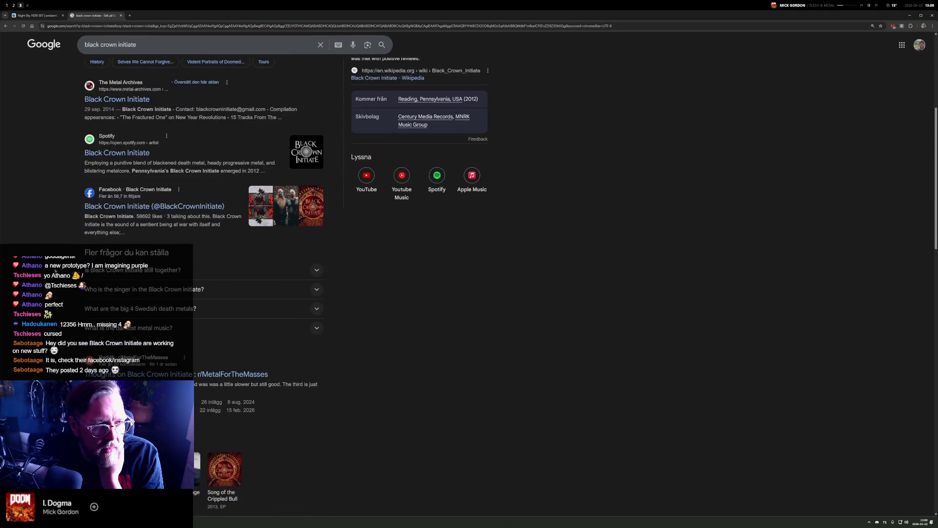
scroll(56, 269, down, 1)
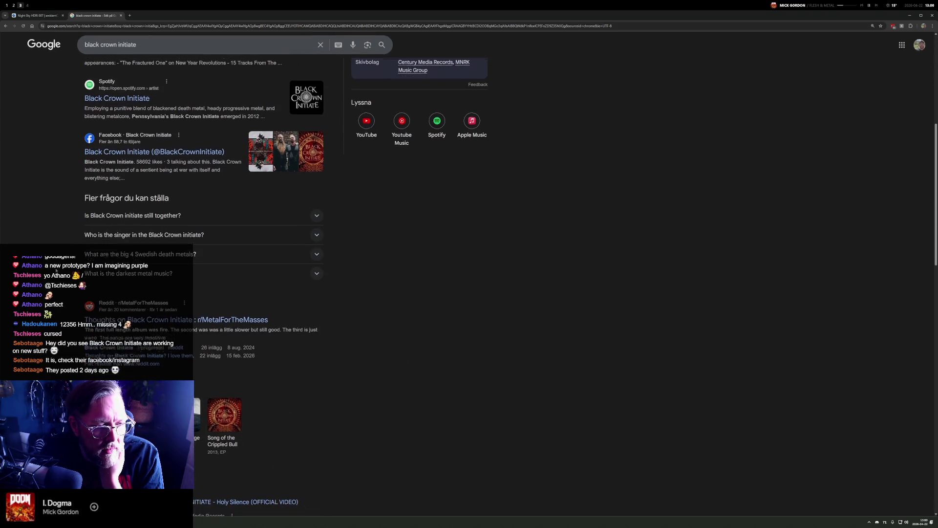
scroll(55, 269, down, 3)
scroll(56, 269, down, 4)
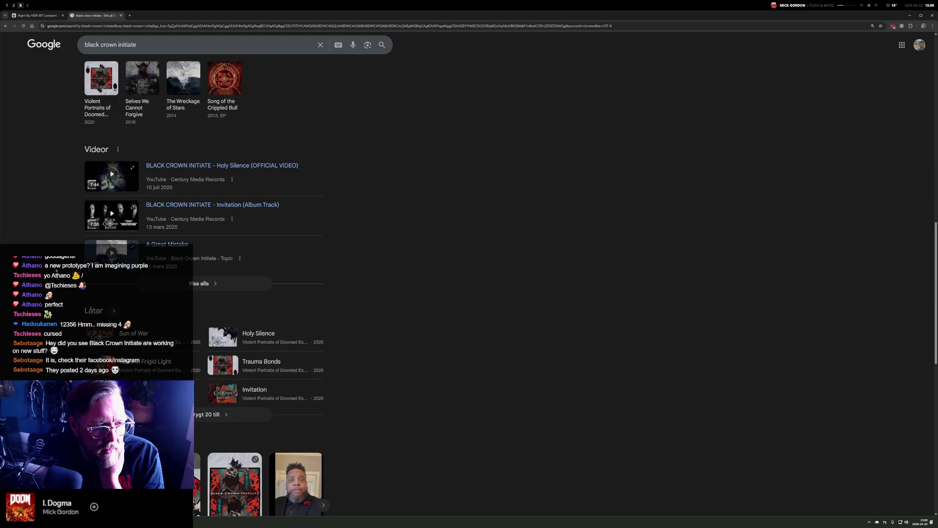
scroll(56, 270, down, 5)
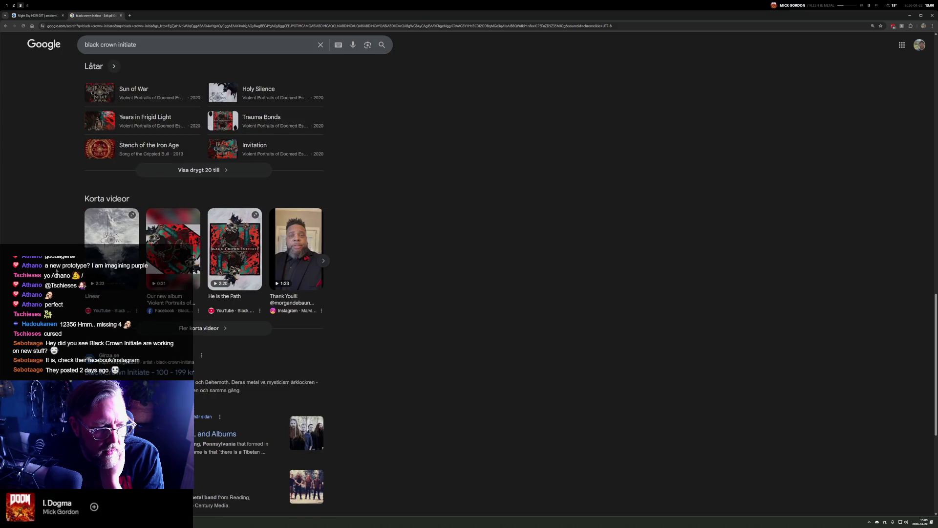
scroll(57, 271, down, 3)
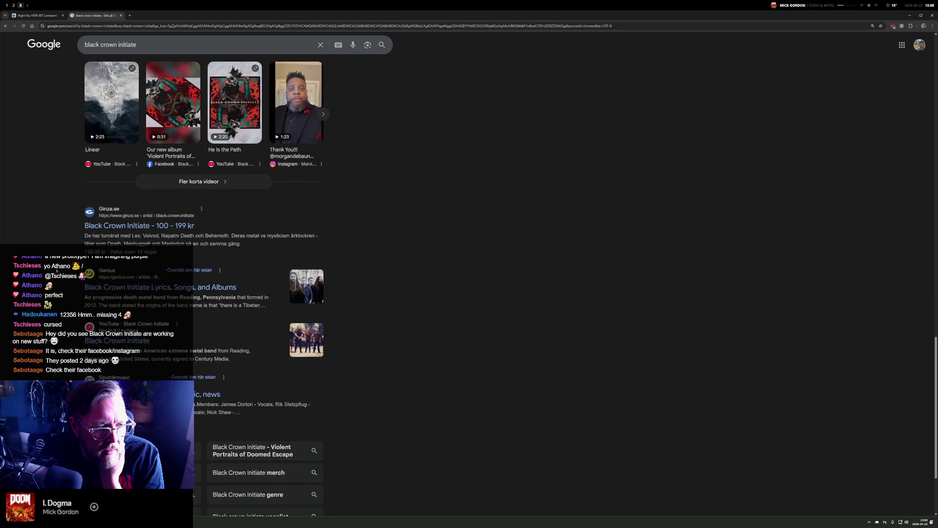
scroll(234, 295, up, 8)
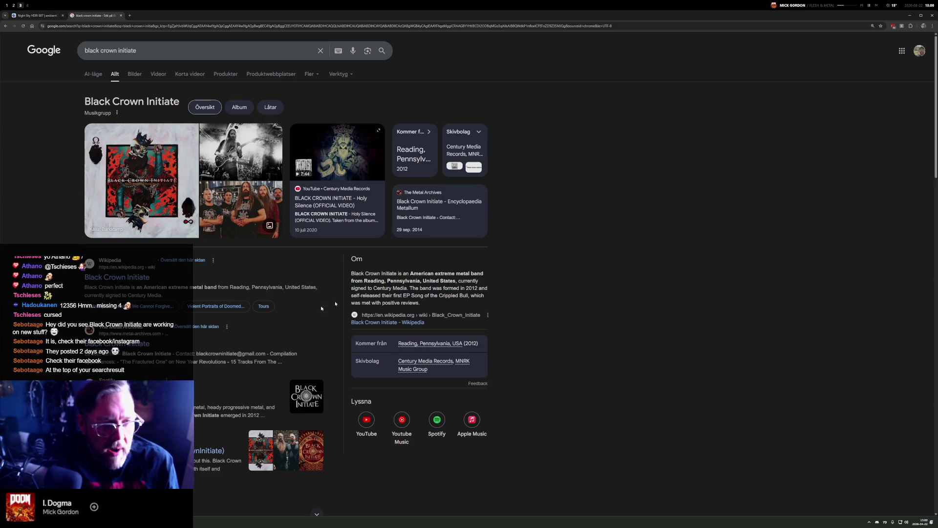
key(ctrl+w)
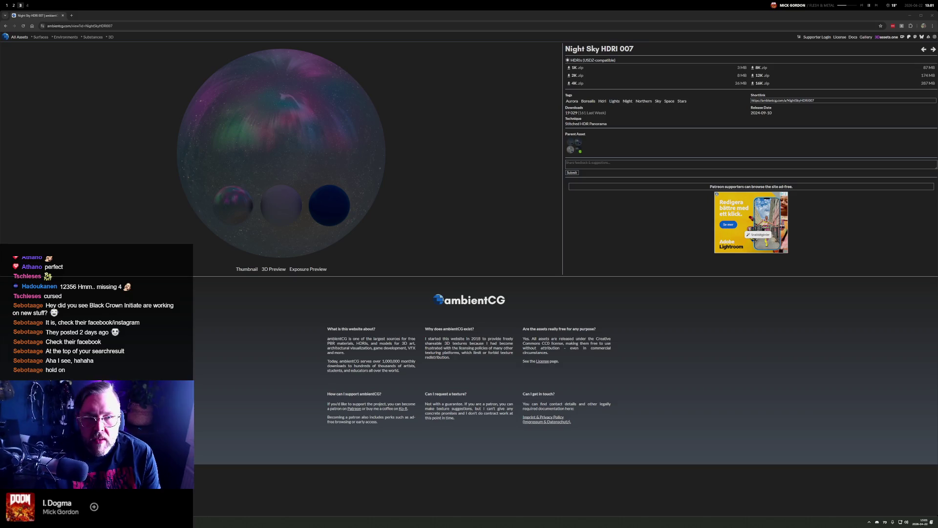
key(alt+1)
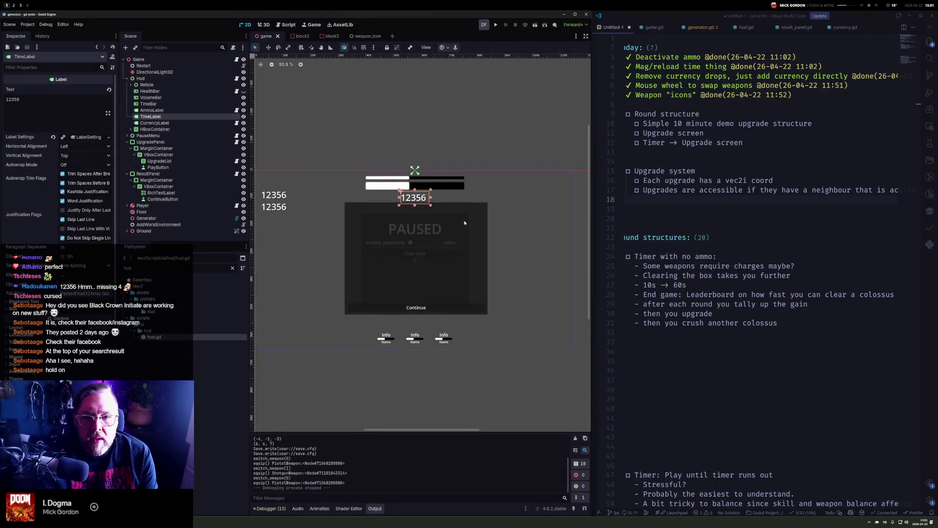
- Insert an empty todo checkbox at the end of line 18 under Upgrade system
click(635, 218)
click(676, 205)
click(685, 200)
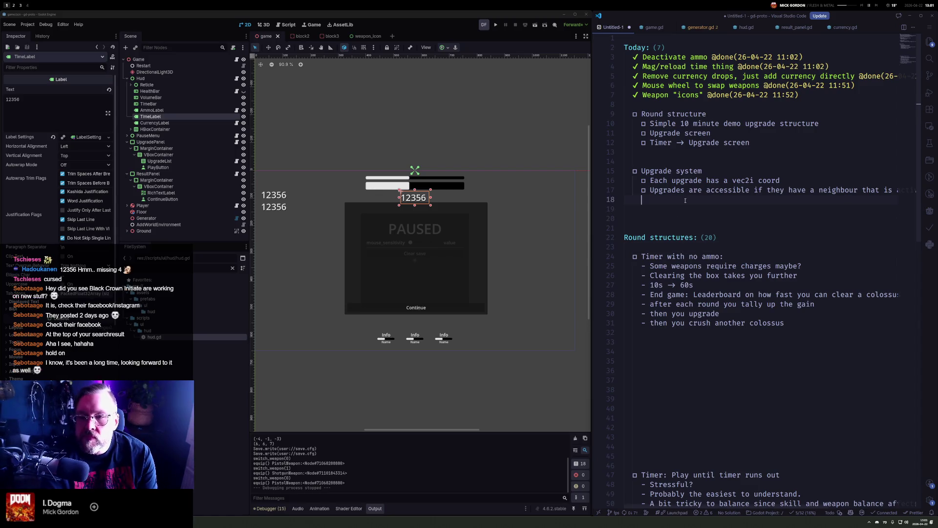
key(ctrl+Return)
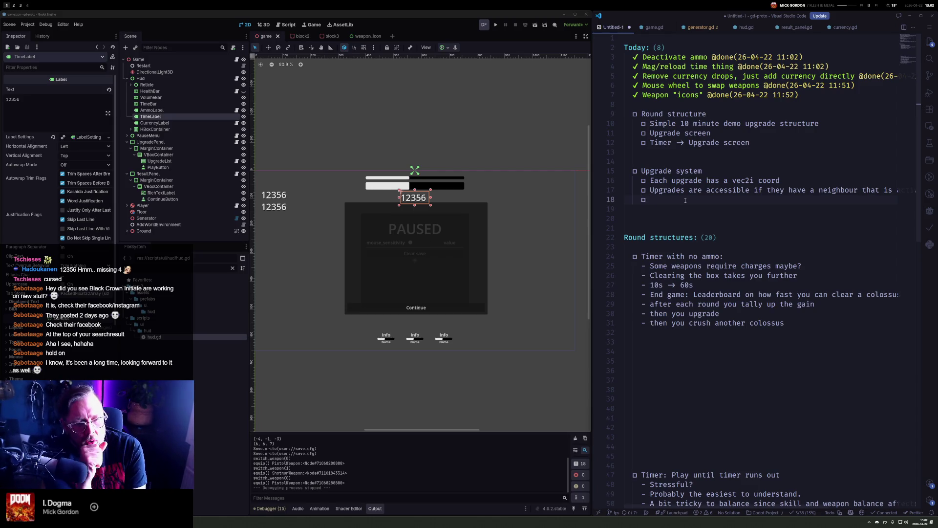
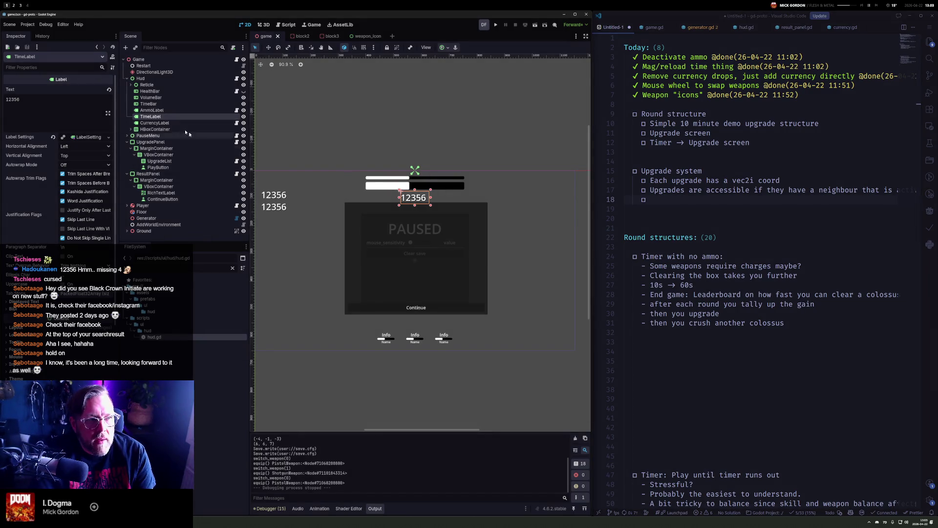
- Center TimeLabel's horizontal alignment and close the block2, block3 and weapon_icon scene tabs
click(73, 146)
click(76, 164)
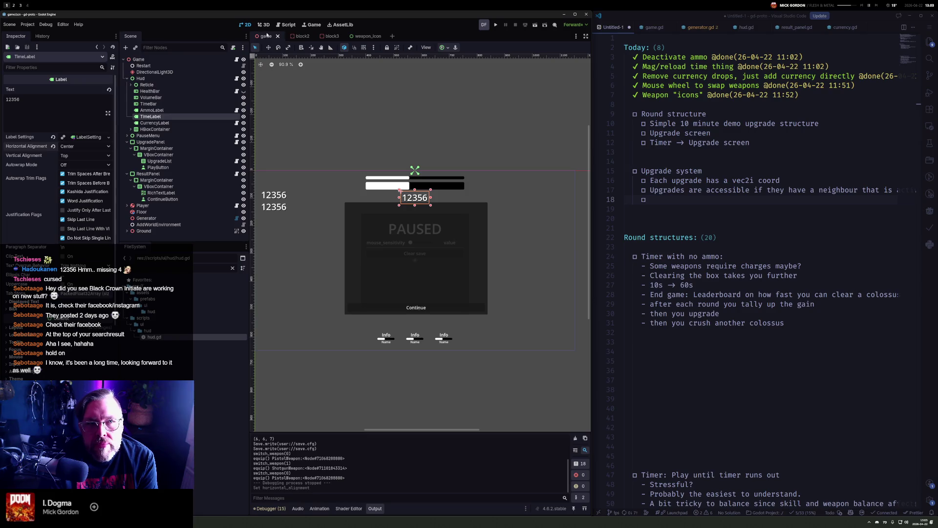
middle_click(298, 36)
middle_click(297, 36)
middle_click(296, 36)
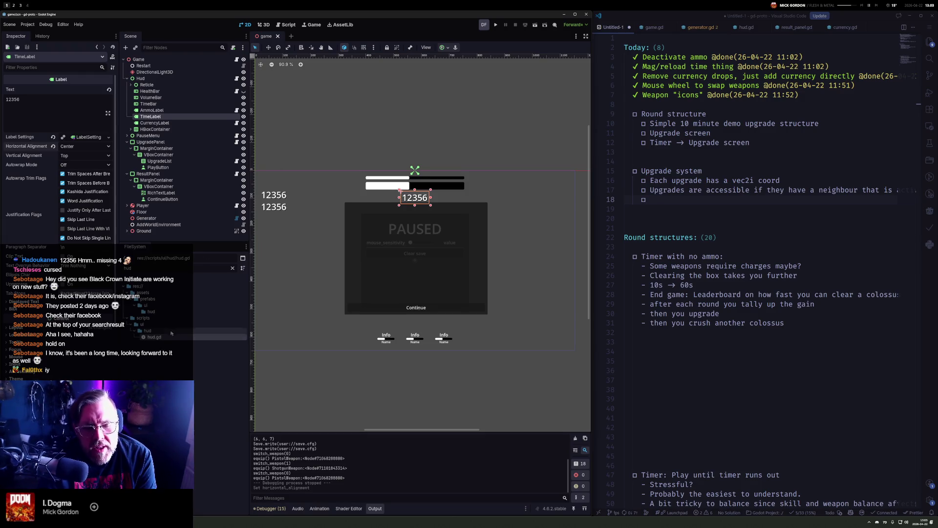
- Clear the FileSystem 'hud' filter and collapse the textures and pickups folders
click(233, 268)
scroll(147, 323, up, 5)
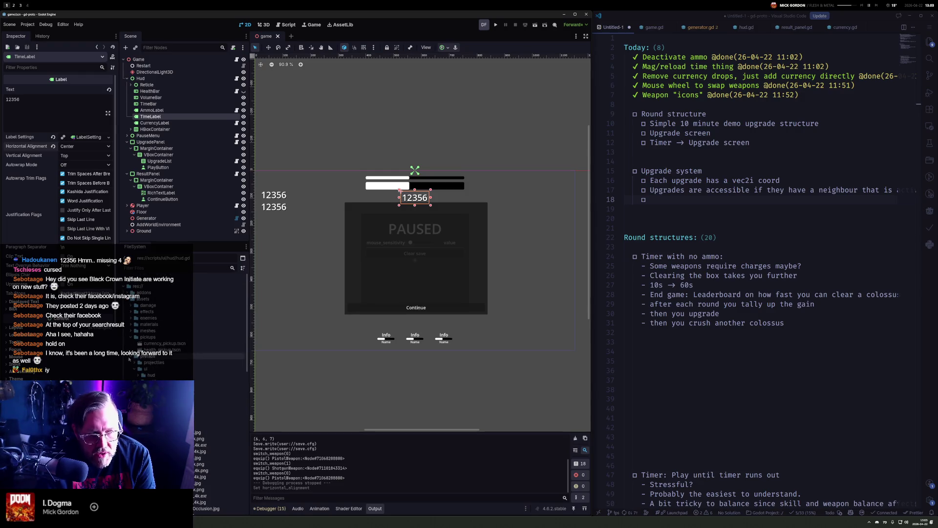
click(130, 368)
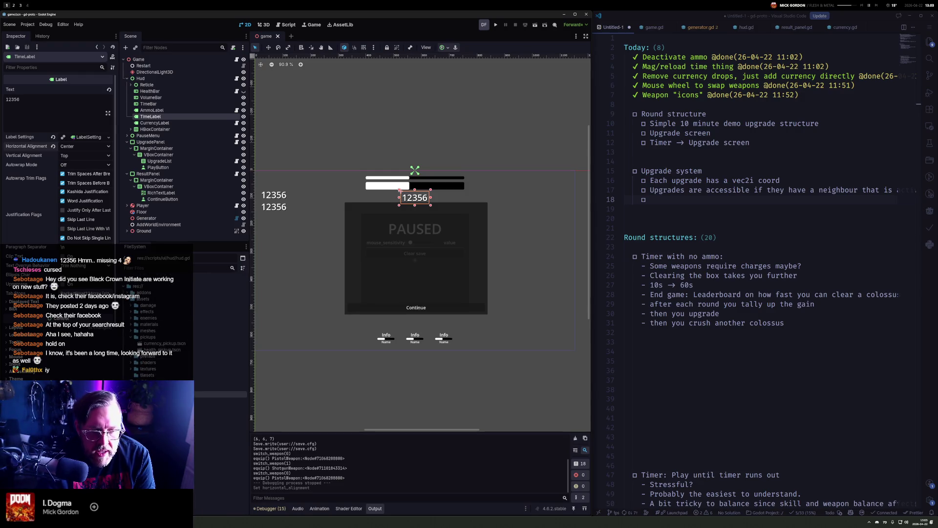
click(131, 337)
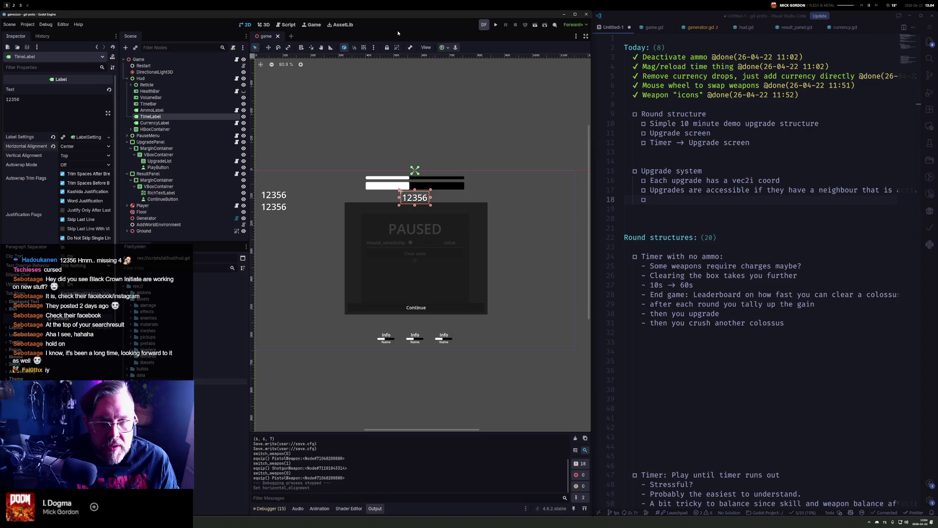
click(725, 148)
key(ctrl+p)
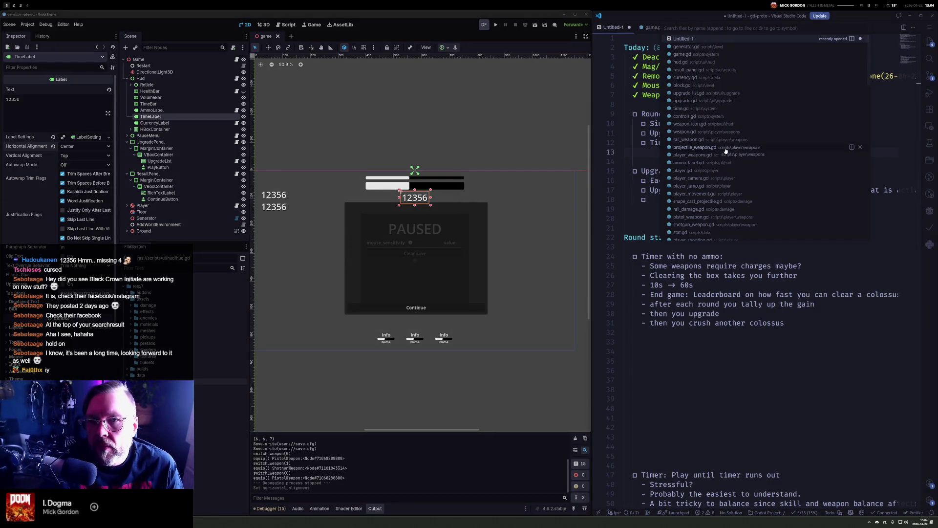
text(upgrade)
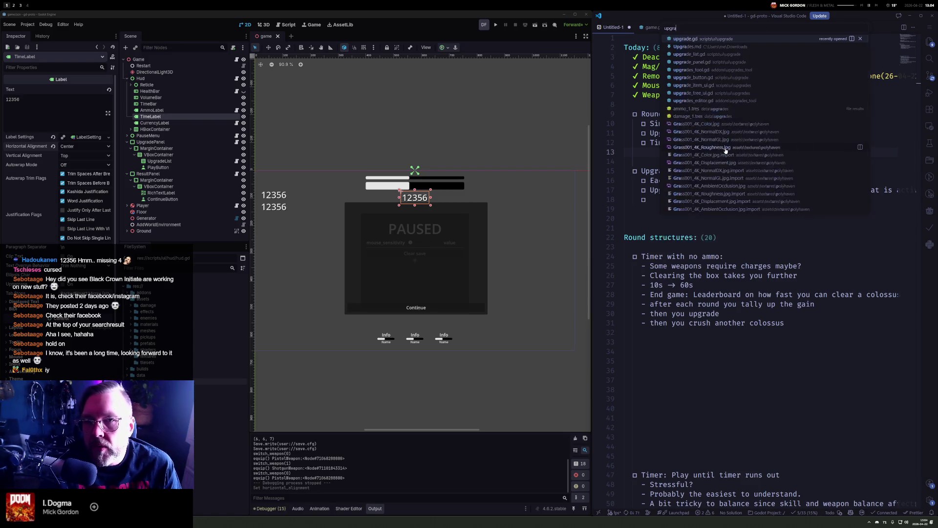
key(Return)
key(ctrl+Home)
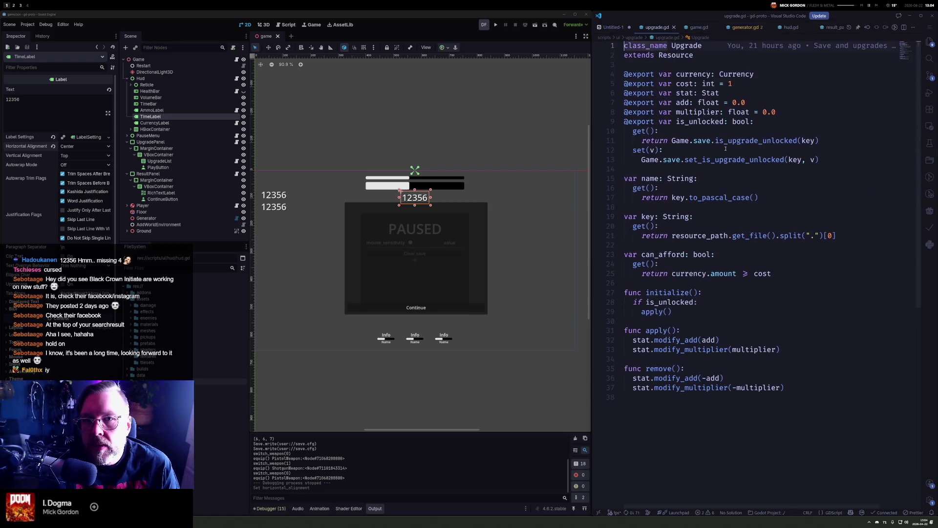
key(shift+alt+Down)
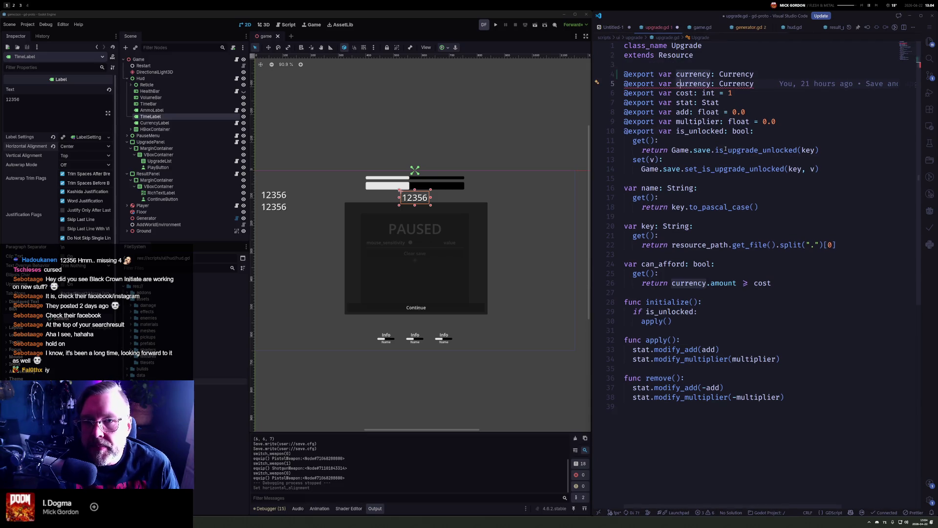
key(ctrl+shift+Right)
text(position)
key(Right)
key(Right)
key(ctrl+shift+Right)
text(Vector2i)
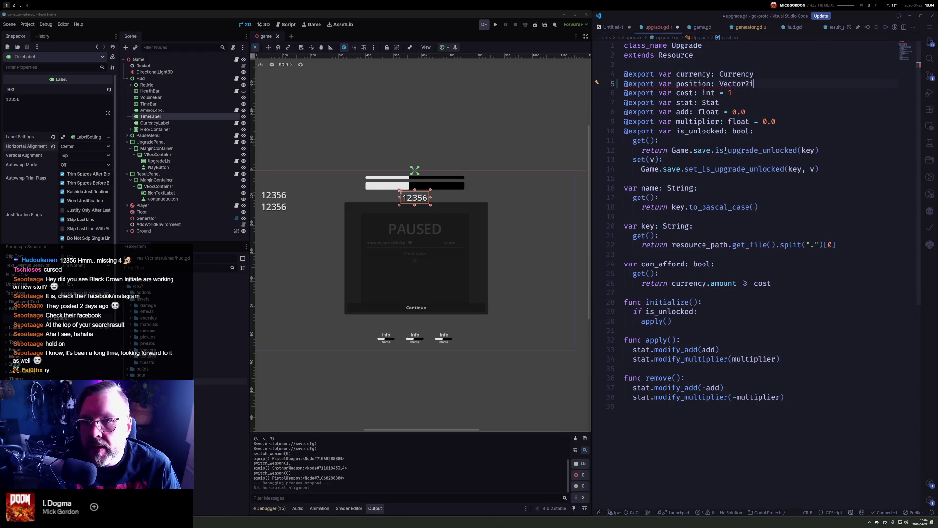
key(Home)
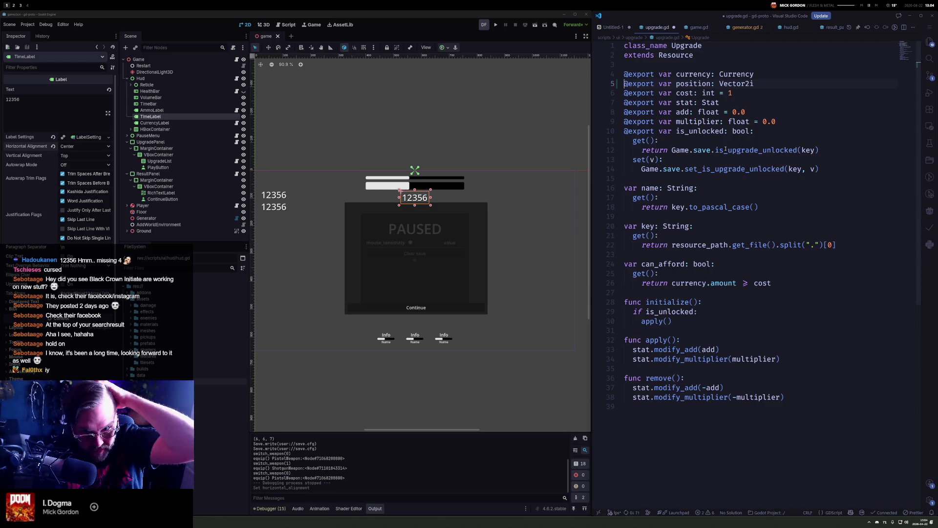
key(shift+End)
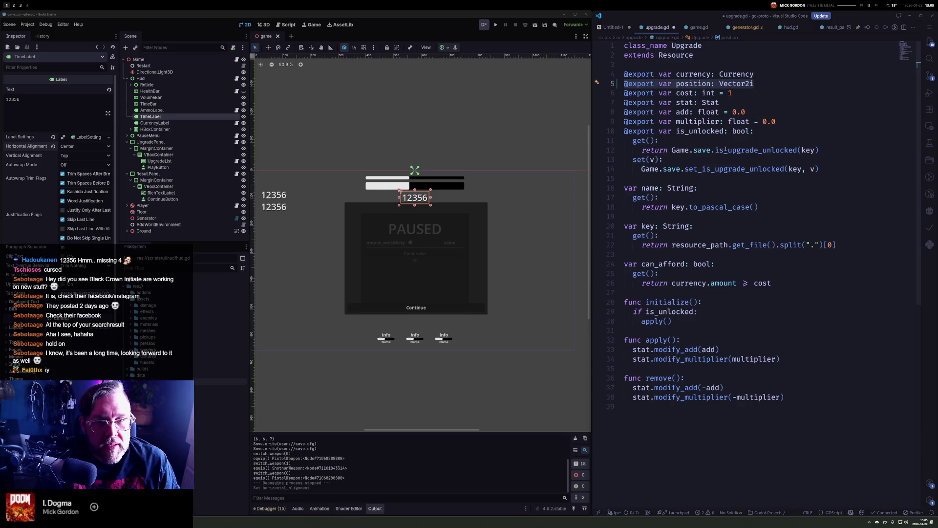
click(29, 24)
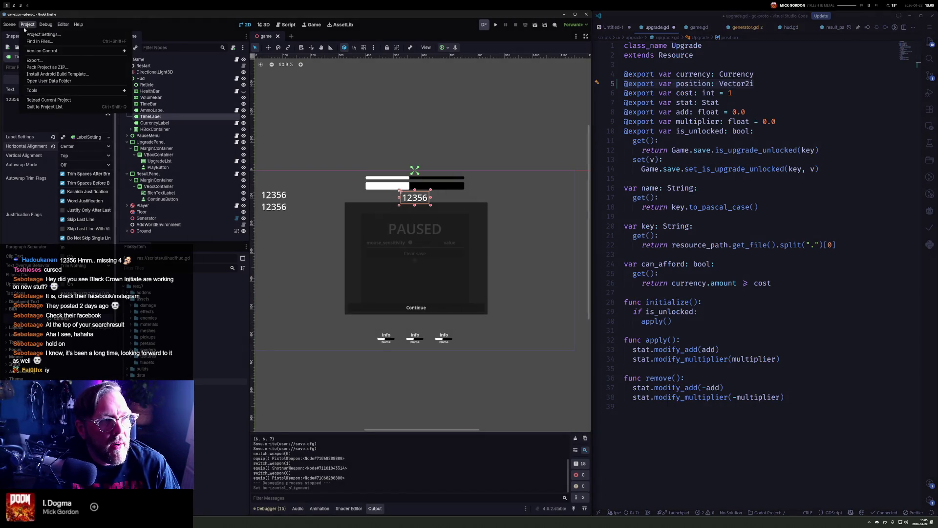
- Create a new plugin named UpgradeEditor in Project Settings > Plugins and enable it
click(43, 34)
click(441, 25)
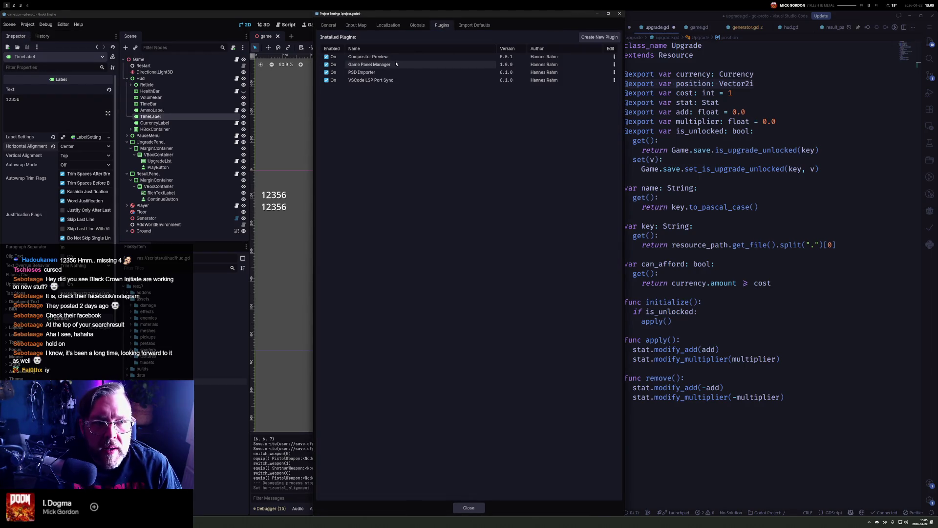
click(599, 37)
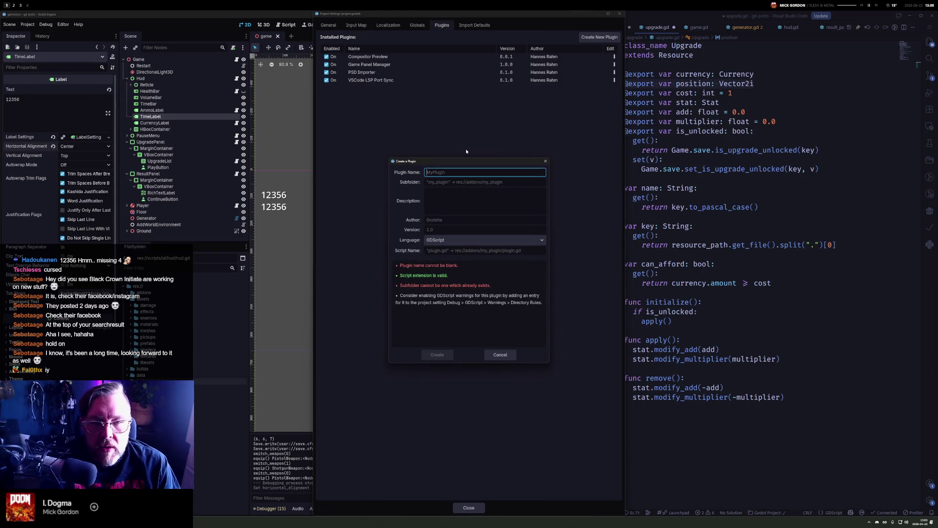
text(UpgradeEditor)
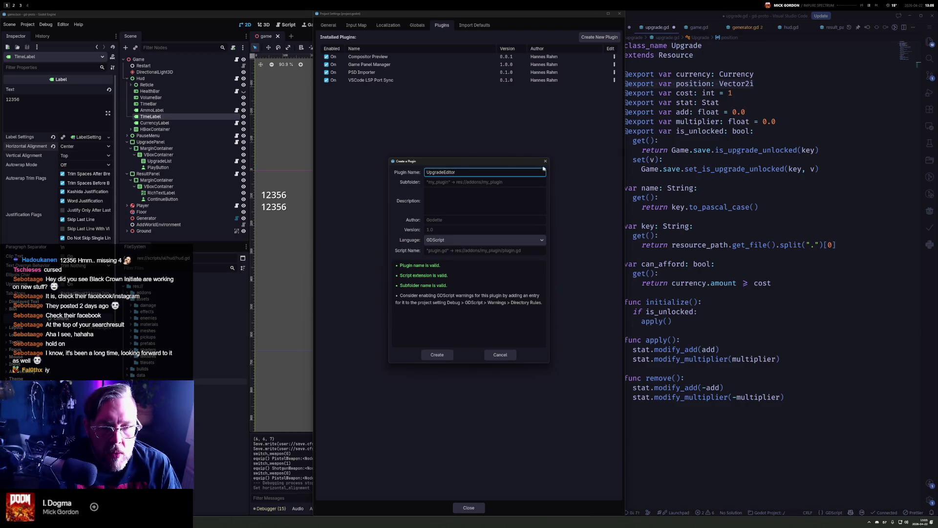
click(440, 358)
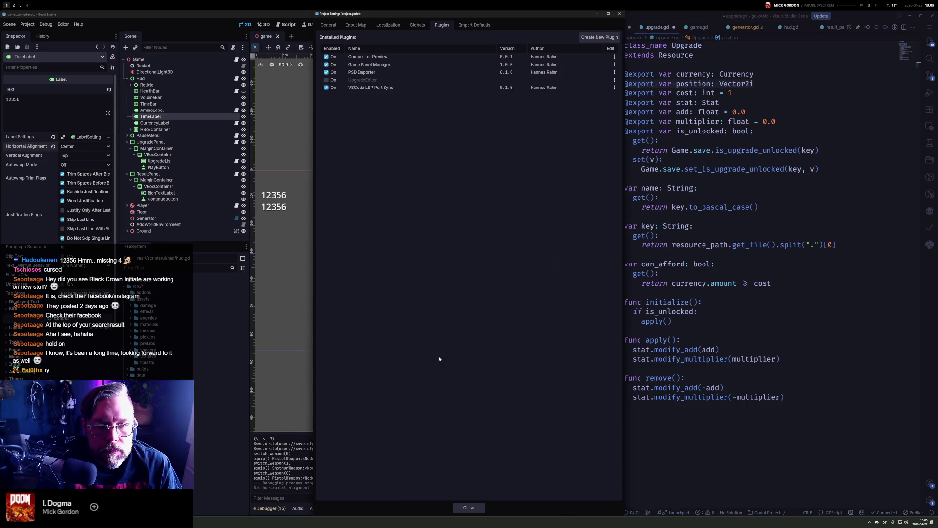
click(327, 80)
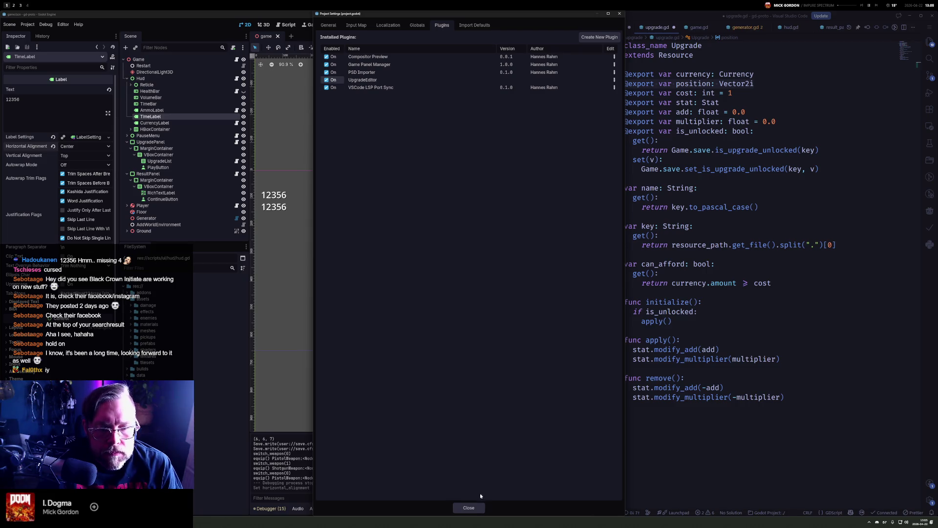
click(468, 508)
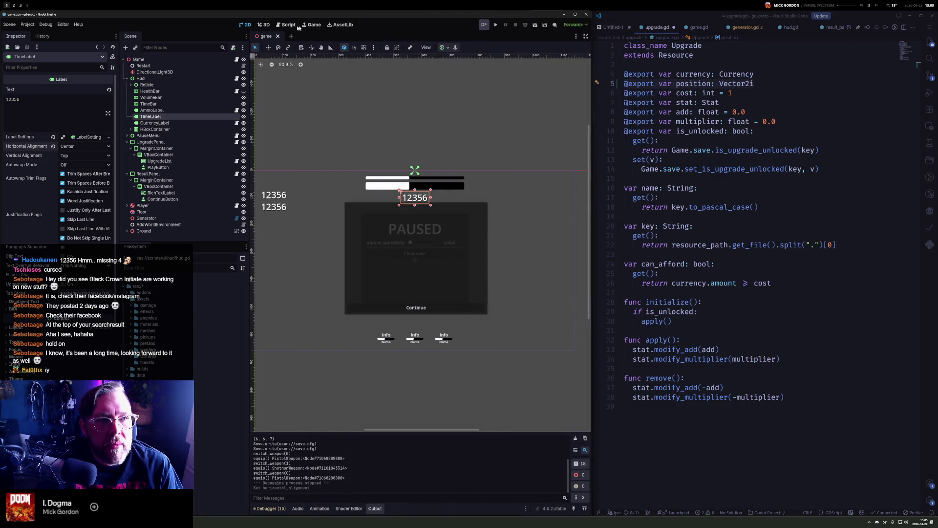
click(342, 24)
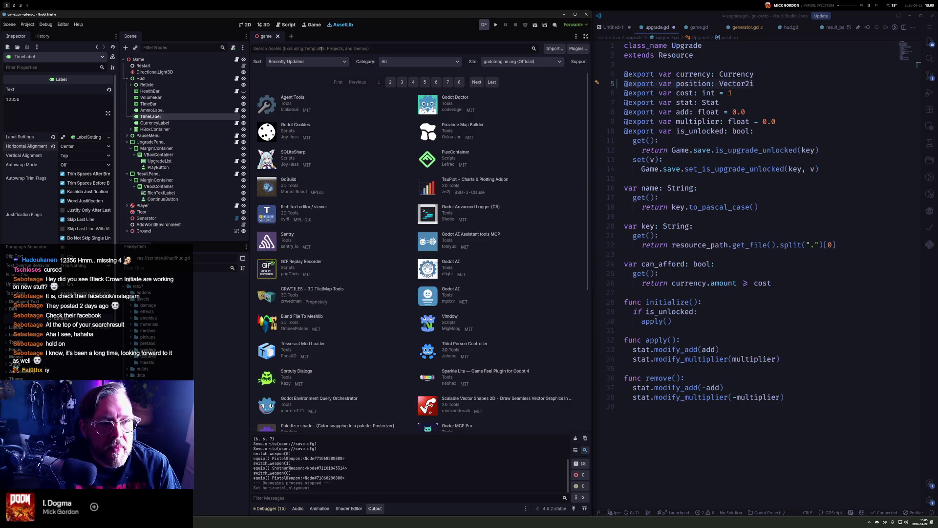
- Search AssetLib for 'reloader', review Instant Plugin Reloader's GitHub page, and download it
text(reloader)
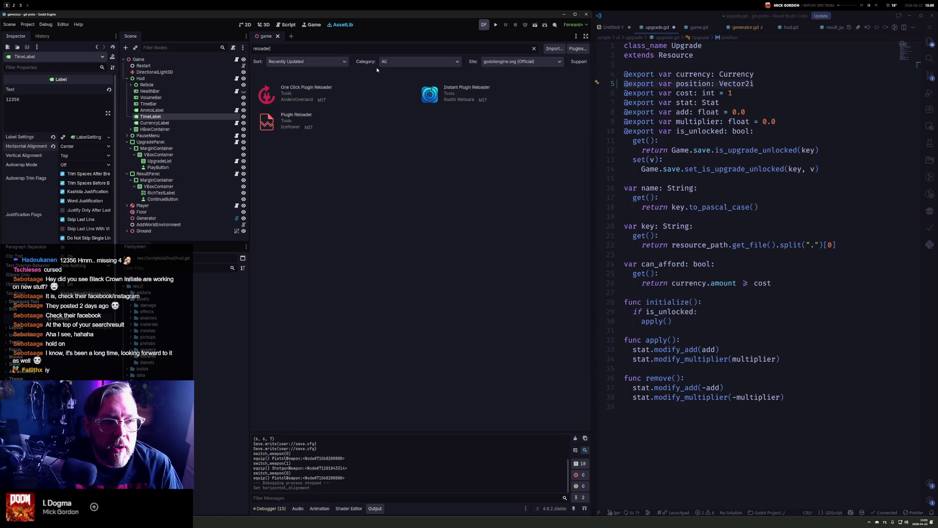
click(466, 87)
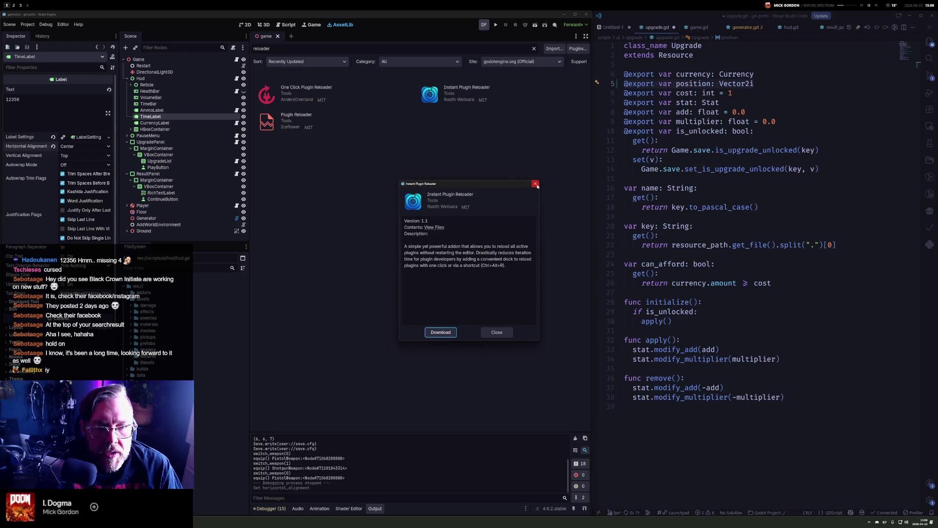
click(438, 228)
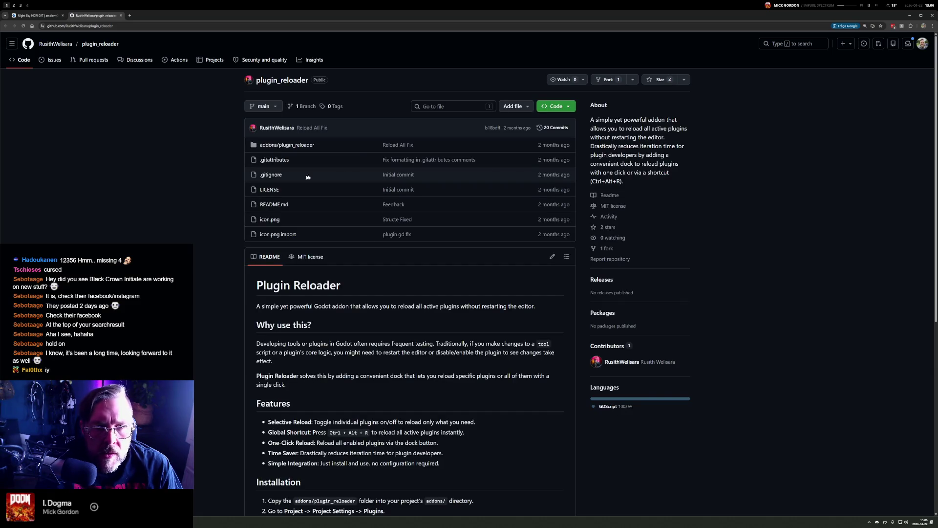
scroll(178, 173, down, 1)
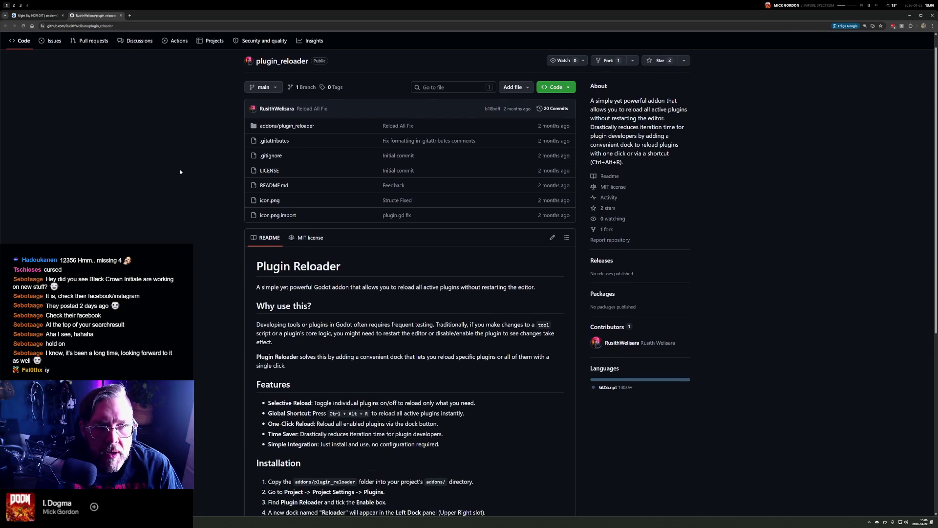
key(alt+Tab)
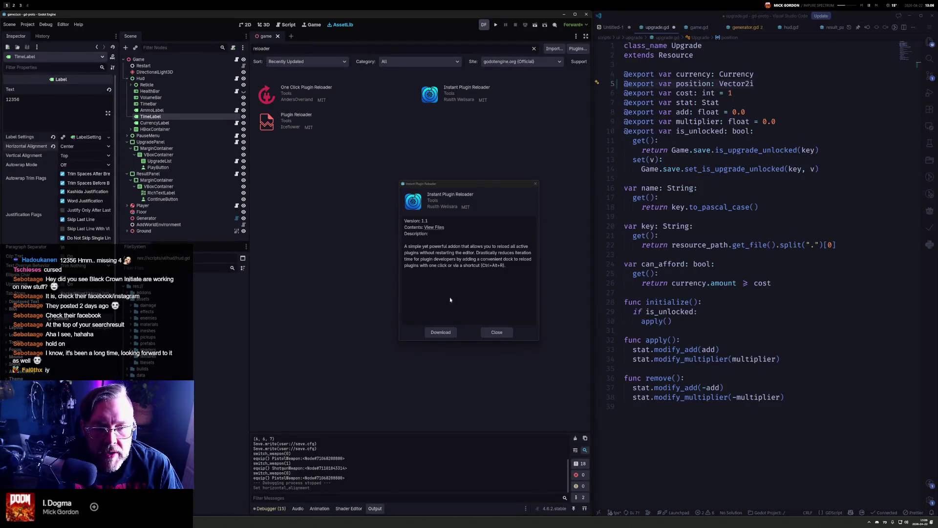
click(441, 330)
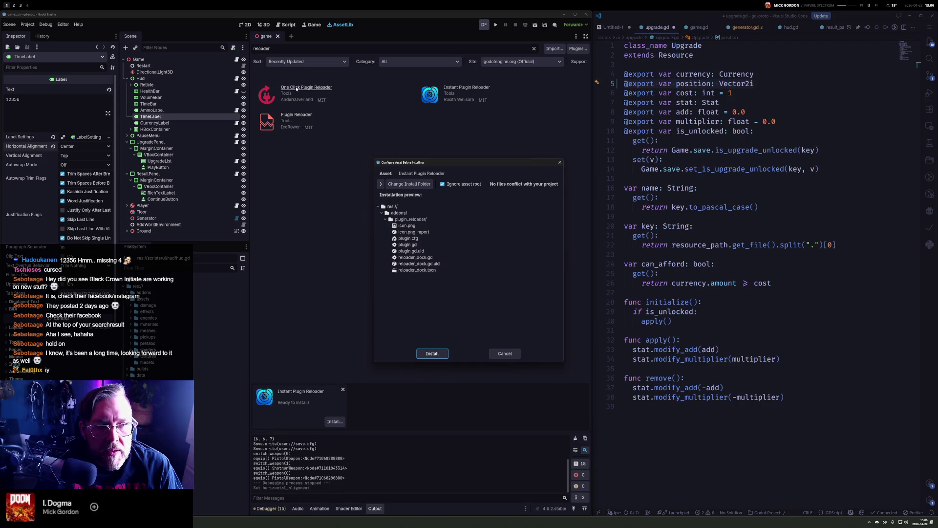
- Install the downloaded Instant Plugin Reloader and enable Plugin Reloader in Project Settings
click(439, 354)
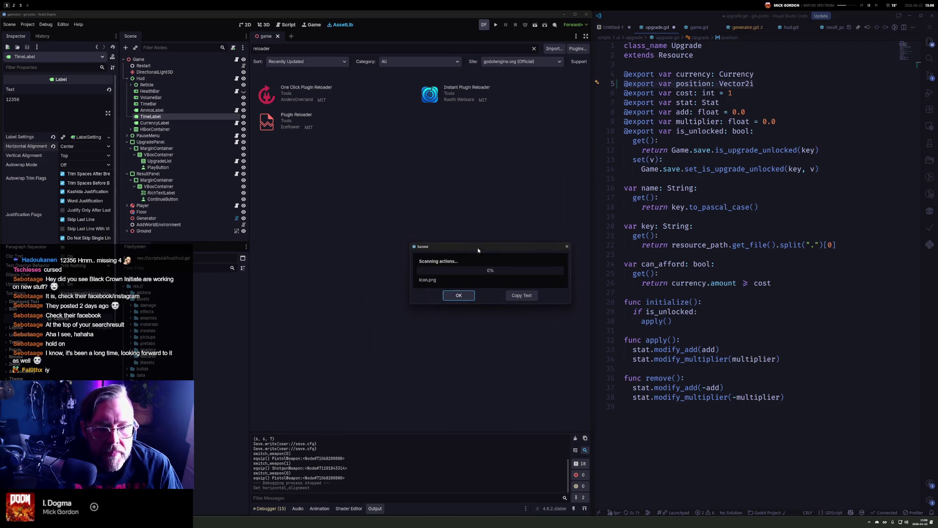
click(460, 296)
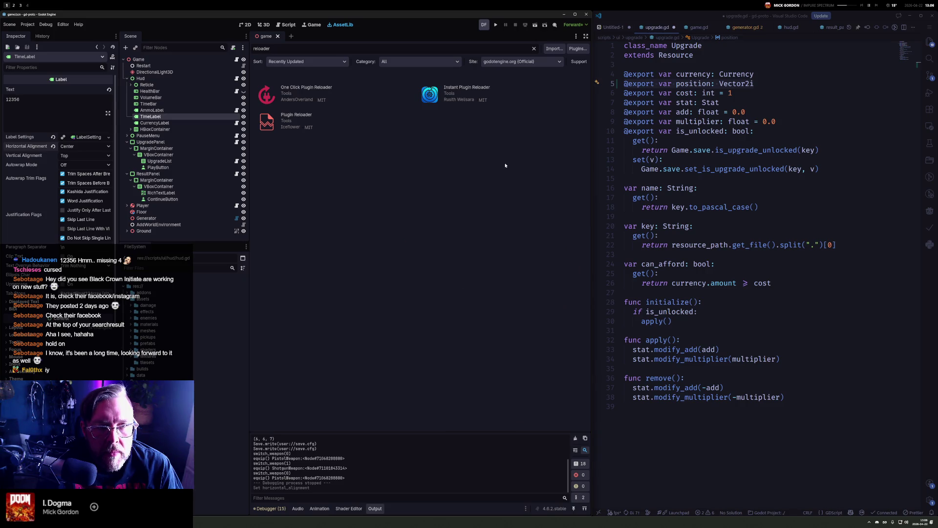
click(28, 24)
click(39, 35)
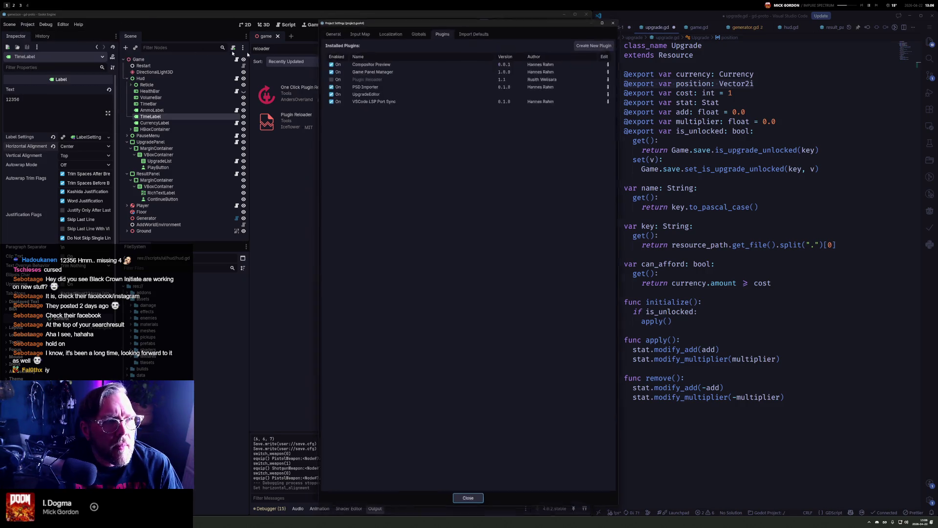
click(326, 72)
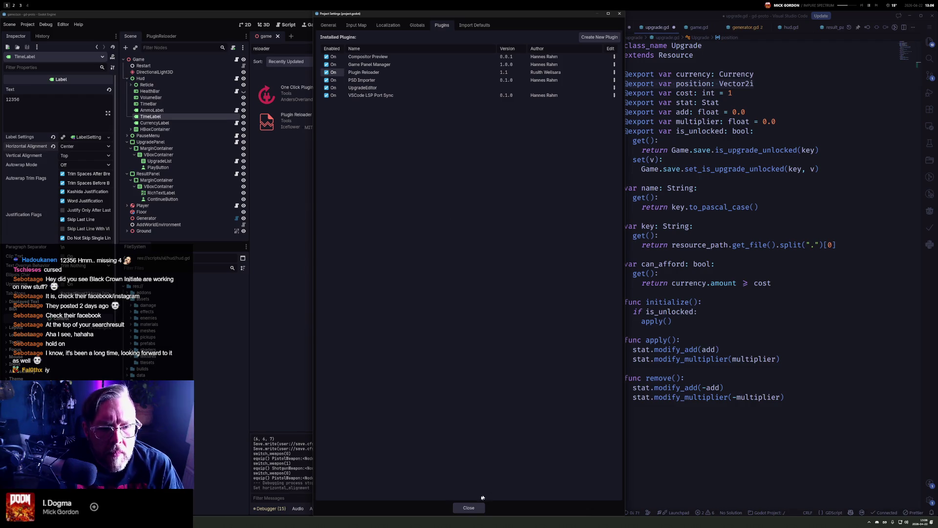
click(468, 507)
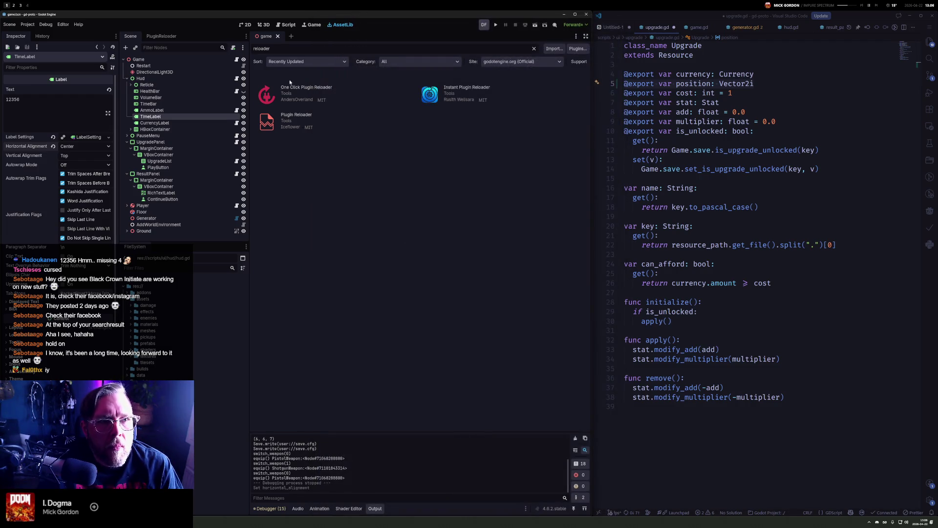
- Show the Plugin Reloader dock and dock it beside the FileSystem panel
click(62, 26)
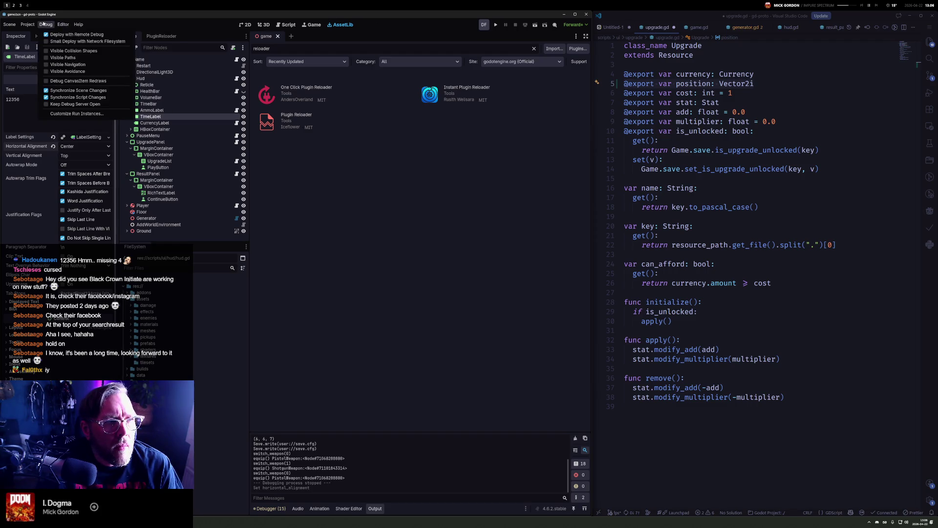
click(161, 36)
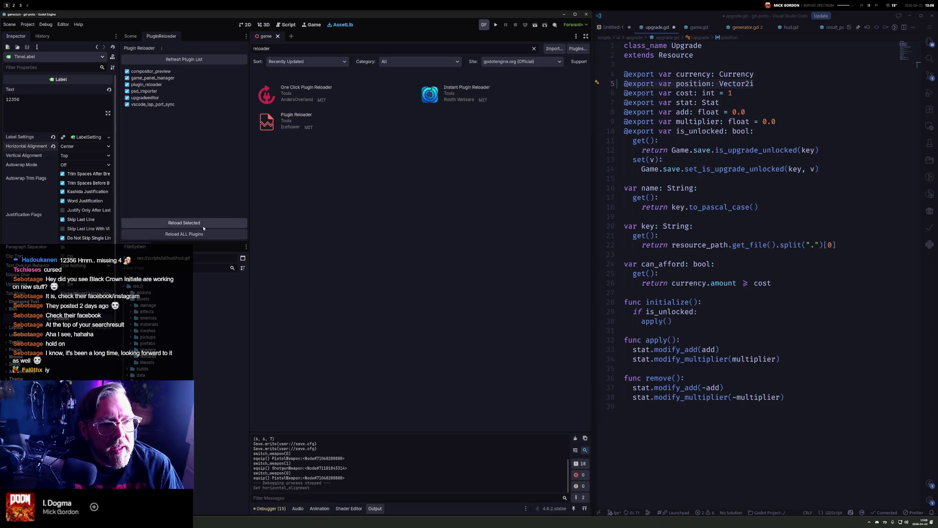
mouse_move(163, 36)
mouse_down()
mouse_move(215, 221)
mouse_move(205, 329)
mouse_up()
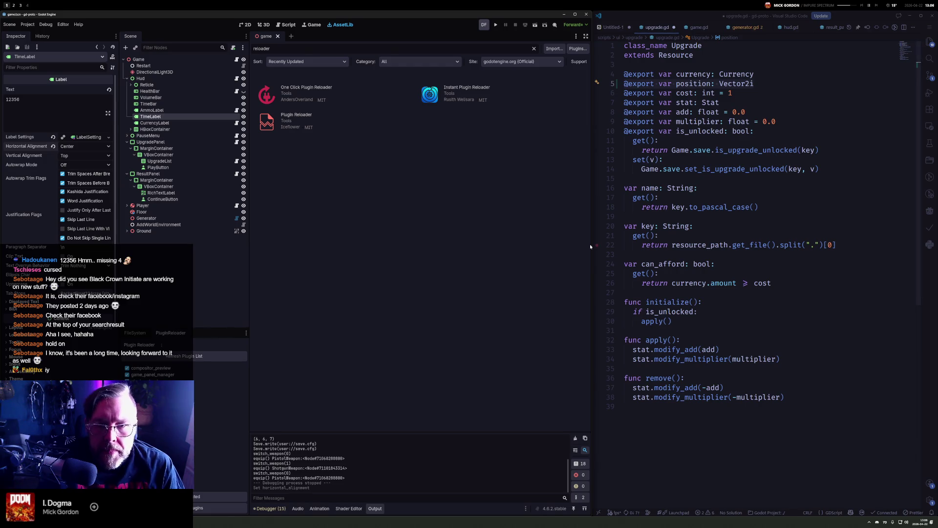
click(664, 30)
- Save and close the other open script tabs in VS Code
key(ctrl+s)
middle_click(665, 30)
middle_click(667, 31)
middle_click(669, 33)
middle_click(672, 34)
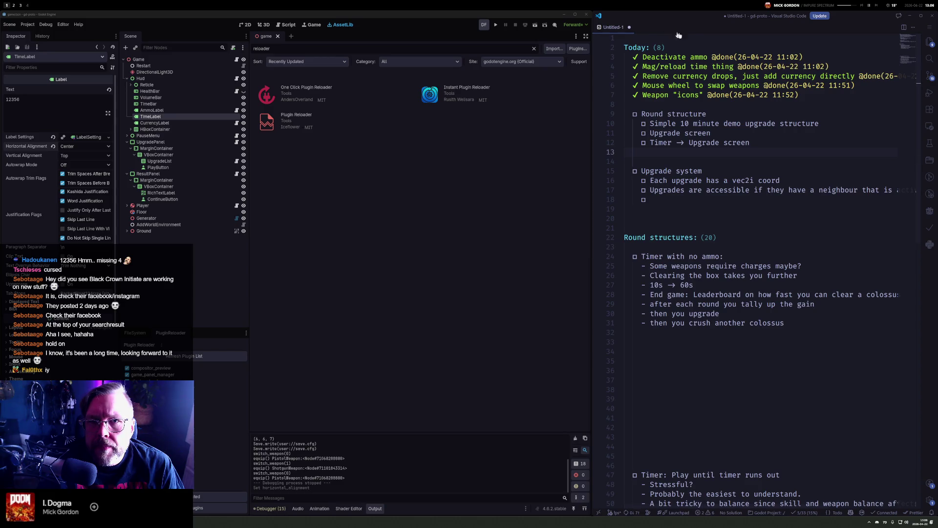
- In the Explorer, expand addons/upgradeeditor and open upgradeeditor.gd
click(930, 42)
drag(800, 97, 759, 92)
click(768, 83)
click(767, 61)
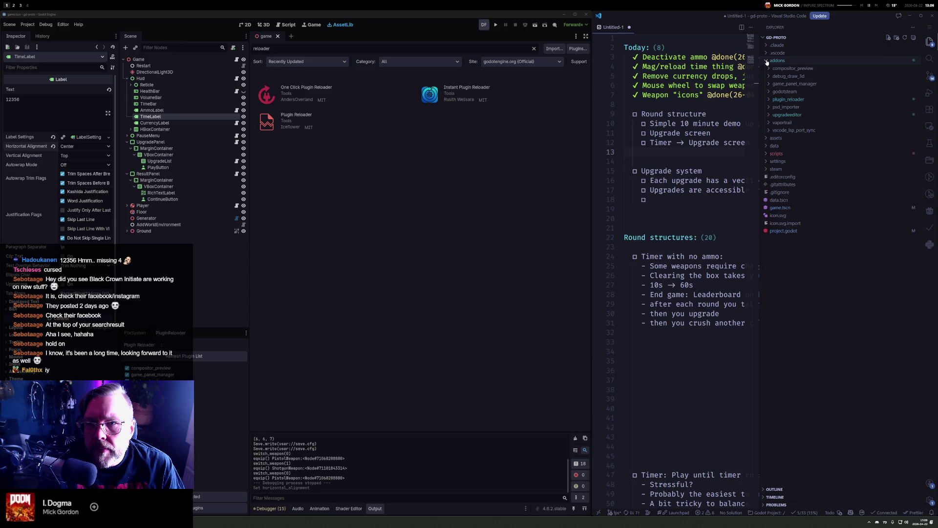
click(766, 115)
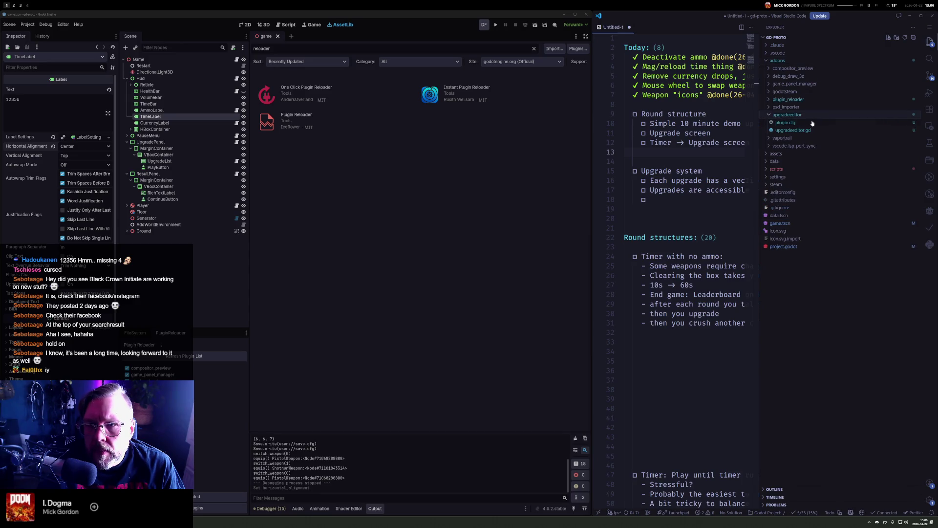
click(804, 130)
drag(761, 138, 798, 137)
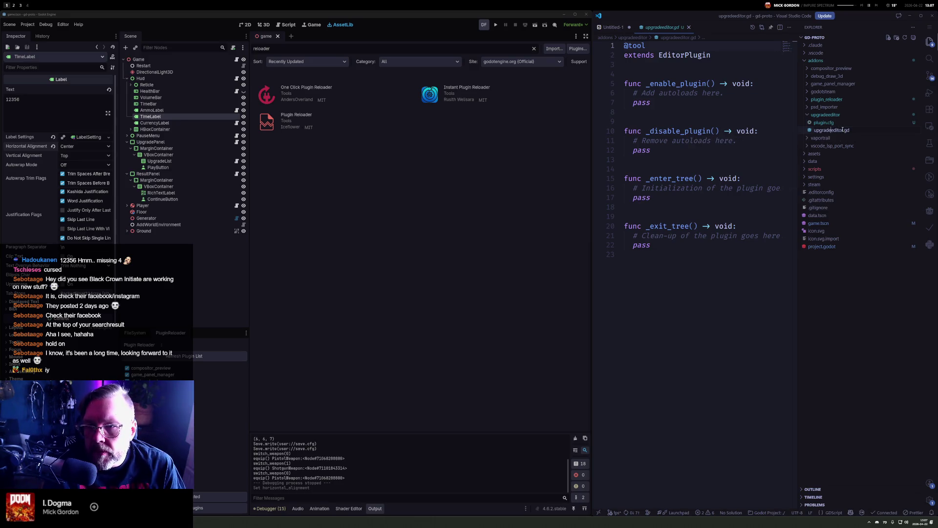
- Rename the plugin folder and script to upgrade_editor and set plugin.cfg's script to upgrade_editor.gd
text(_)
key(Return)
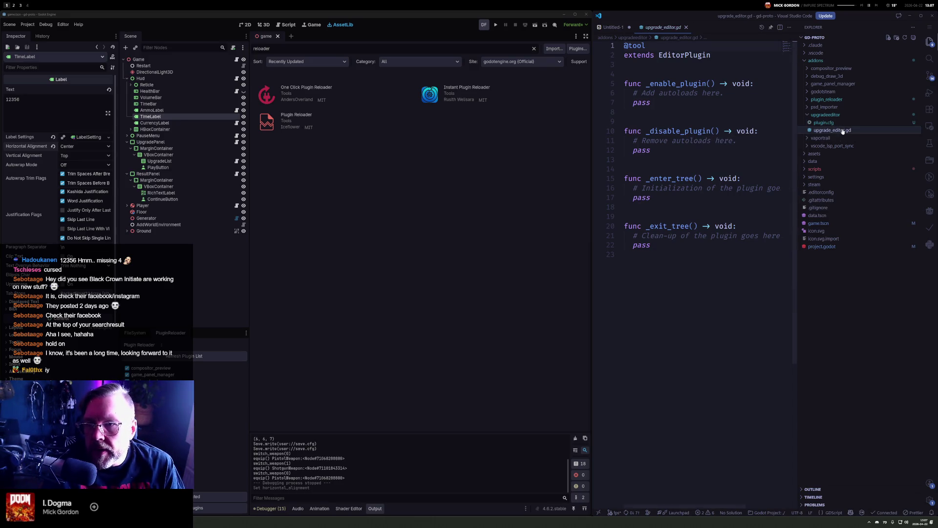
click(839, 115)
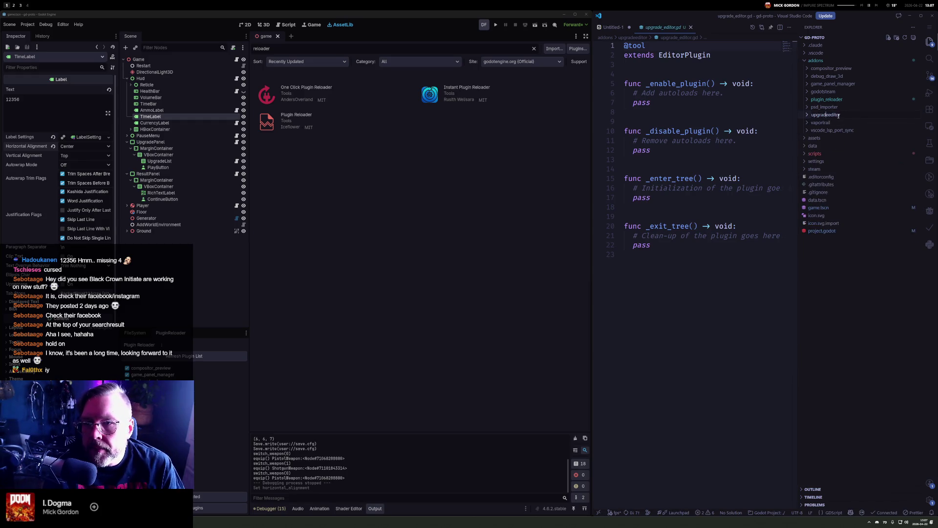
click(838, 116)
click(824, 123)
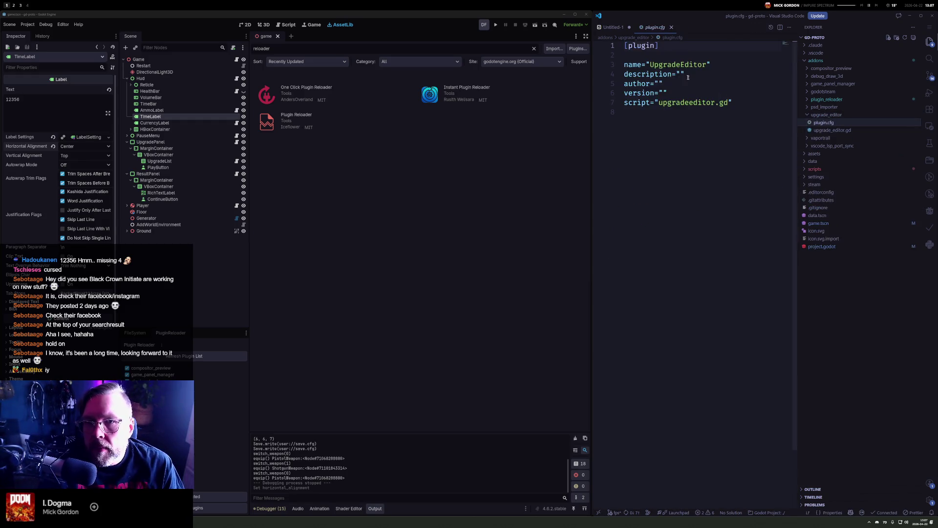
click(689, 103)
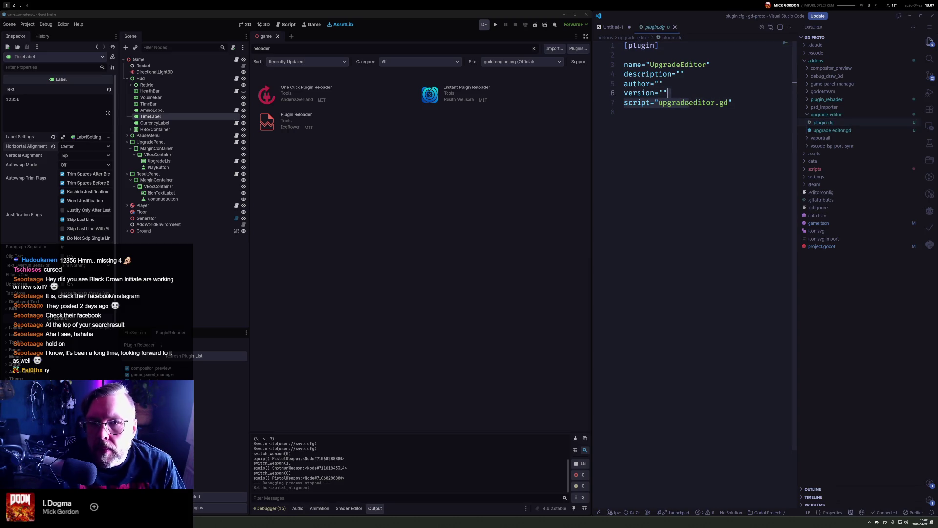
text(_)
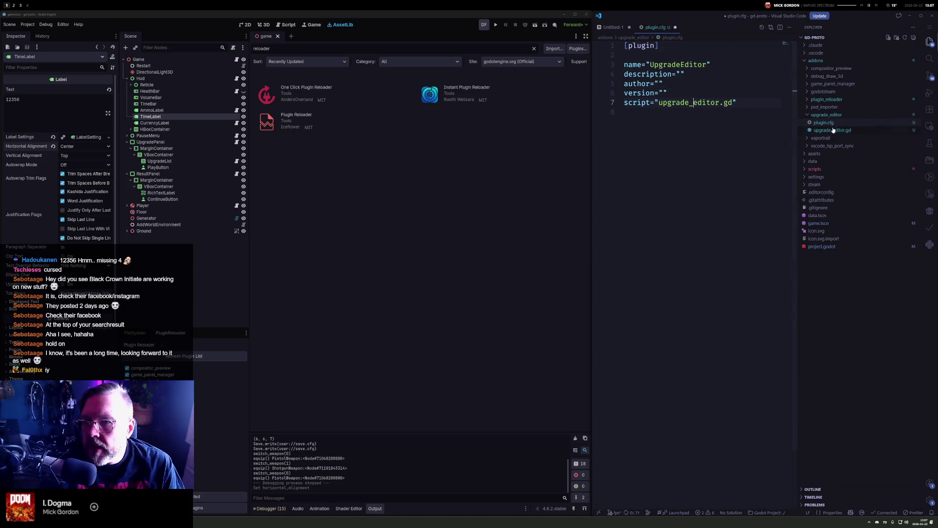
- Add print("testslekjsdflkj") in place of the comment in upgrade_editor.gd's _enter_tree
click(849, 131)
click(726, 101)
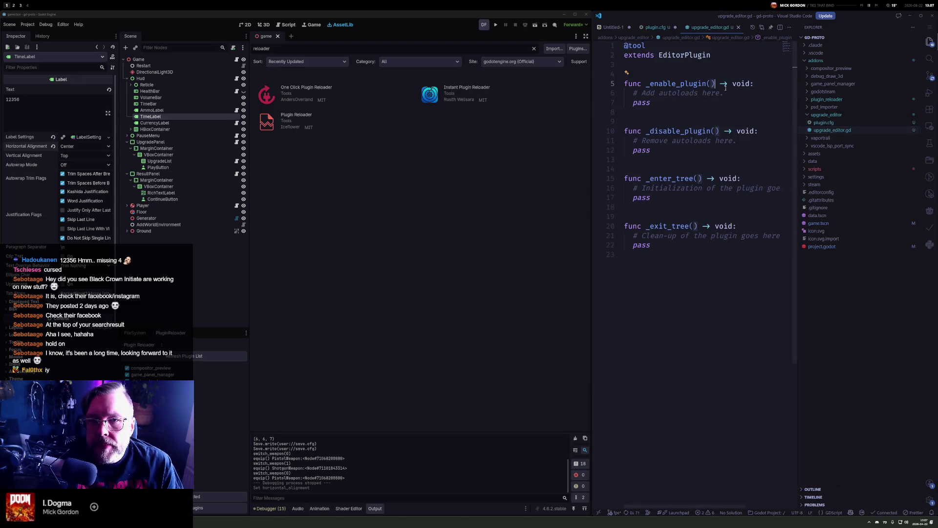
key(ctrl+shift+l)
key(BackSpace)
key(Escape)
key(Down)
key(Down)
key(Down)
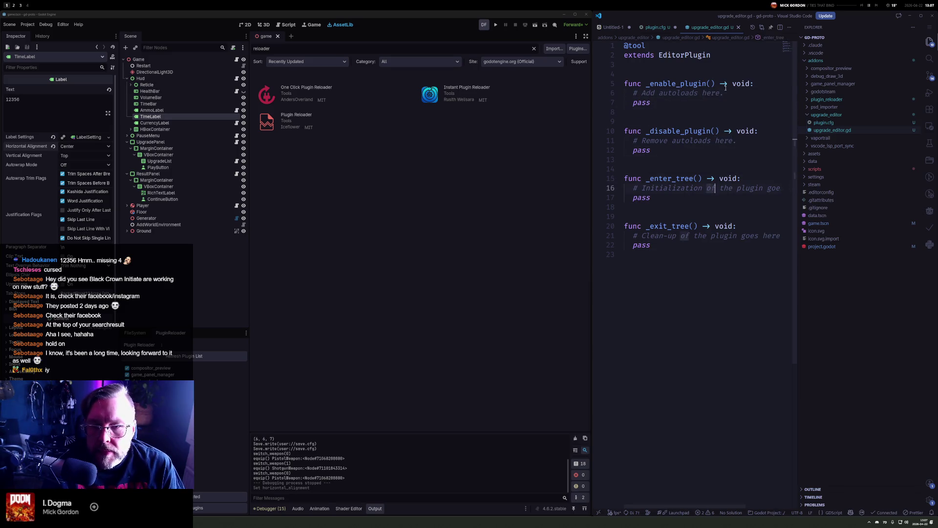
key(shift+End)
key(Home)
text(print(")
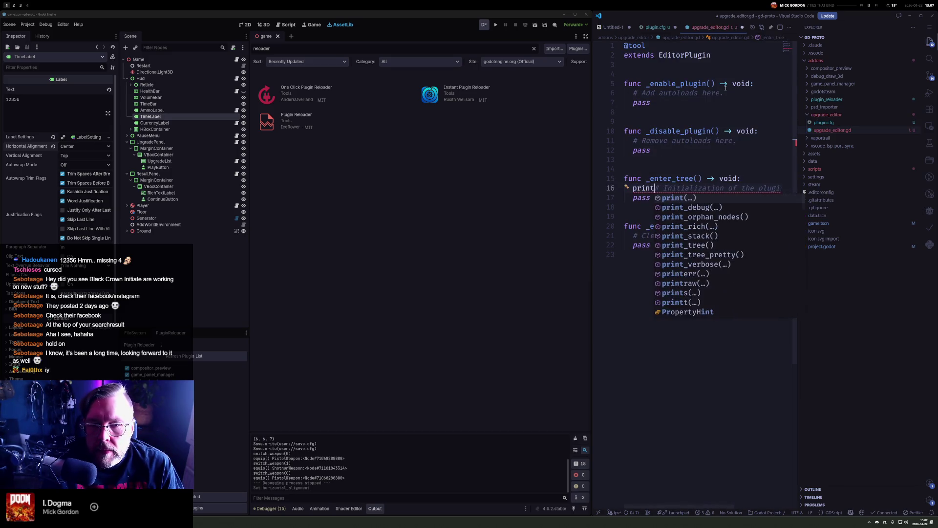
text(testslekjsdflkj") # Initial)
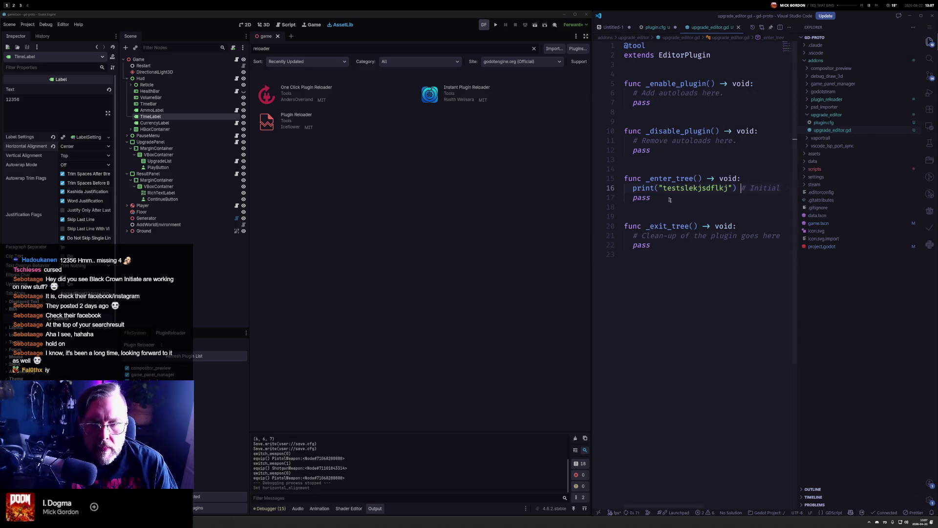
click(748, 226)
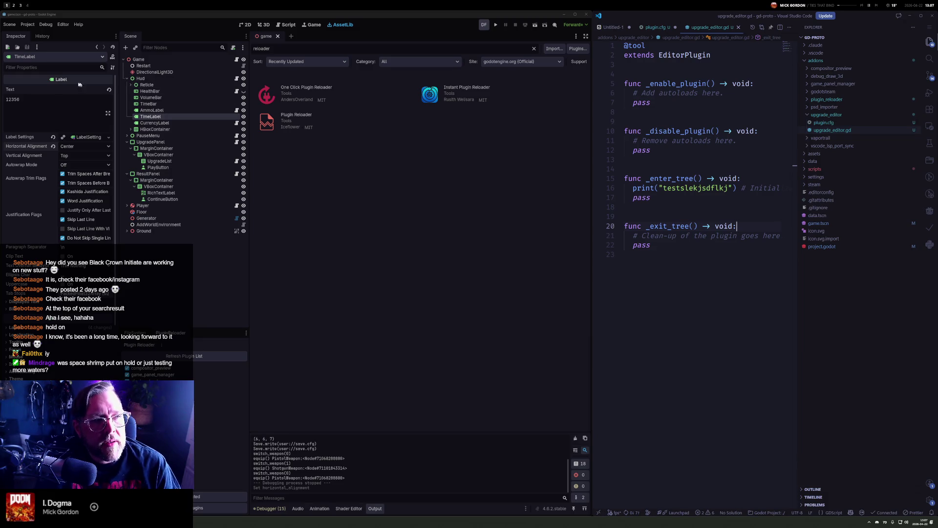
- Reload all enabled plugins from the PluginReloader dock
click(195, 356)
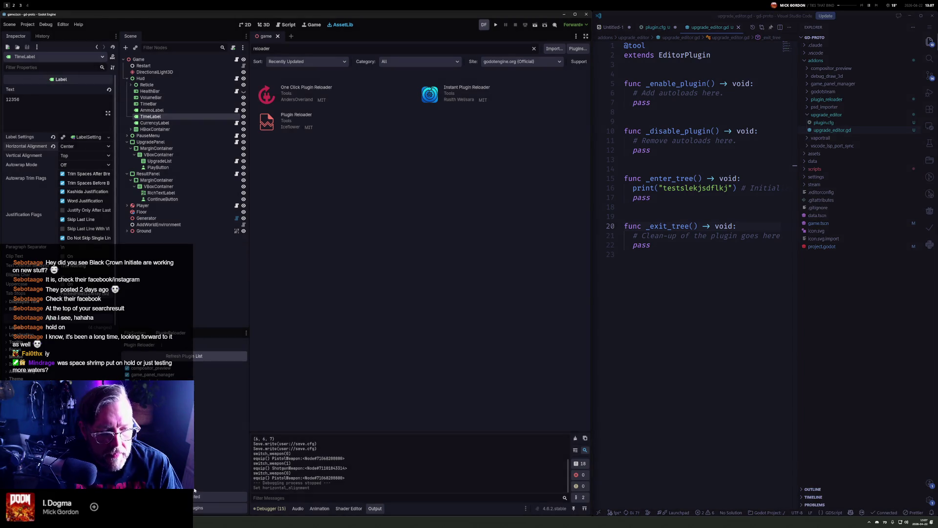
click(199, 508)
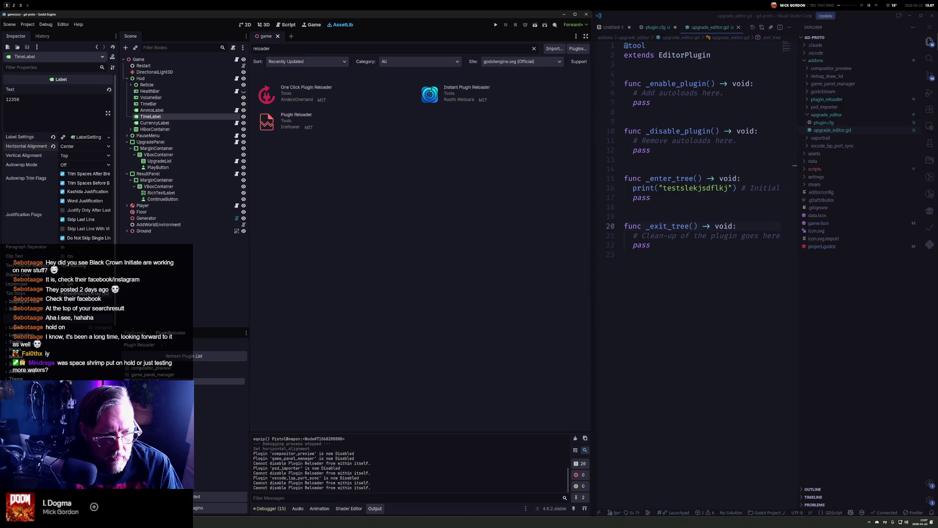
click(220, 507)
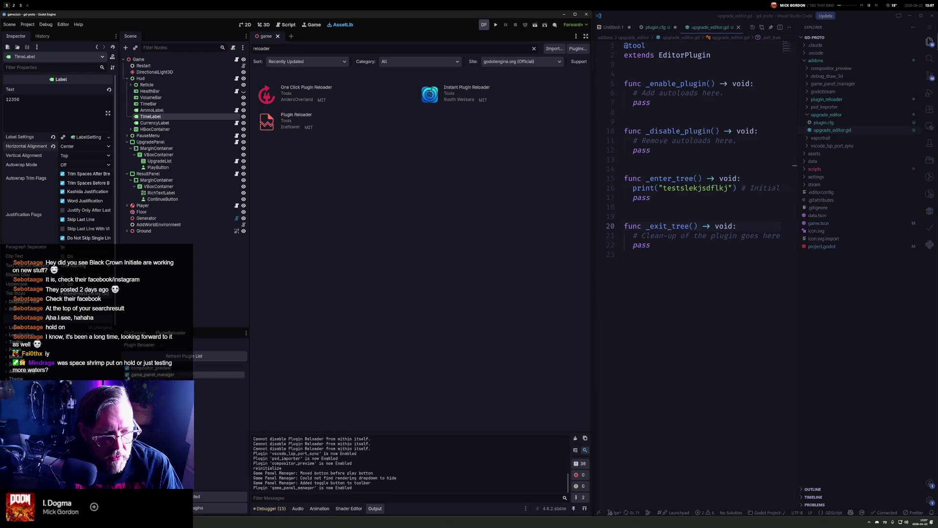
click(199, 508)
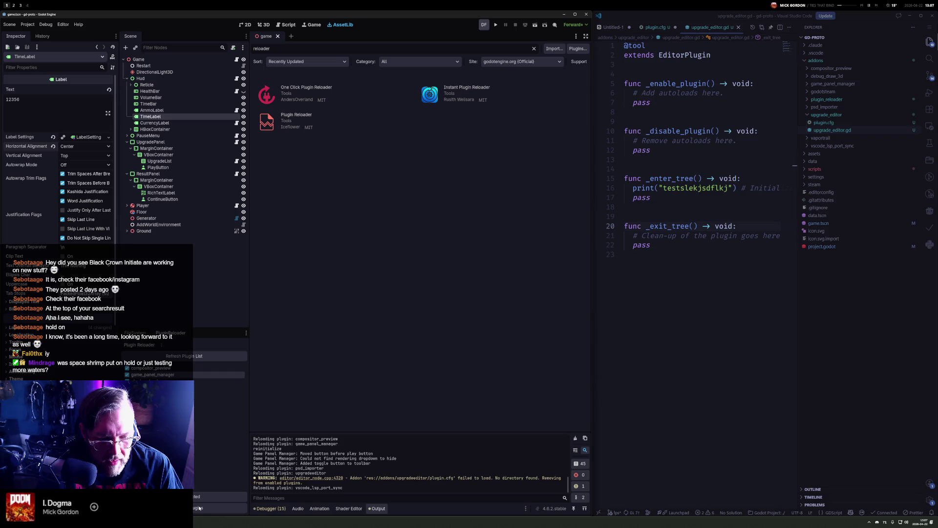
- Select upgradeeditor in the reload list and reload it, clearing the Output log between attempts
click(127, 387)
click(127, 394)
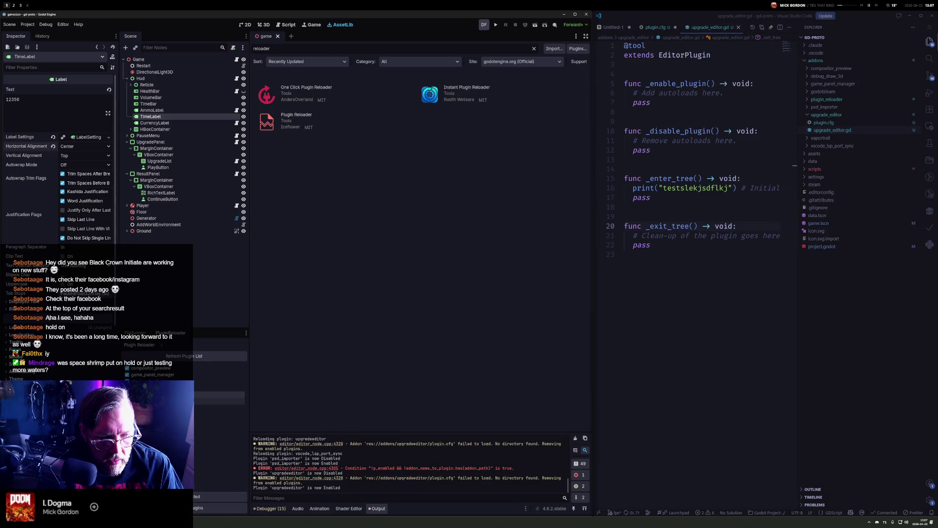
click(127, 401)
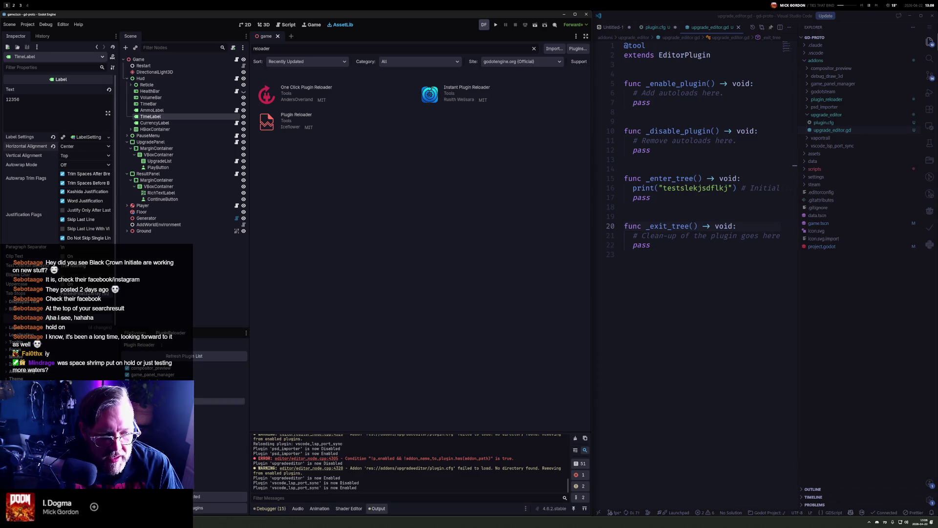
click(220, 496)
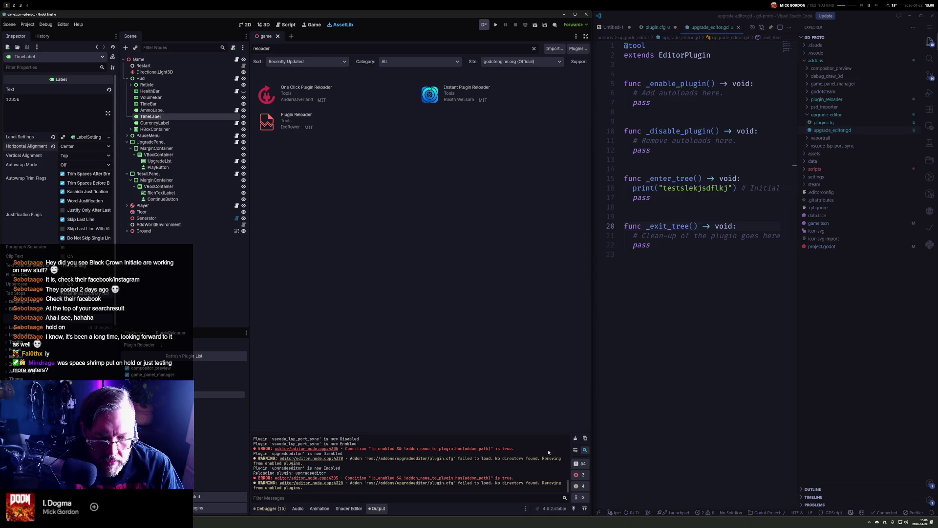
click(576, 437)
click(194, 497)
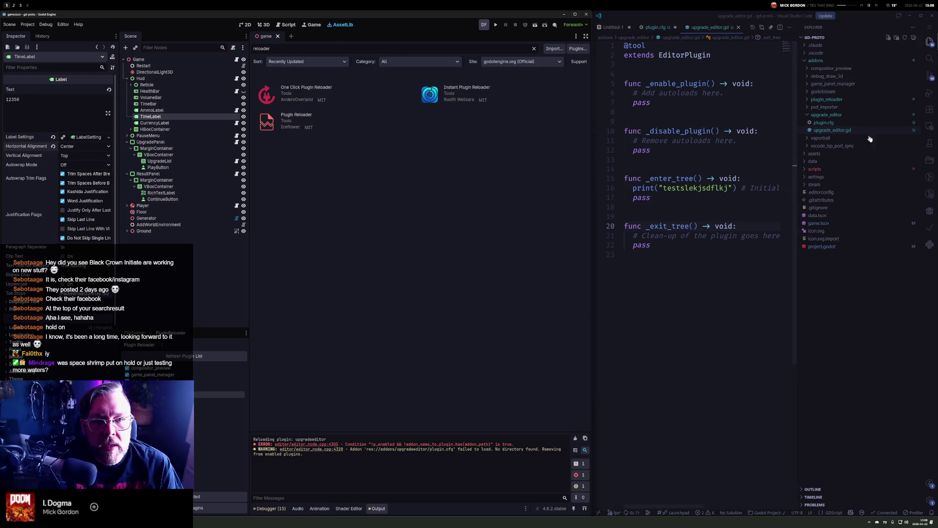
- Delete the plugin_reloader folder and install One Click Plugin Reloader from AssetLib
right_click(829, 100)
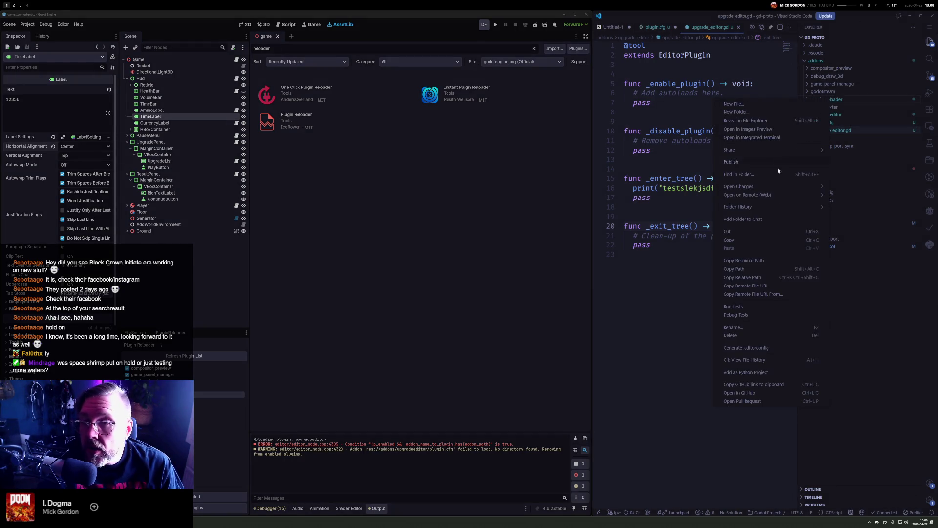
click(747, 337)
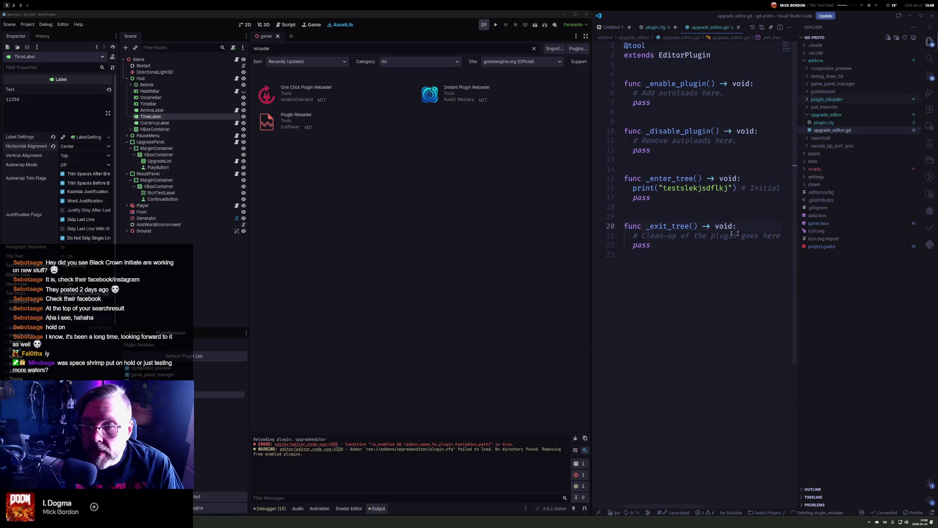
click(324, 89)
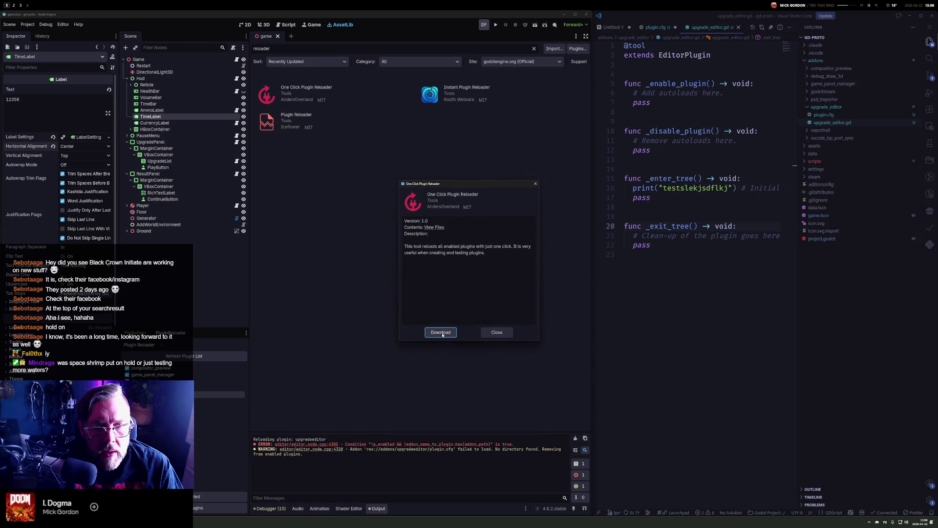
click(443, 332)
click(433, 349)
click(461, 291)
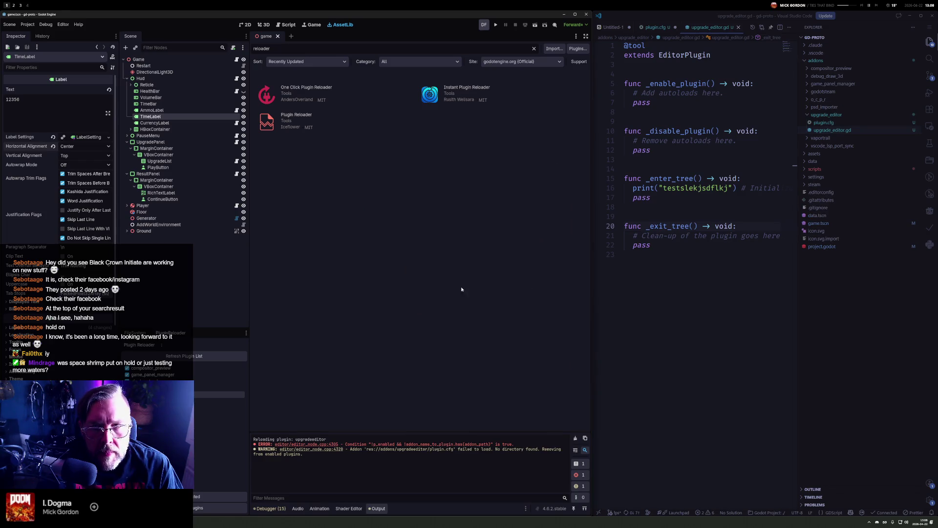
click(27, 24)
click(44, 35)
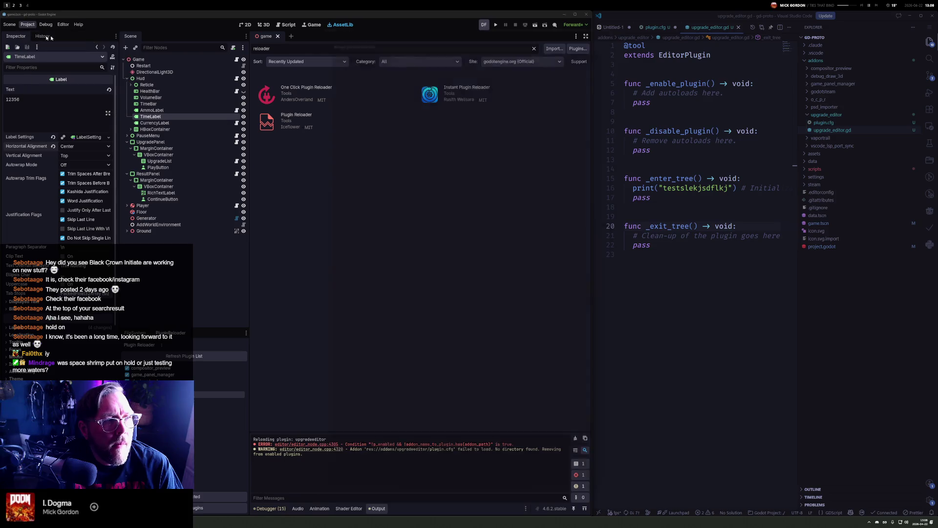
- Enable One Click Plugin Reloader; UpgradeEditor fails to enable with a script load error
click(326, 72)
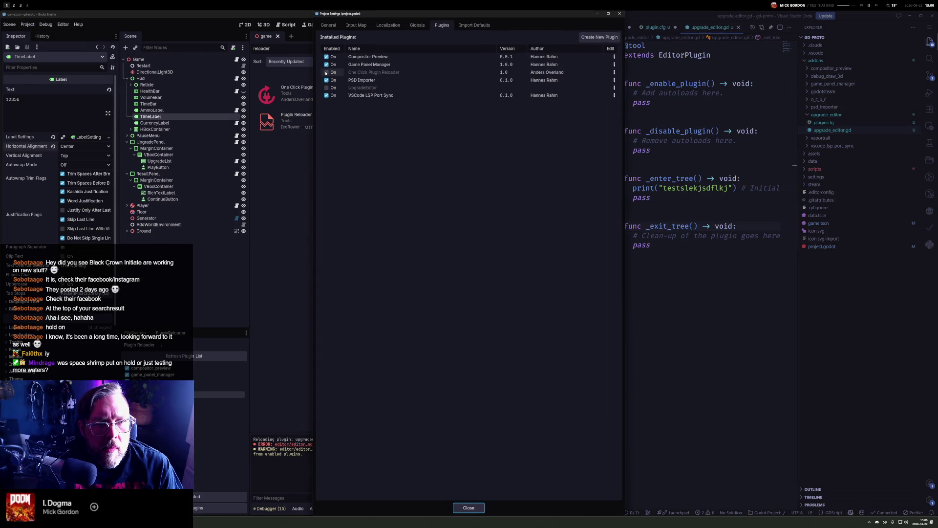
click(326, 88)
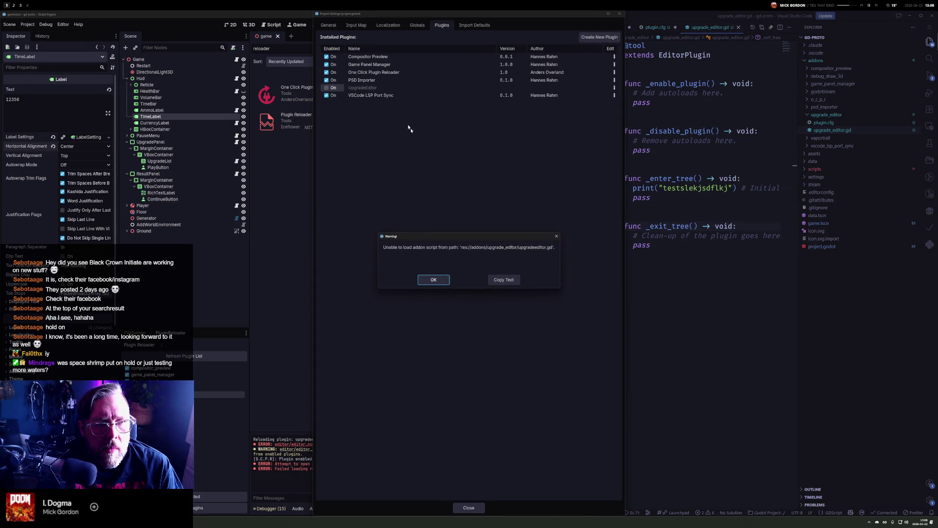
click(434, 280)
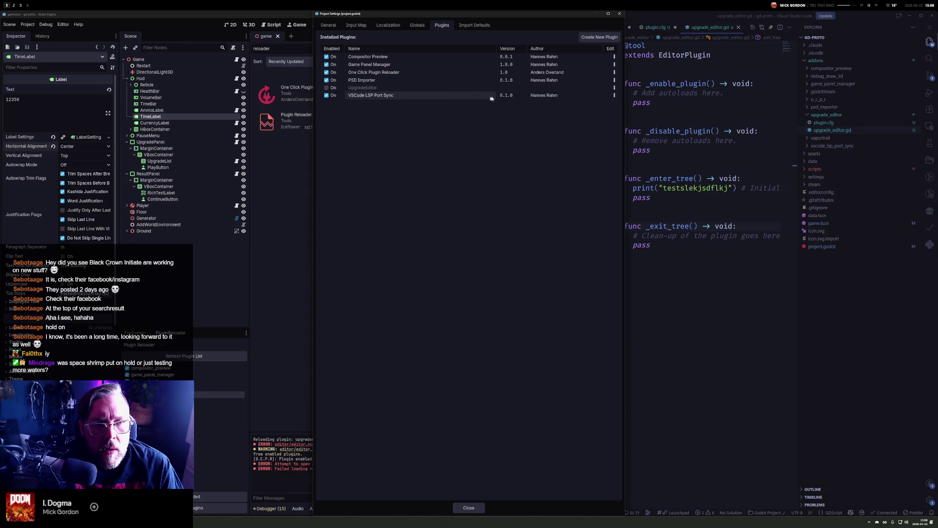
- Change UpgradeEditor's script name to upgrade_editor.gd, enable it, and close Project Settings
click(615, 88)
click(444, 250)
text(_editor.gd)
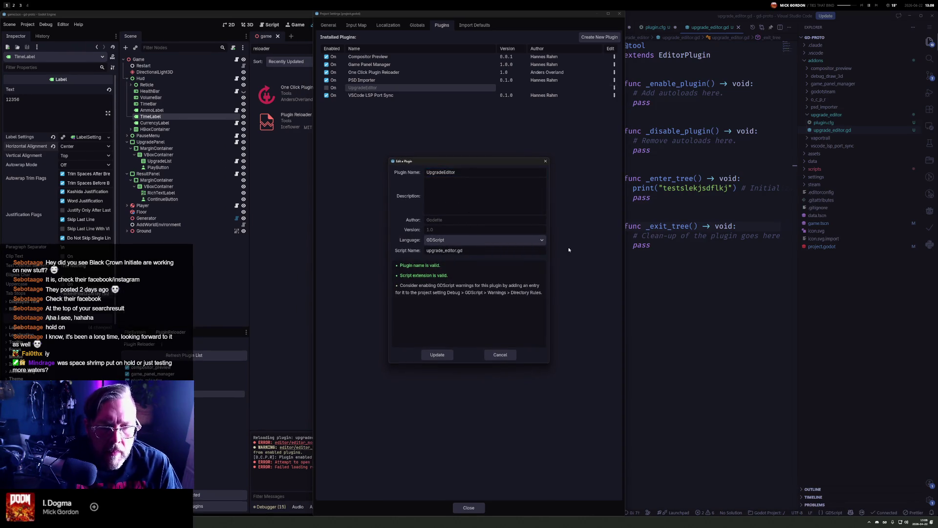
click(439, 349)
click(327, 87)
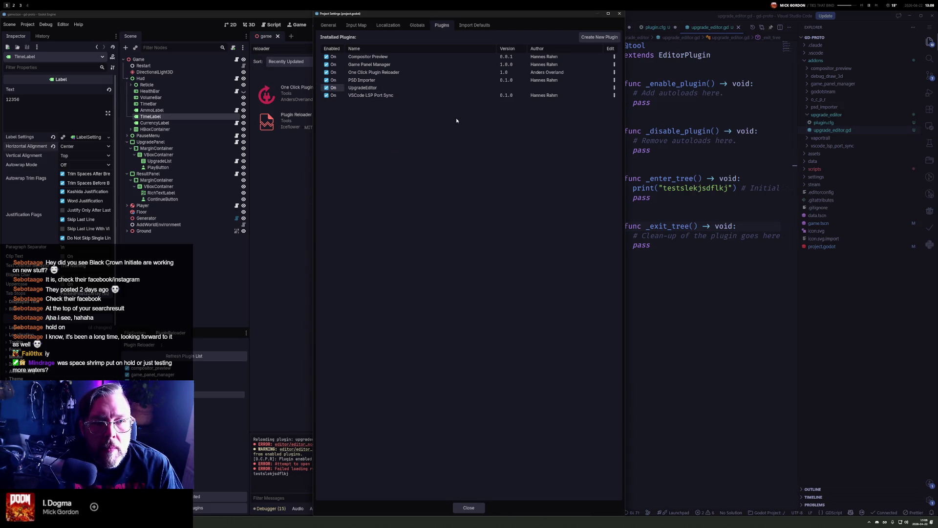
click(469, 508)
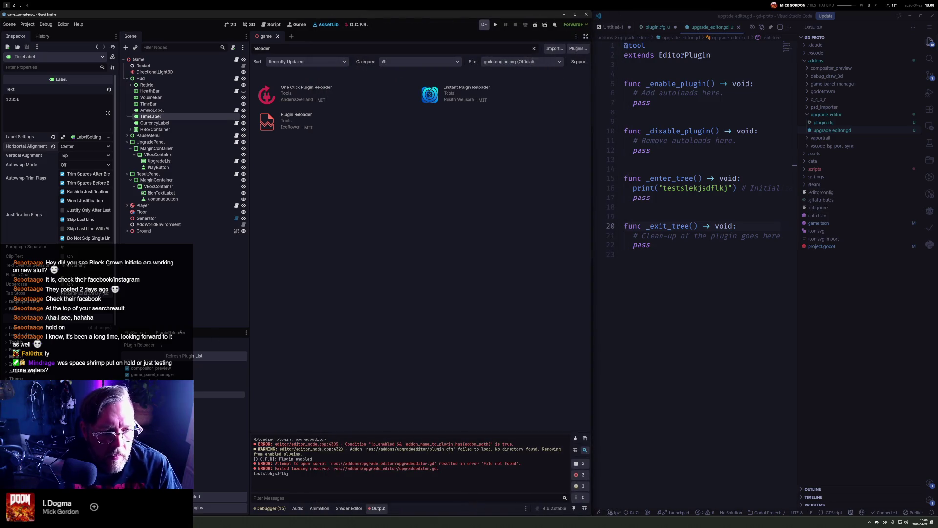
- Reload the current project and snap Godot to the left half of the screen
click(28, 24)
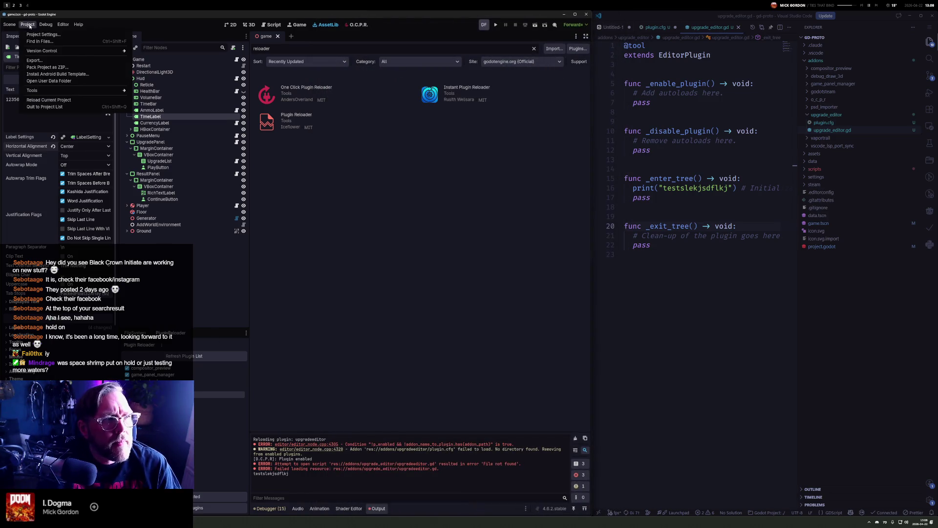
click(45, 100)
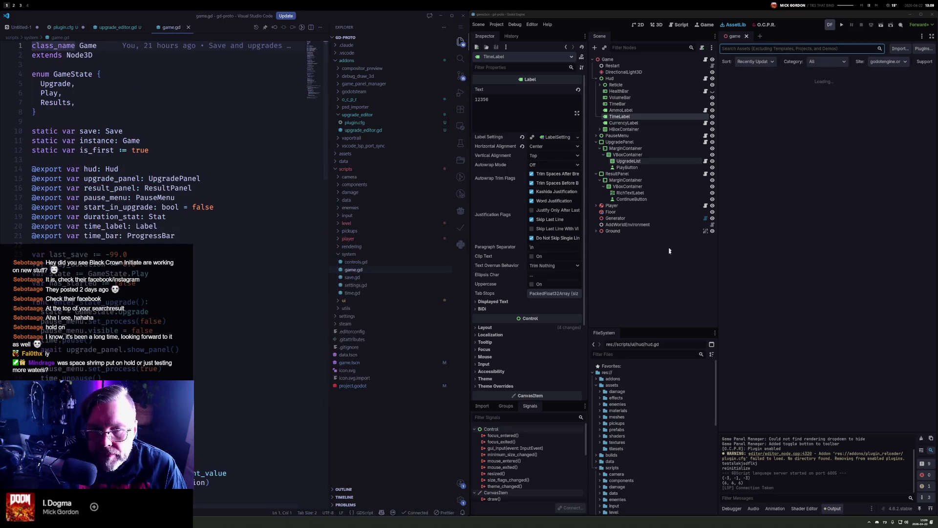
click(662, 273)
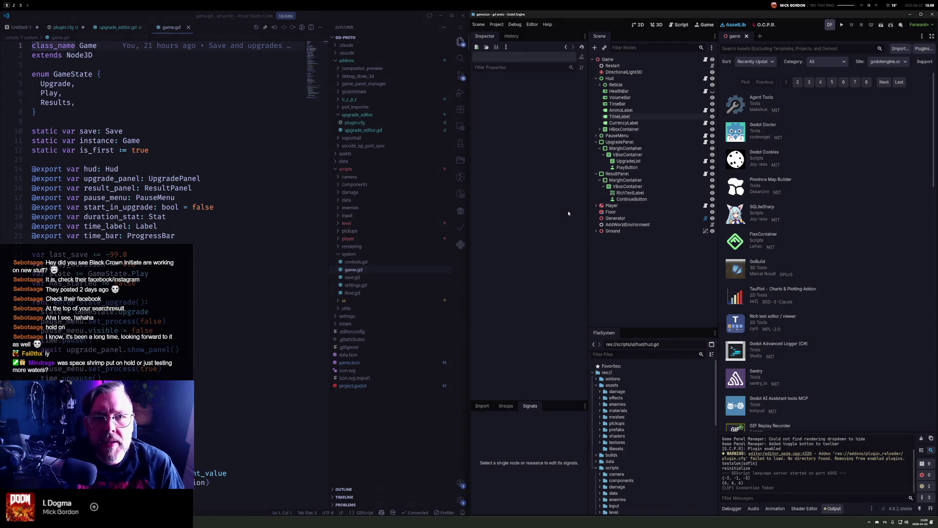
key(super+shift+Left)
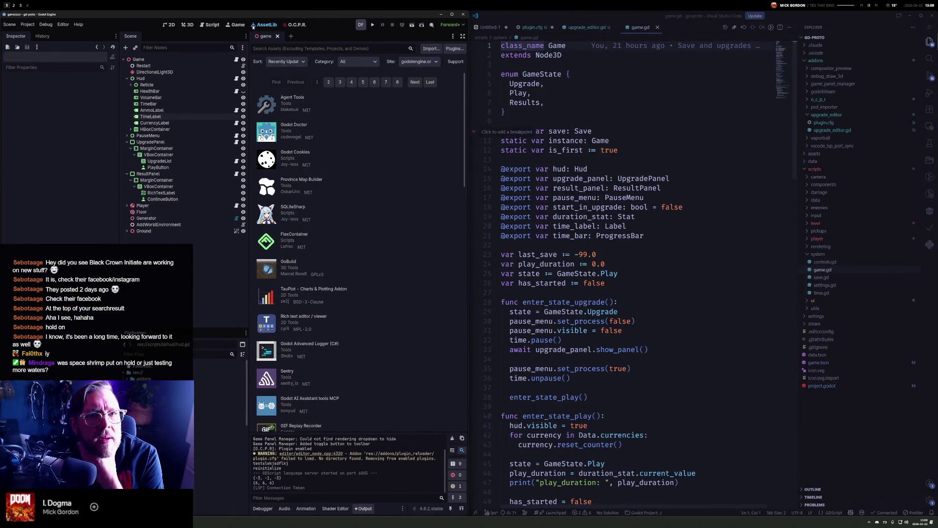
- Reload all plugins four times with the O.C.P.R. toolbar button
click(45, 25)
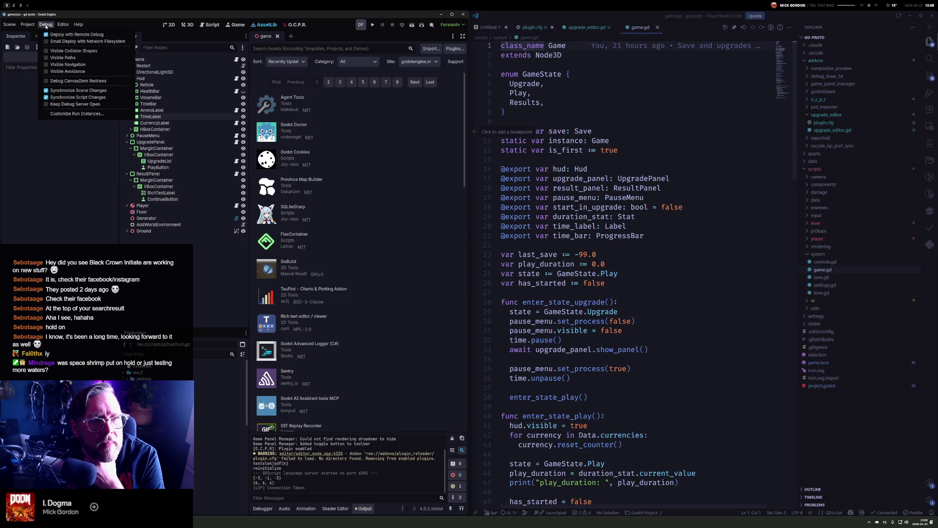
click(298, 25)
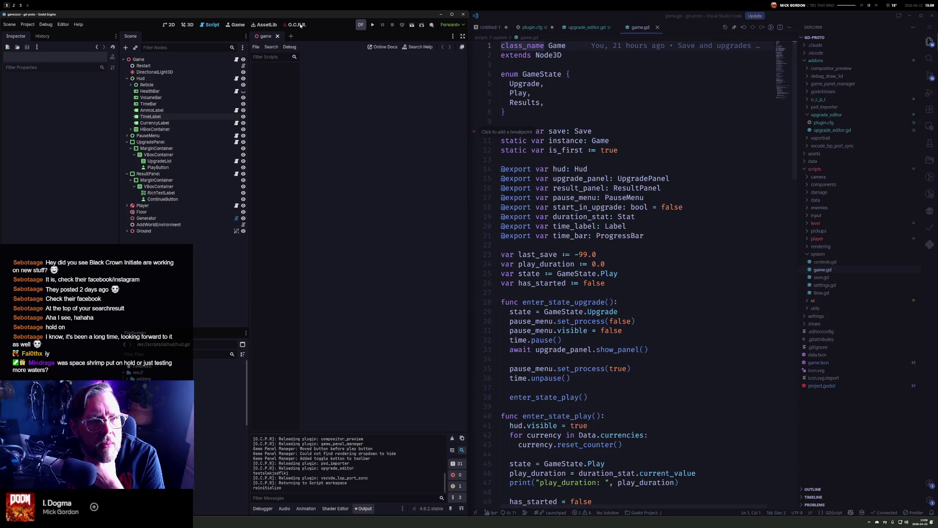
click(300, 25)
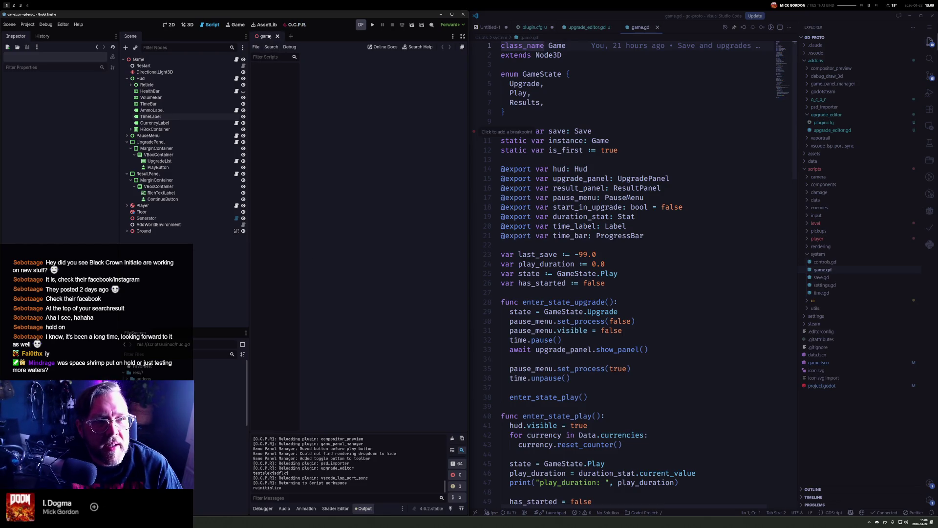
click(297, 26)
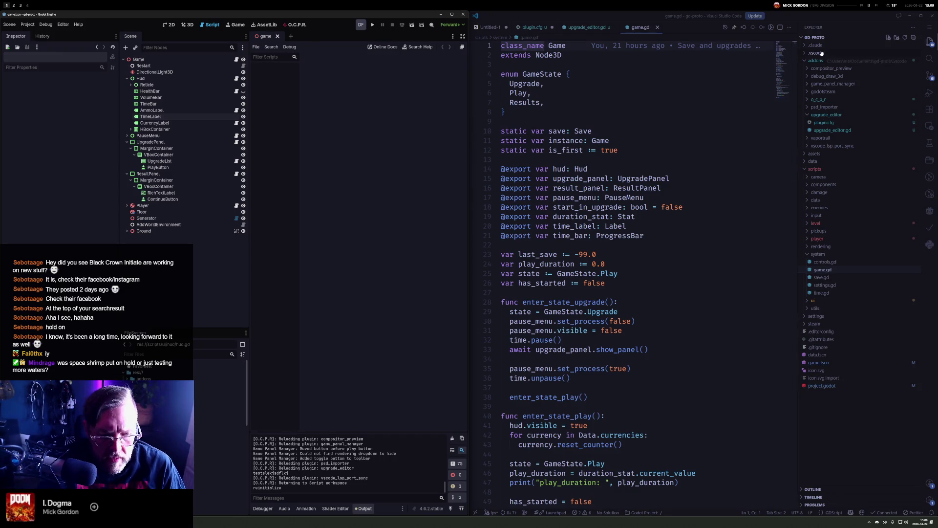
click(293, 26)
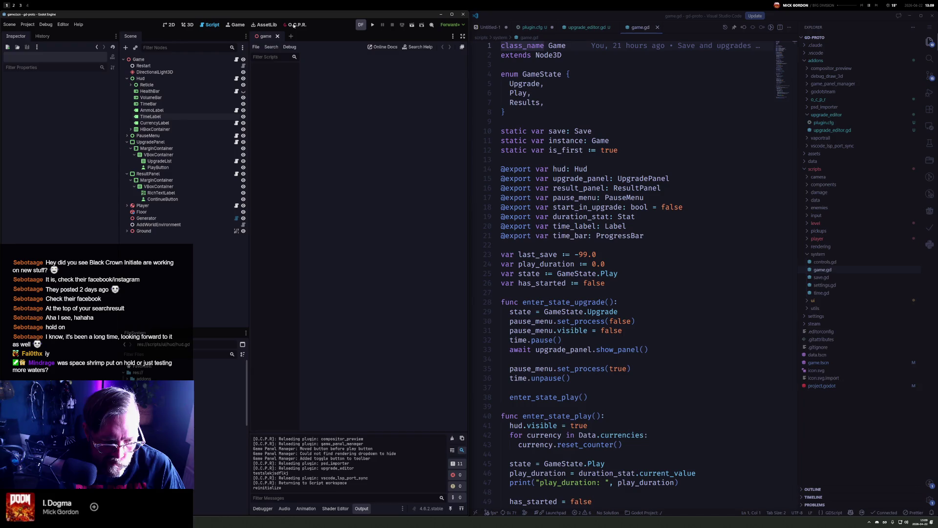
click(27, 24)
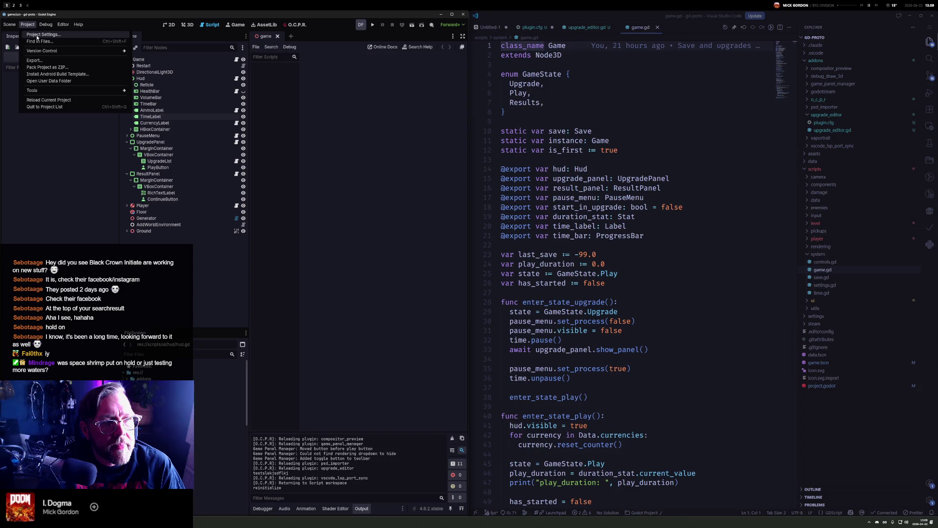
- Disable One Click Plugin Reloader in Project Settings' Plugins list, leaving Game Panel Manager enabled
click(38, 35)
click(418, 25)
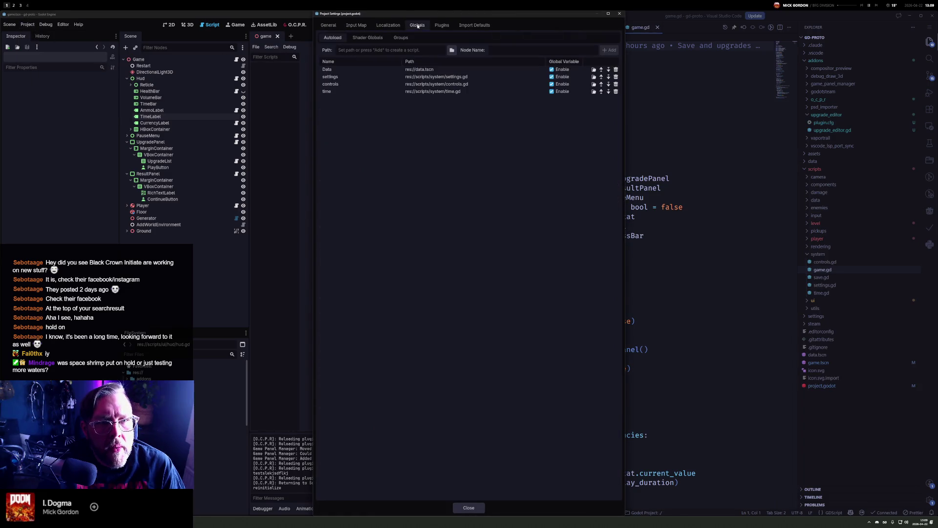
click(442, 25)
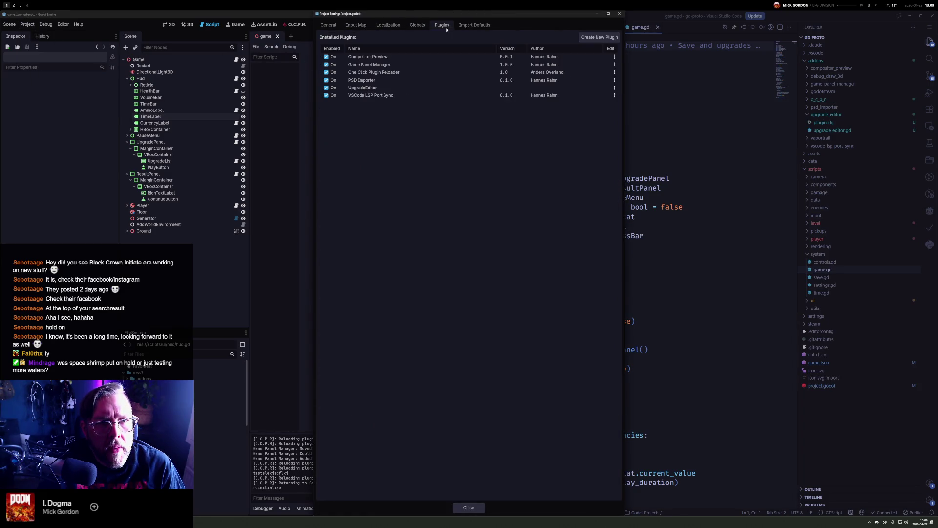
click(327, 65)
click(327, 66)
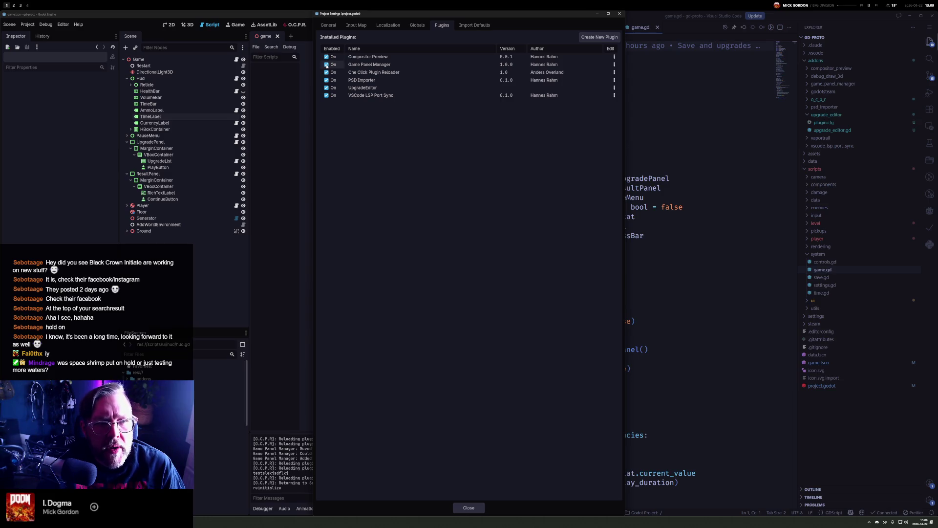
click(326, 72)
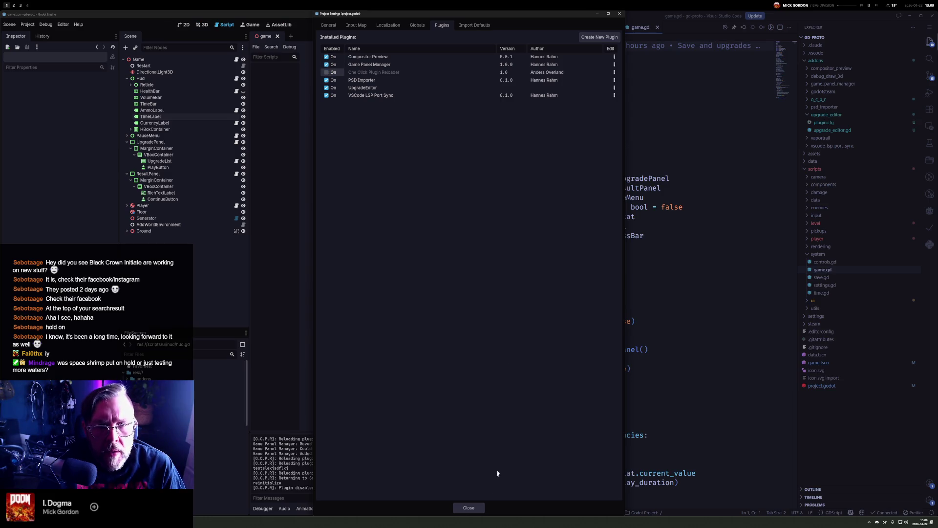
click(469, 507)
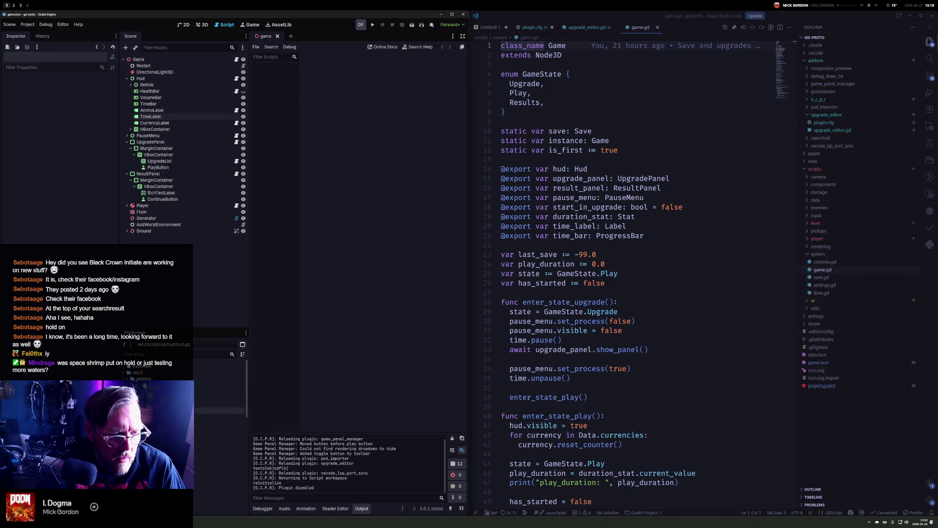
- Delete the addons/o_c_p_r folder from the FileSystem dock
right_click(210, 405)
click(225, 480)
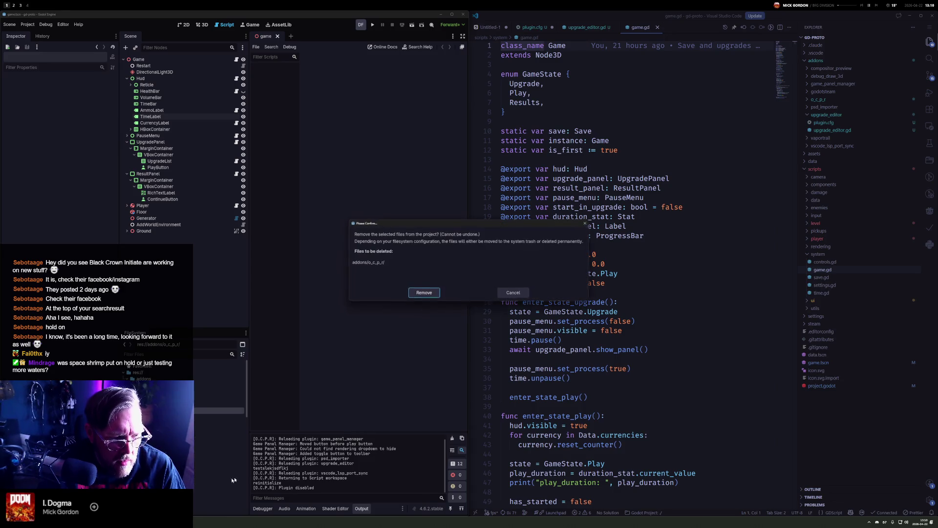
click(423, 292)
- Search the AssetLib for 'reload' and view the Plugin Reloader asset
click(279, 24)
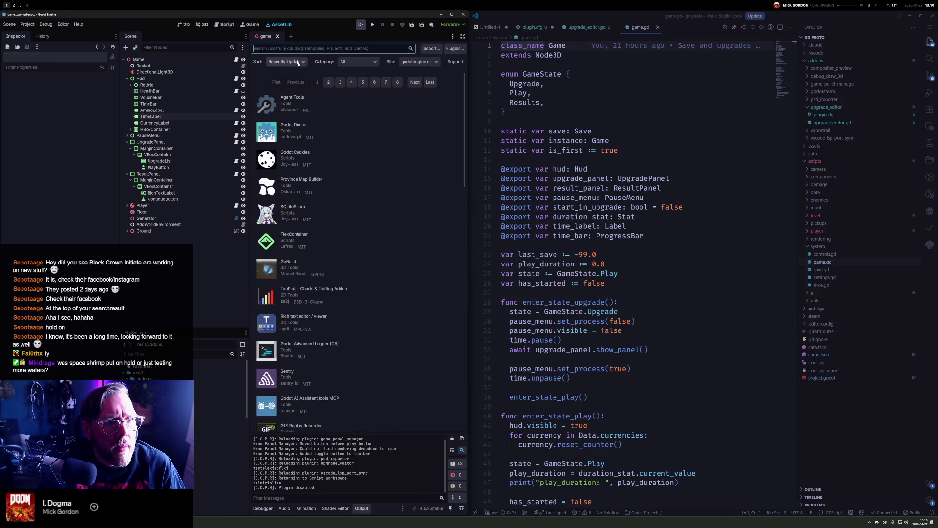
text(reload)
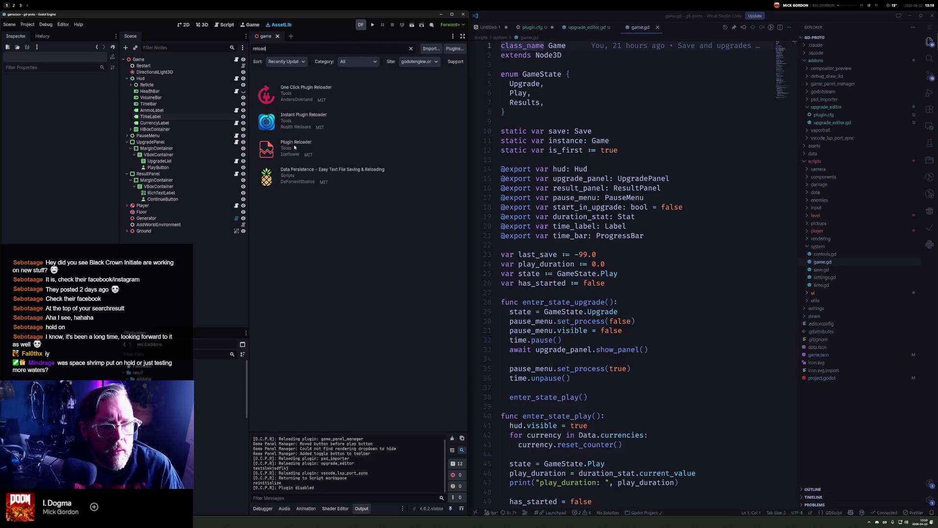
click(295, 142)
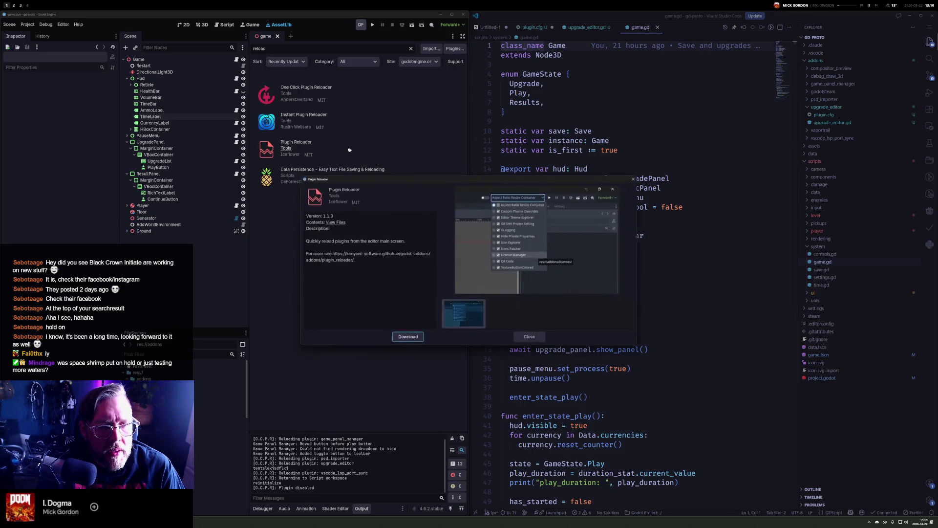
- Download and install Plugin Reloader 1.1.0, then enable it in the project's plugins
click(407, 337)
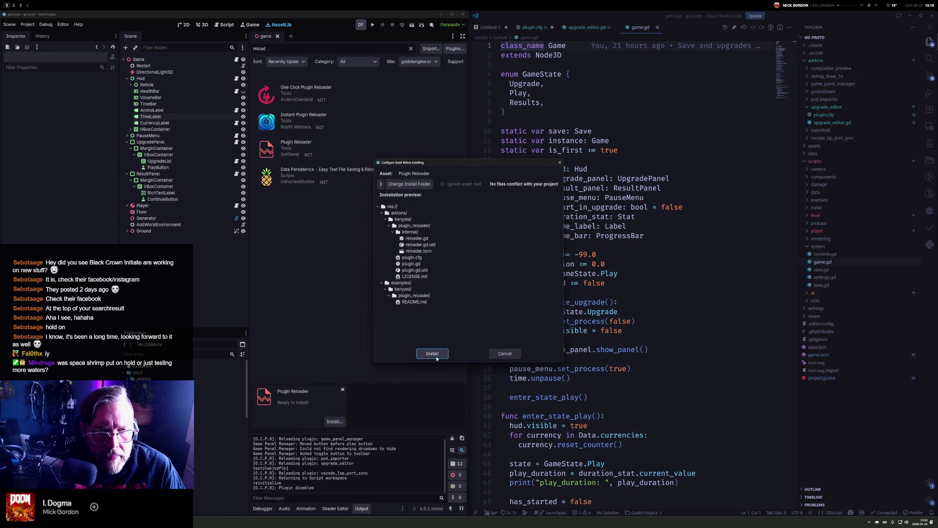
click(433, 345)
click(467, 295)
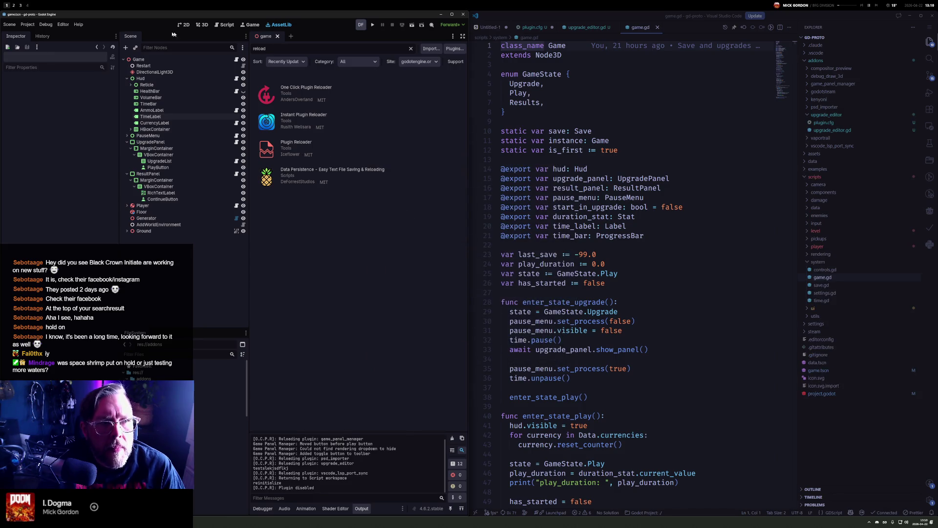
click(34, 25)
click(43, 34)
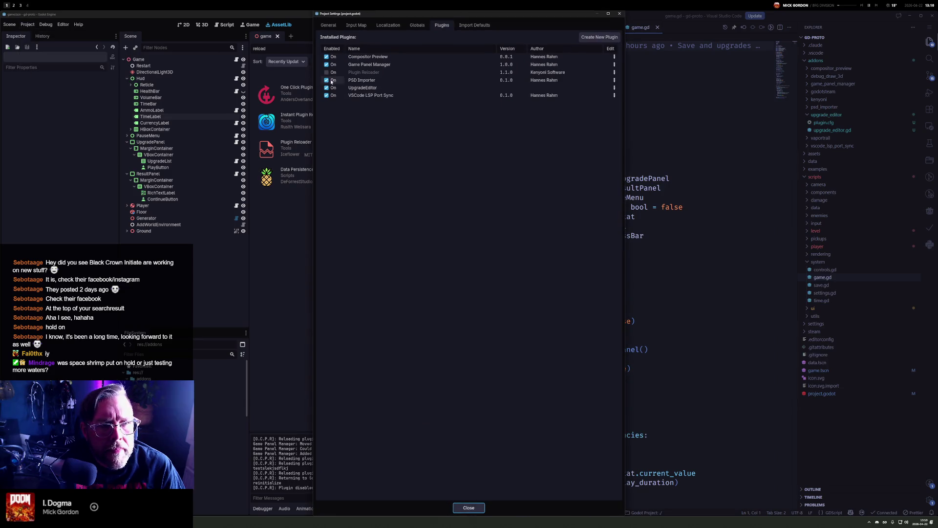
click(327, 72)
click(468, 507)
- Reload the UpgradeEditor plugin with Plugin Reloader and clear the output log
click(333, 25)
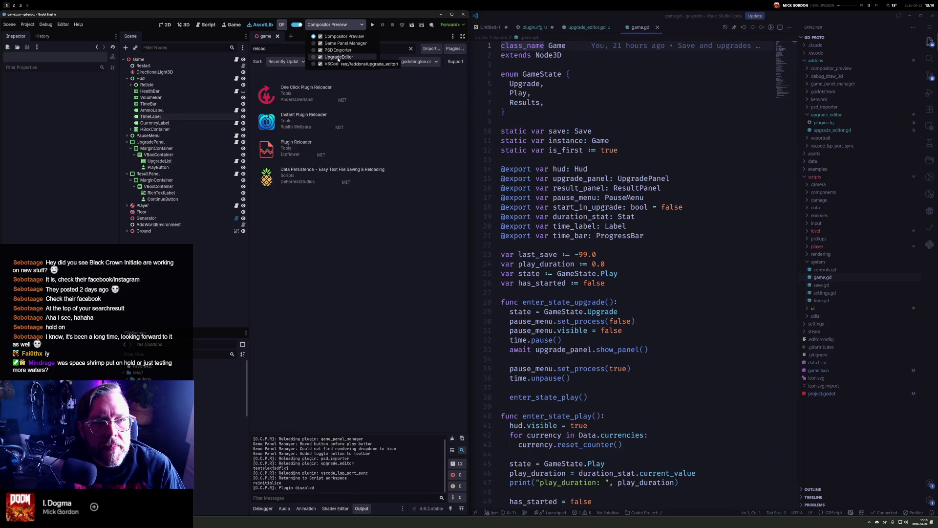
click(338, 57)
click(298, 24)
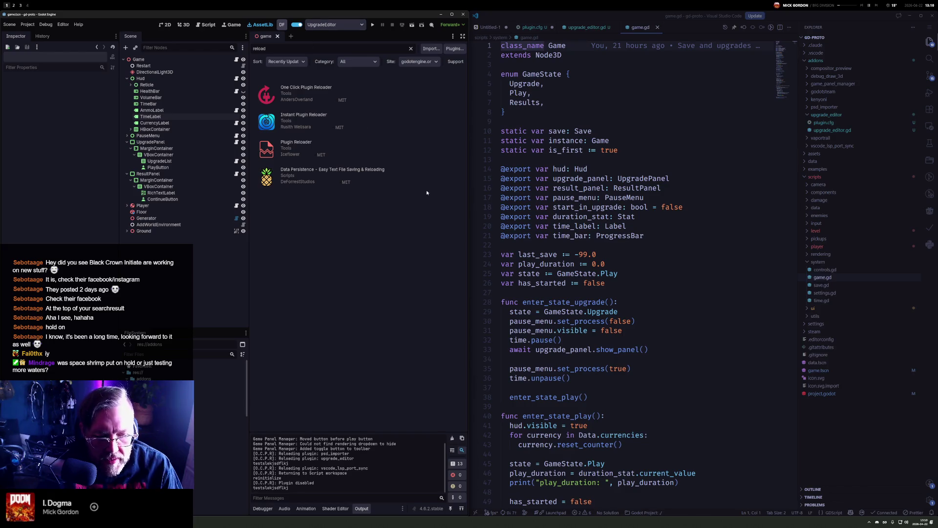
click(452, 439)
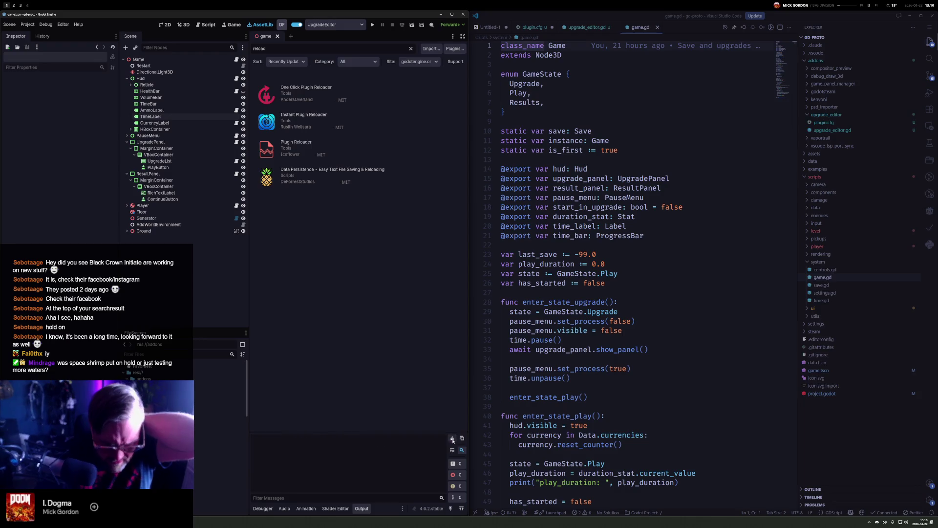
click(586, 184)
key(ctrl+Tab)
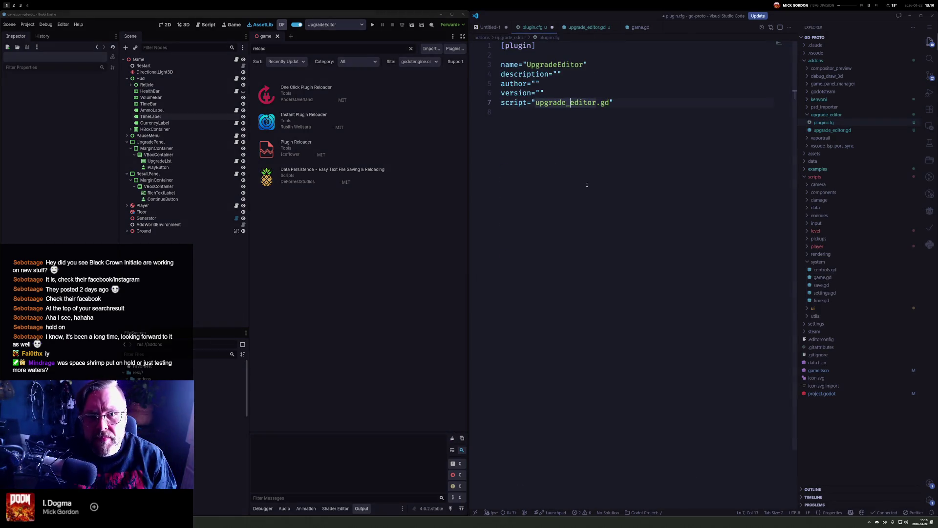
- Close plugin.cfg and delete the test print and remove-autoloads comment from upgrade_editor.gd
key(ctrl+s)
key(ctrl+w)
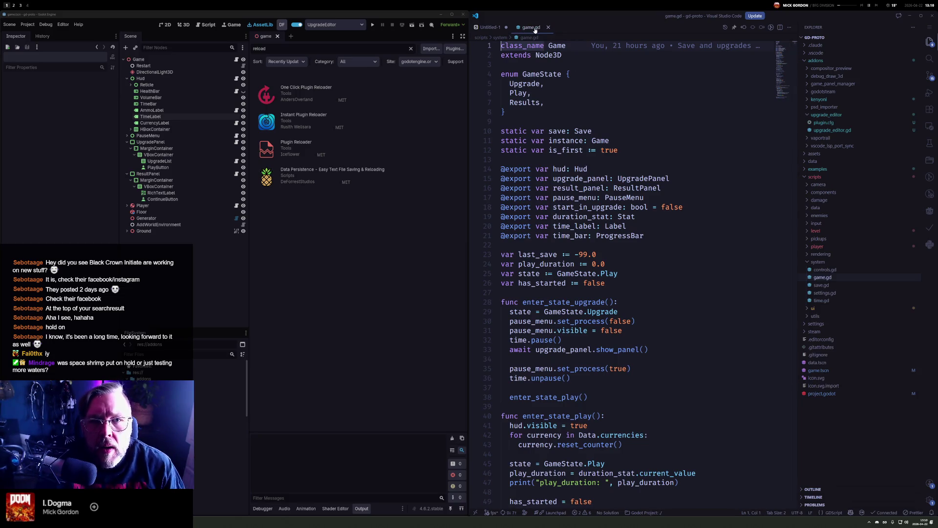
click(536, 28)
key(Up)
key(Up)
key(Up)
key(Right)
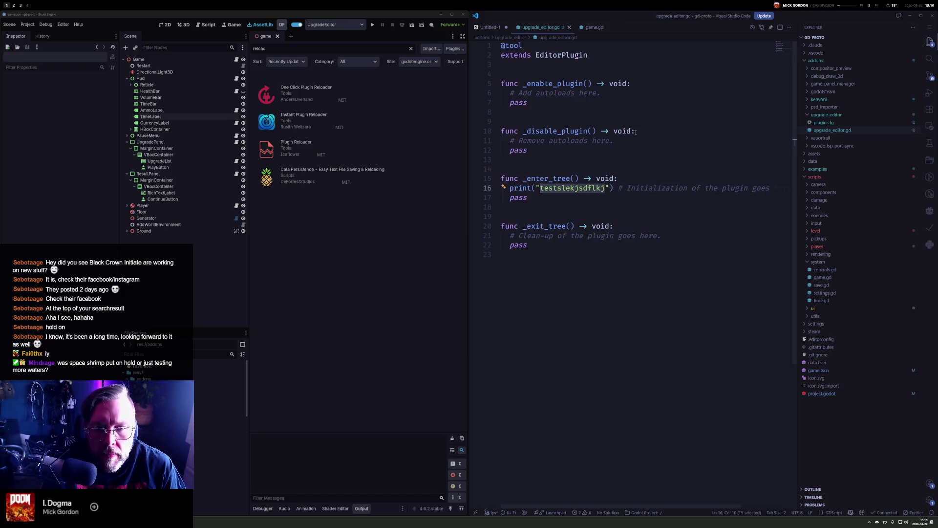
key(ctrl+shift+k)
key(Up)
key(Up)
key(Up)
key(ctrl+shift+k)
key(Down)
key(Down)
key(Down)
key(ctrl+s)
- Delete the clean-up and add-autoloads placeholder comments, leaving pass-only stubs, and save
key(Down)
key(Down)
key(Down)
key(ctrl+shift+k)
key(Up)
key(Up)
key(Up)
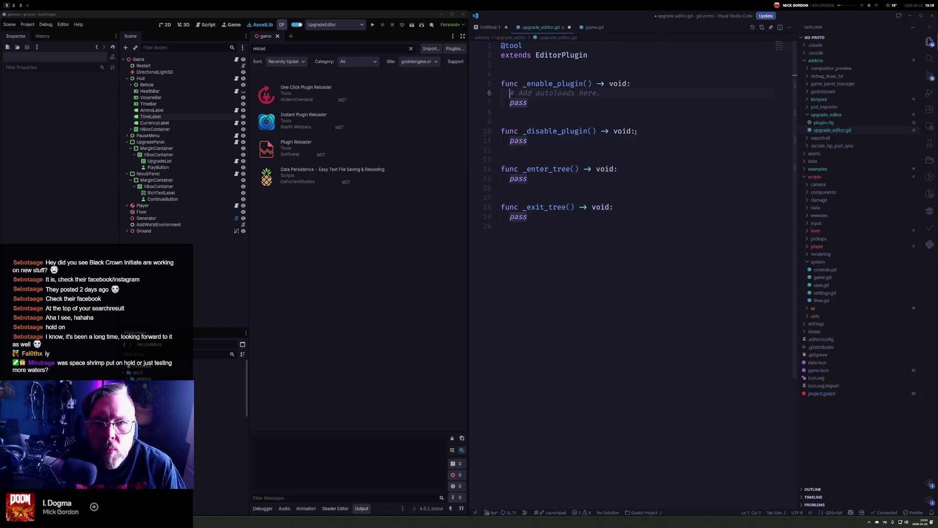
key(ctrl+shift+k)
key(Up)
key(End)
key(ctrl+s)
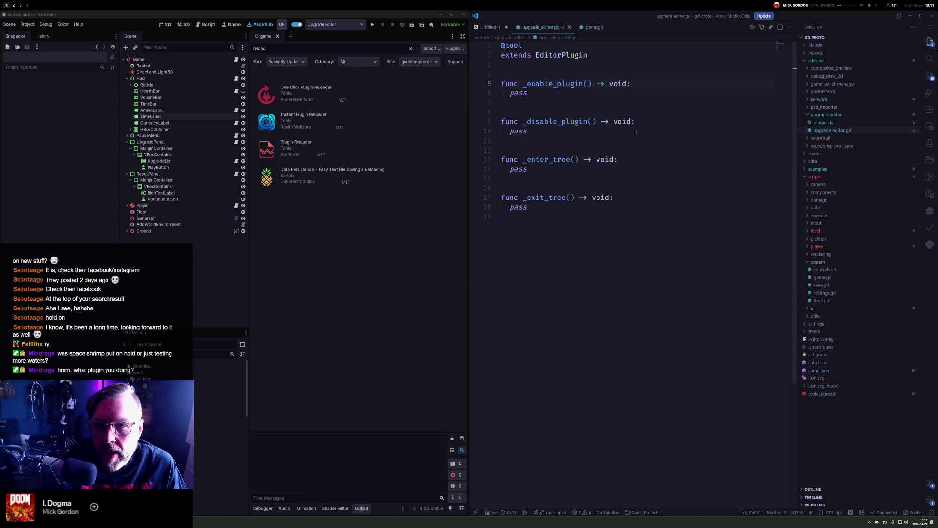
- Add a new file named upgrade_editor_panel.gd to the upgrade_editor folder
right_click(832, 116)
click(772, 119)
text(upgrade_editor_pangel.)
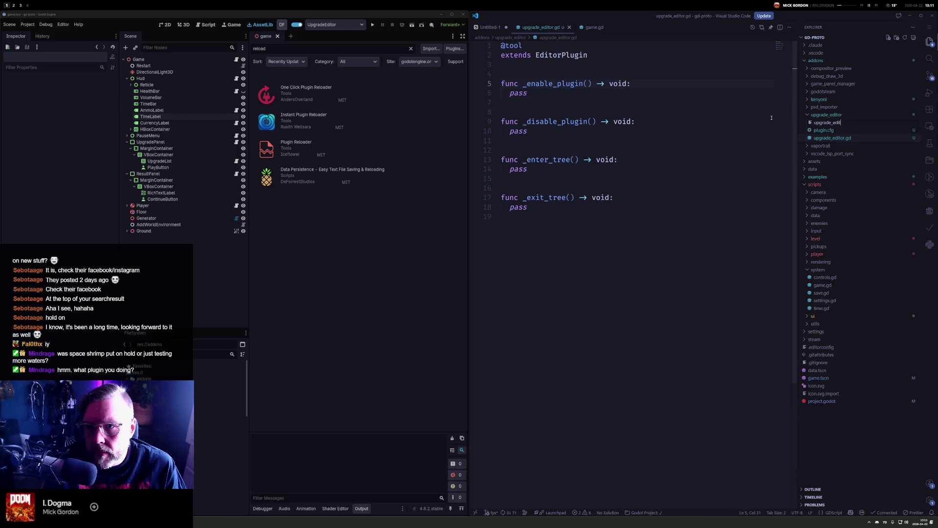
key(BackSpace)
key(BackSpace)
key(BackSpace)
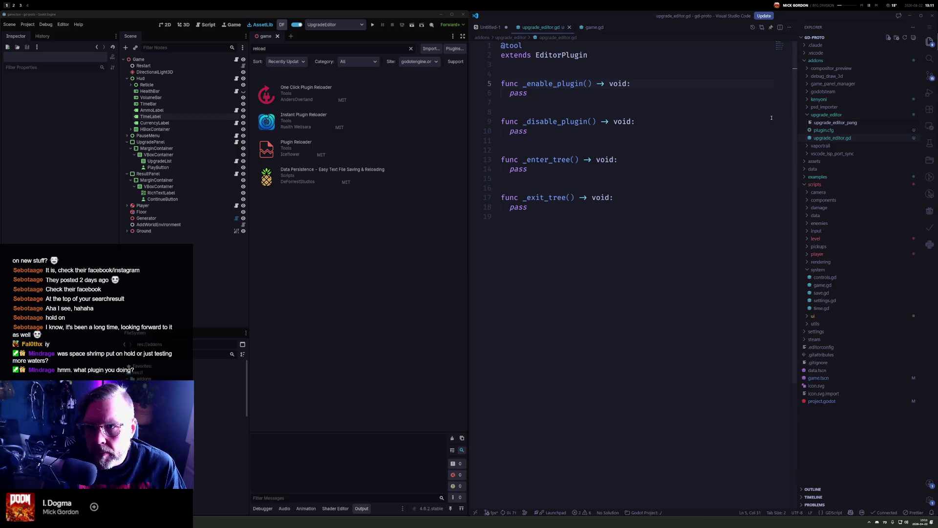
text(el.gd)
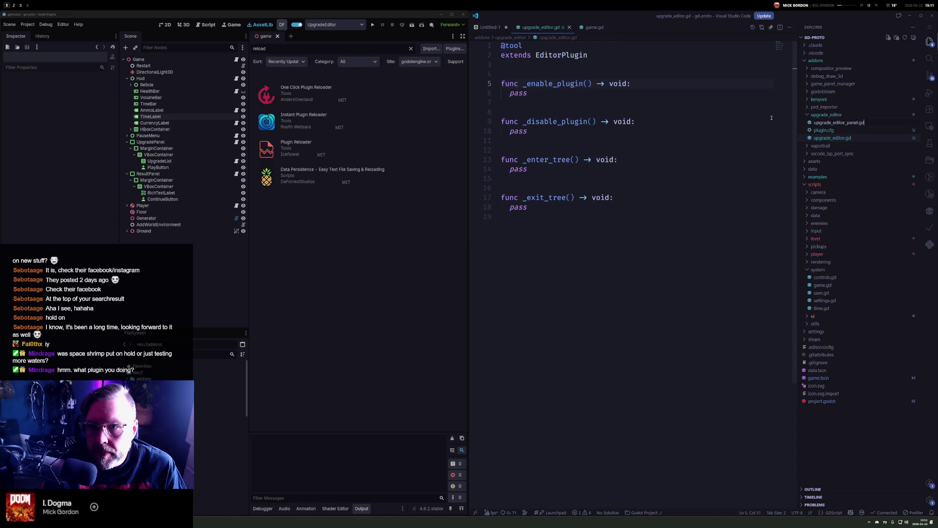
key(Return)
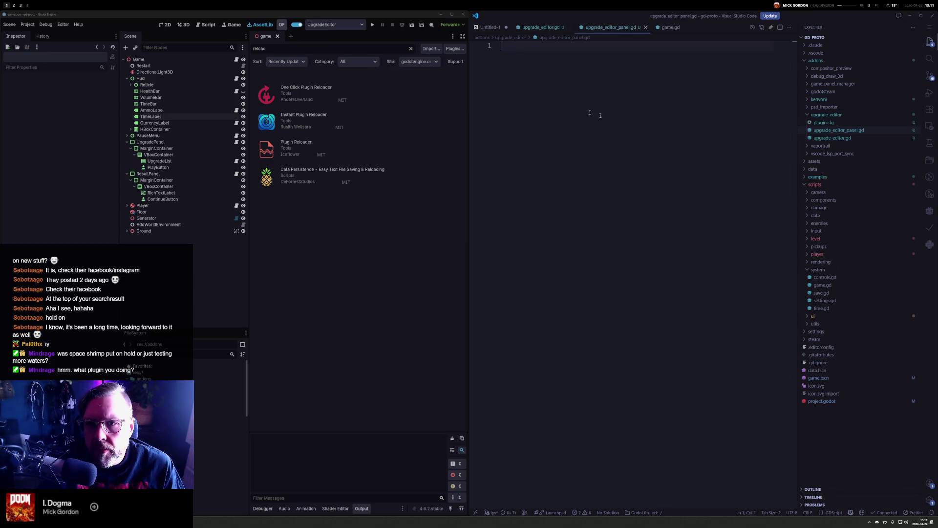
click(9, 24)
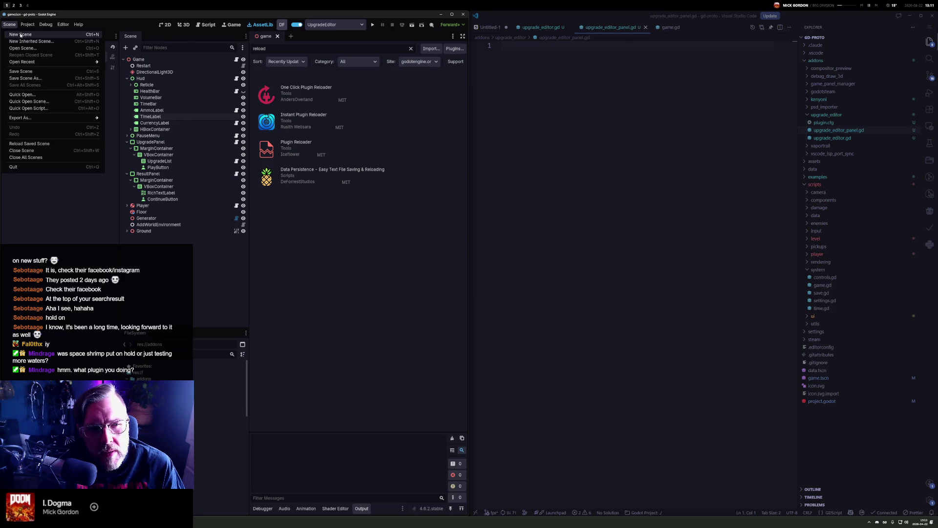
- Try the node snippet, undo the stray text, and reload the VS Code window
click(557, 71)
text(onode)
key(Return)
key(ctrl+z)
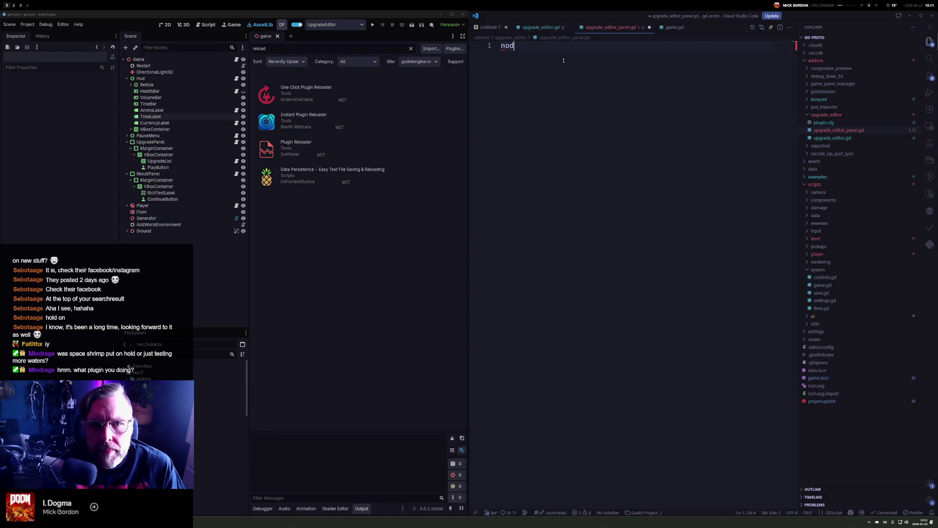
key(BackSpace)
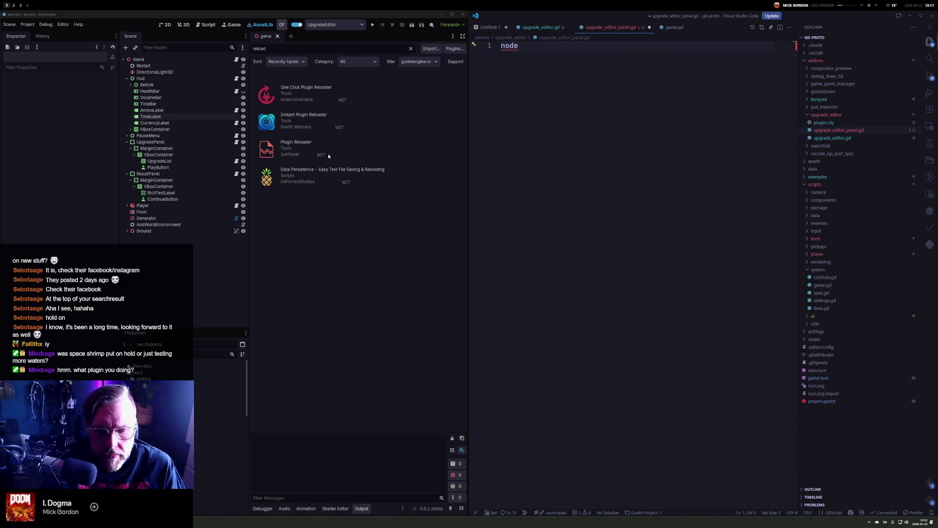
key(ctrl+shift+p)
key(Return)
- Expand the node snippet into class_name UpgradeEditorPanel extends Control and save
key(ctrl+space)
key(Return)
text(Control)
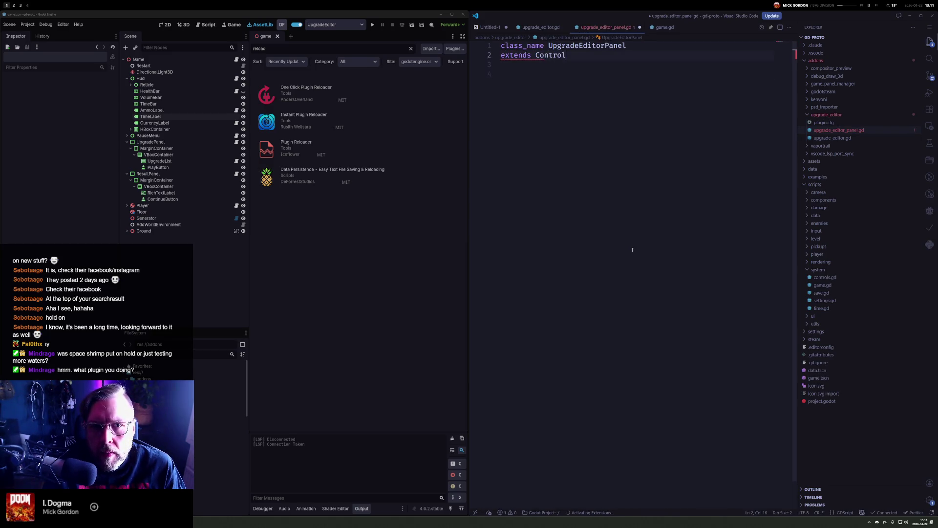
key(ctrl+s)
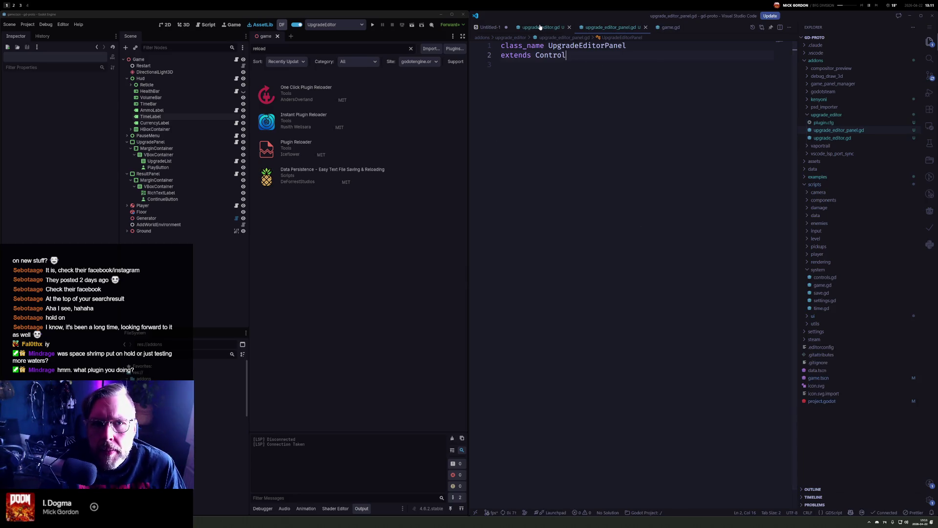
click(540, 27)
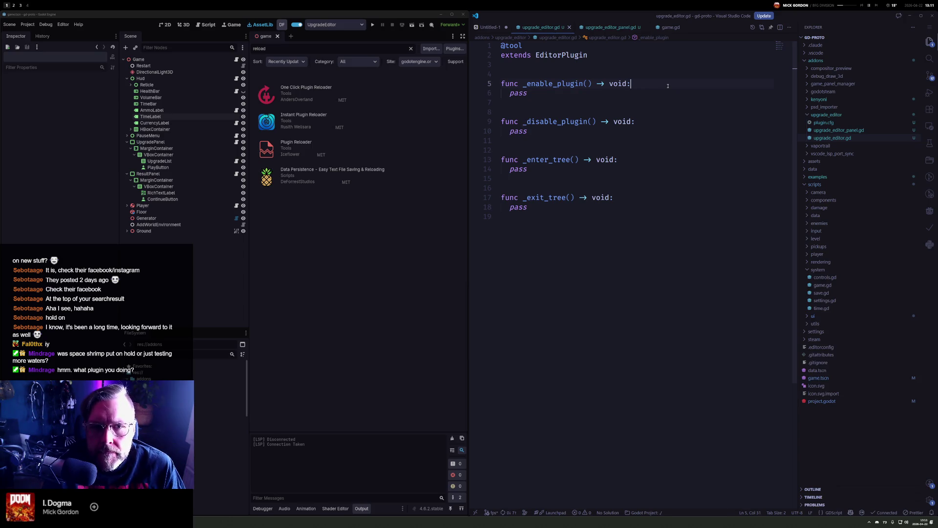
- Declare var editor: UpgradeEditorPanel = null above _enable_plugin and save
key(Up)
key(Return)
key(Return)
key(Up)
text(var p)
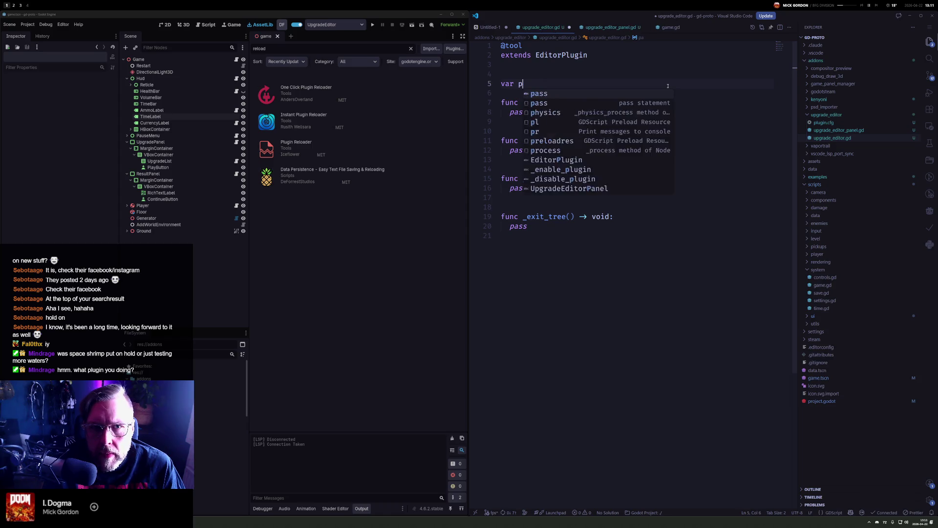
key(Escape)
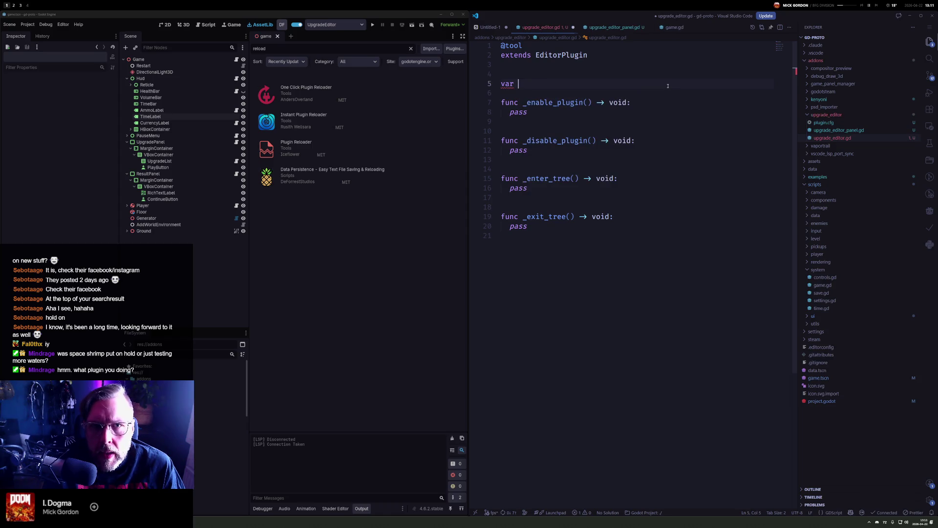
text(editor: )
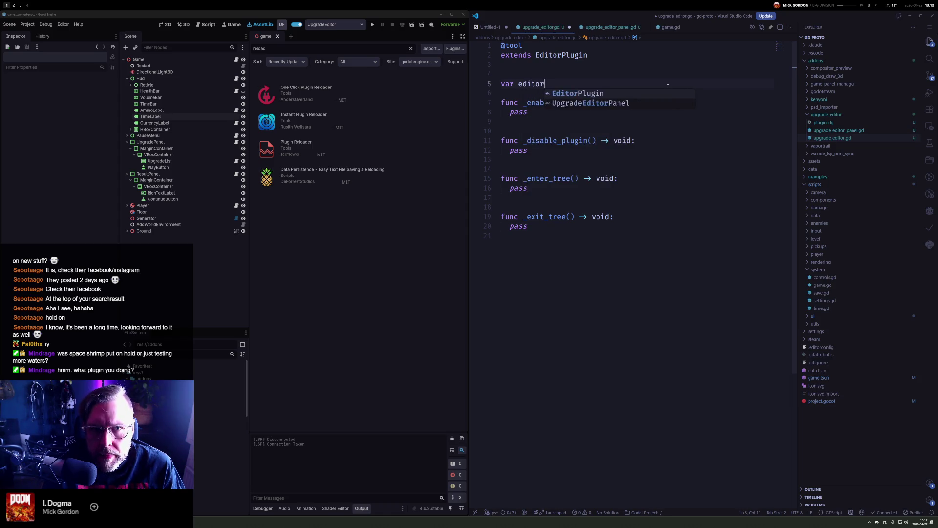
text(Upgrade)
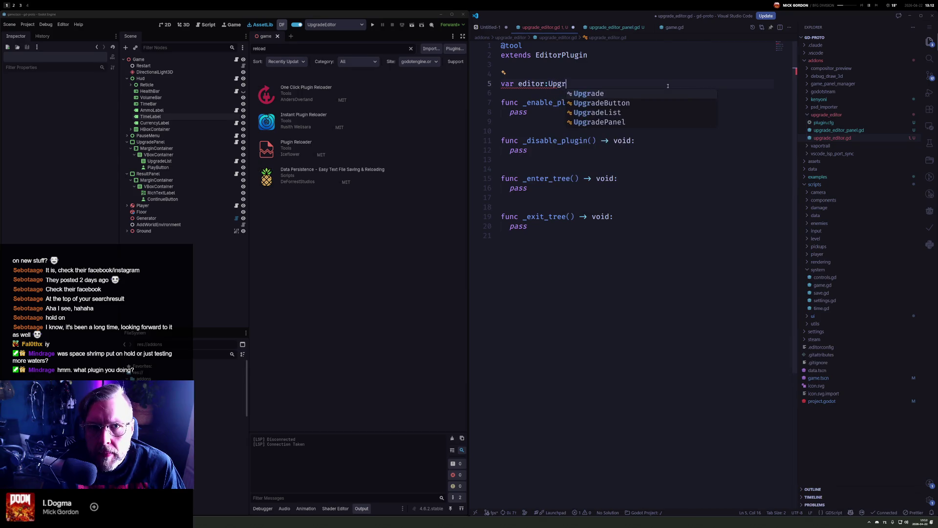
text(Edi)
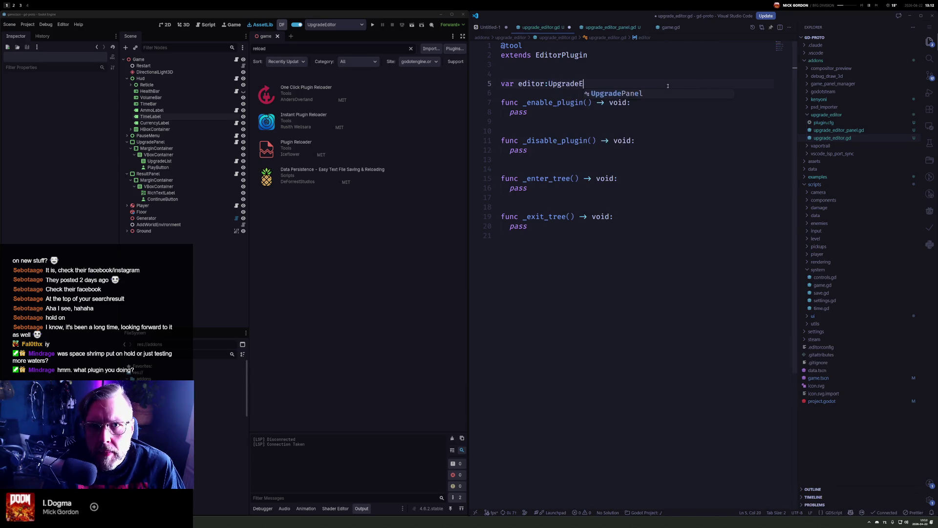
text(torPanel)
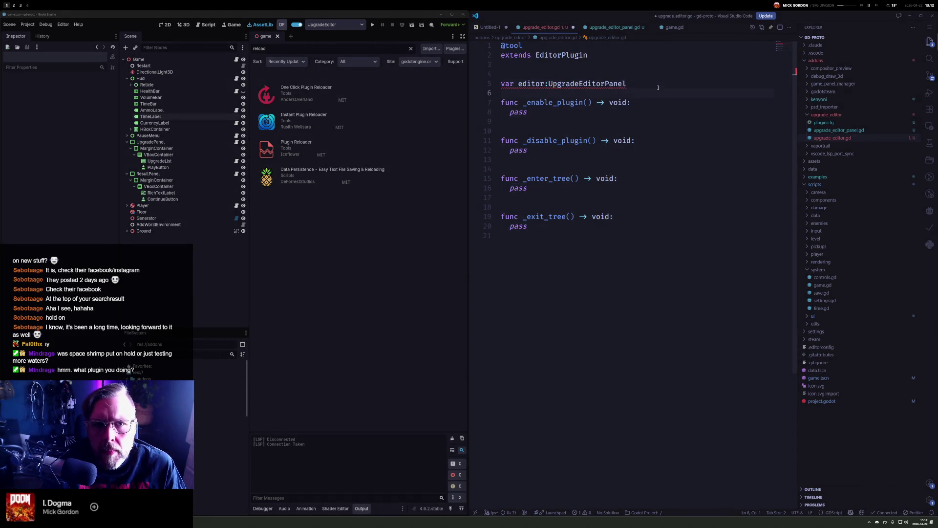
text( = null)
key(ctrl+s)
- Create the panel with UpgradeEditorPanel.new() in _enter_tree and queue_free it in _exit_tree
key(Down)
key(Down)
key(Down)
key(Return)
text(editor = upgradee)
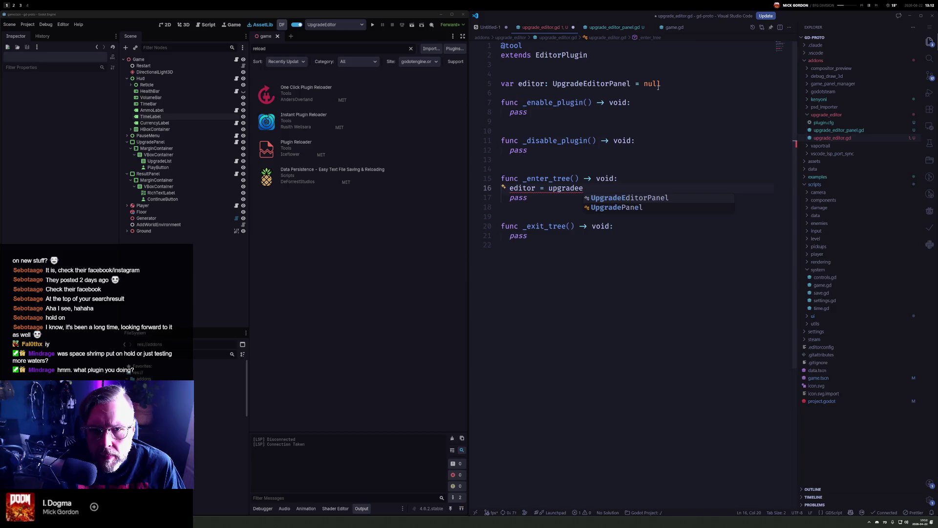
key(Tab)
text(.new())
key(Down)
key(Down)
key(Down)
key(Return)
text(editor.queue)
key(Tab)
- Begin an EditorInterface. call below the panel creation line, dropping the partial 'main'
key(Up)
key(Up)
key(Up)
key(End)
key(Return)
key(Return)
key(Up)
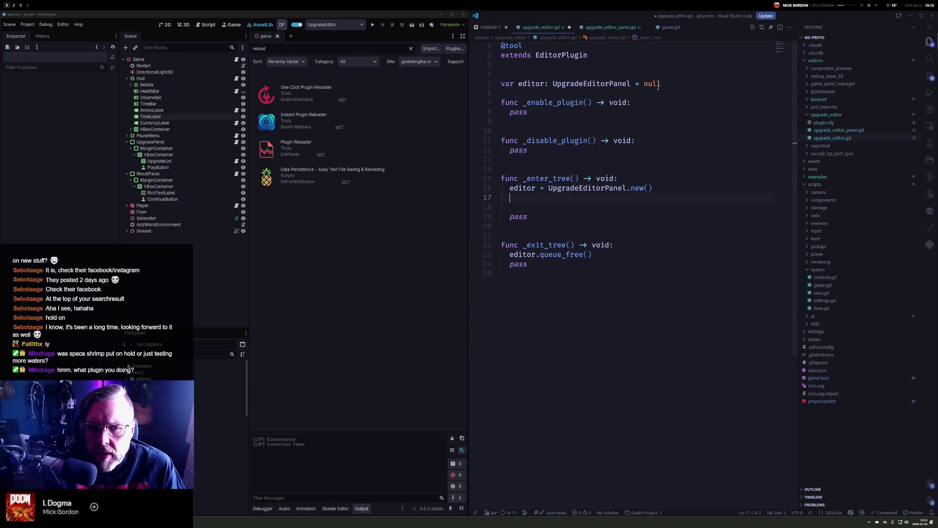
text(EditorInspecto)
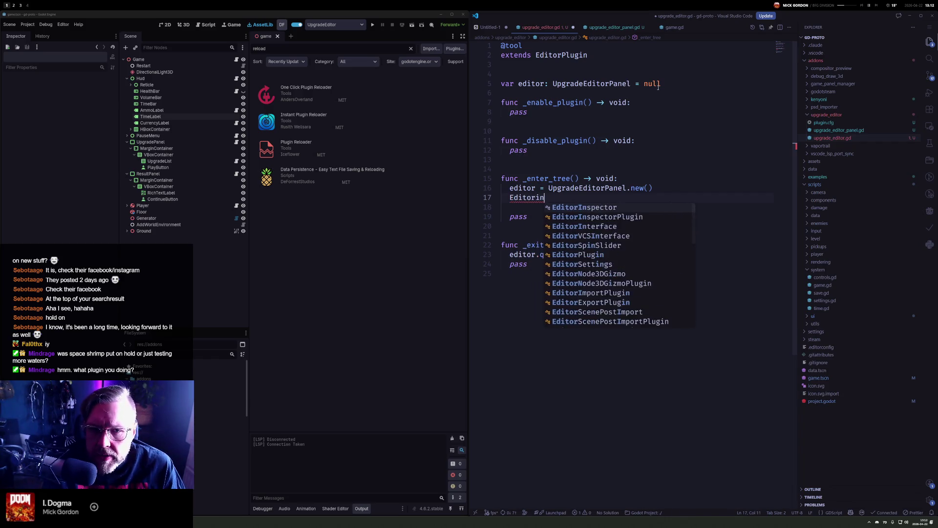
key(BackSpace)
key(BackSpace)
key(BackSpace)
text(terfa)
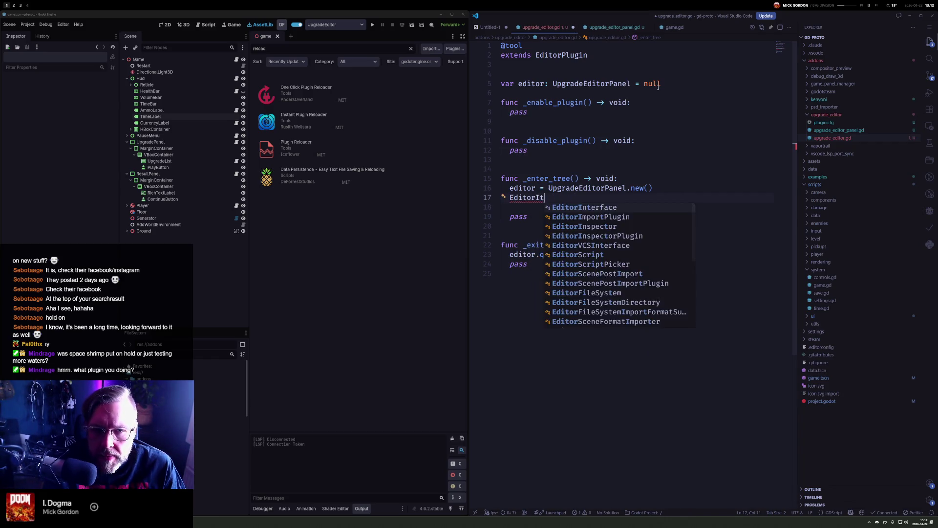
text(ce.)
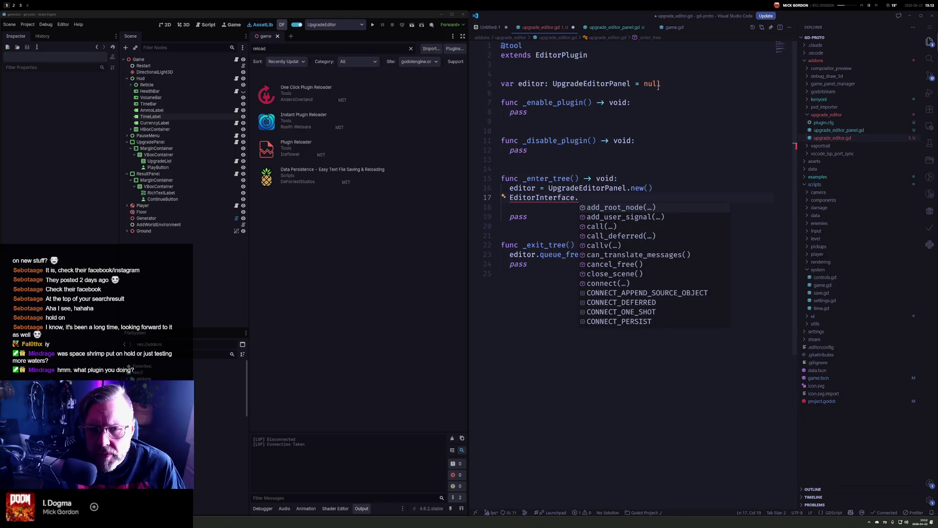
text(main)
key(Down)
key(Down)
key(Down)
key(Up)
key(Up)
key(Up)
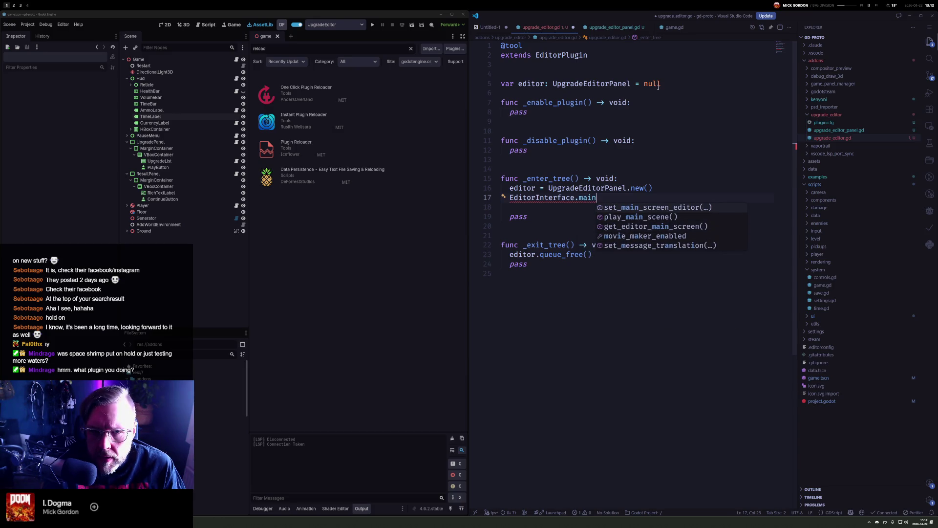
key(BackSpace)
key(BackSpace)
key(BackSpace)
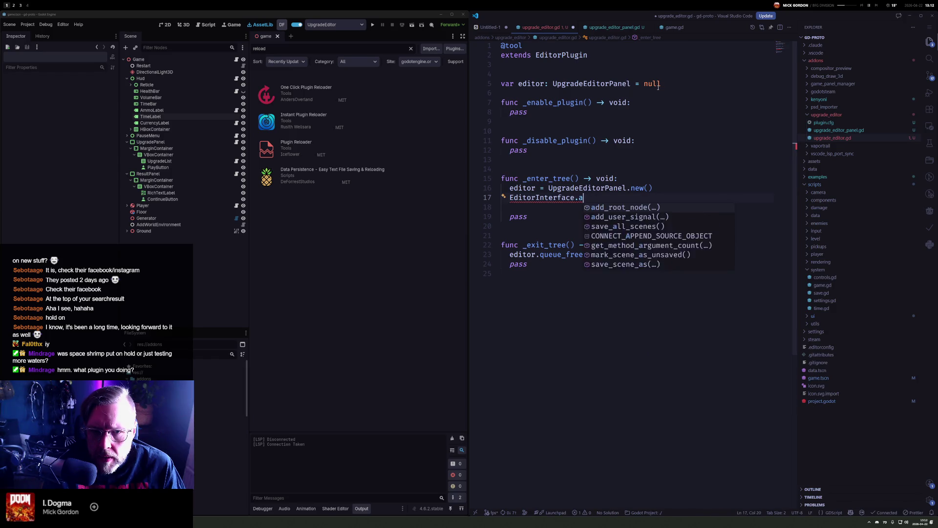
key(Escape)
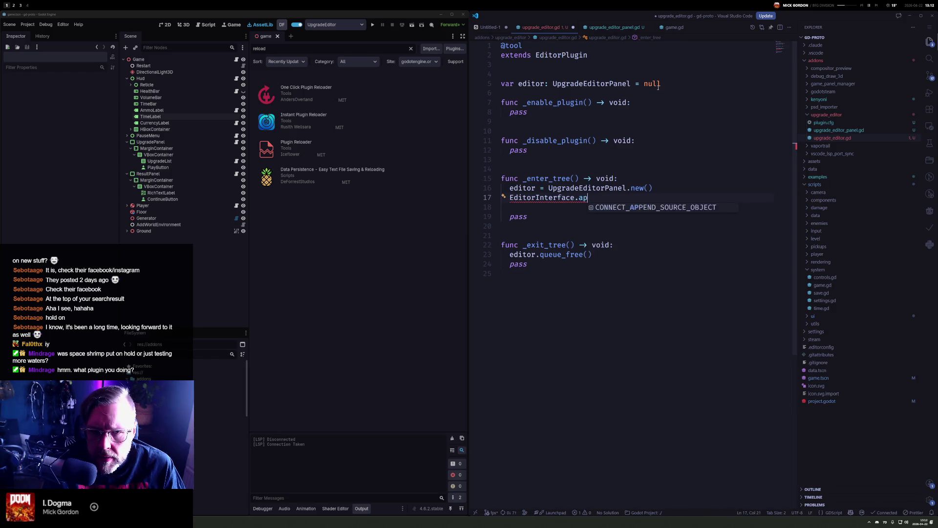
key(ctrl+space)
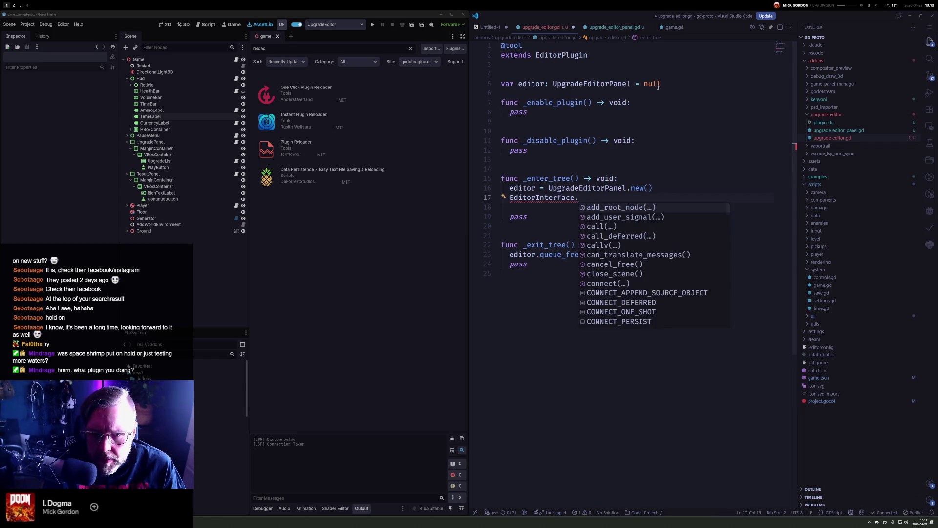
key(Escape)
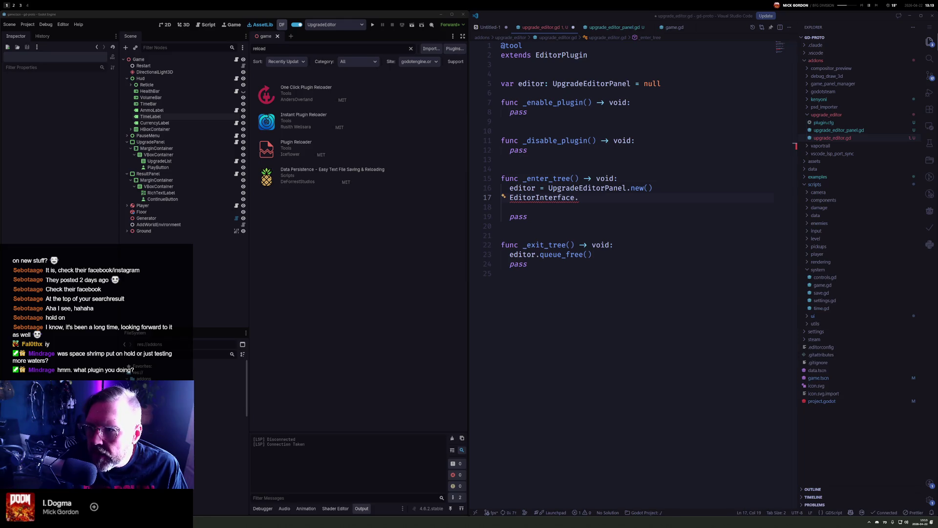
- Finish line 17 as EditorInterface.get_editor_main_screen().add_child(editor), drop pass, and save
click(501, 83)
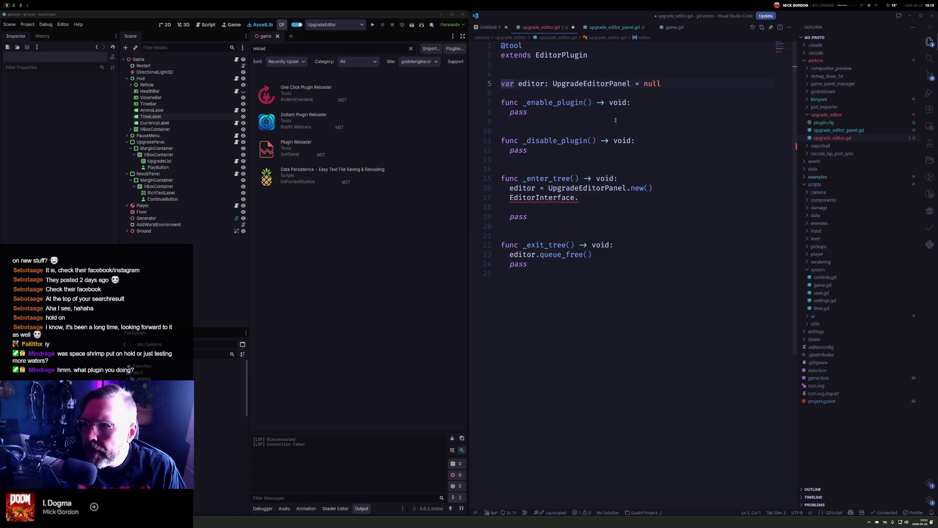
key(Down)
key(Down)
key(Down)
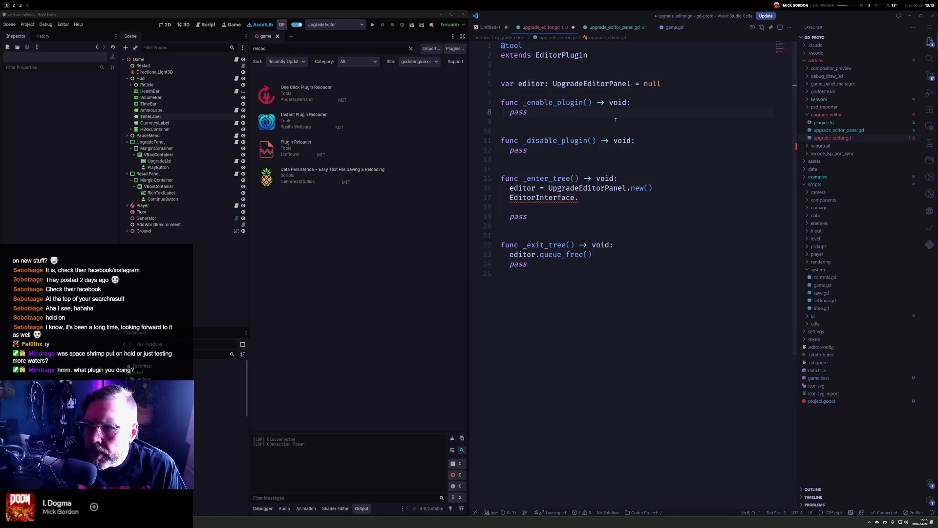
key(End)
text(get_editor_ma)
key(Return)
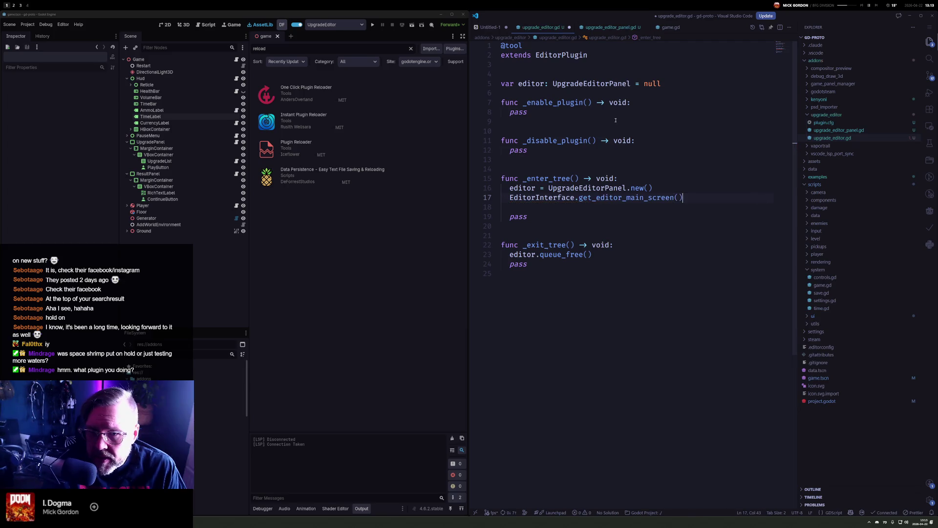
text(.add)
key(Return)
text(editor))
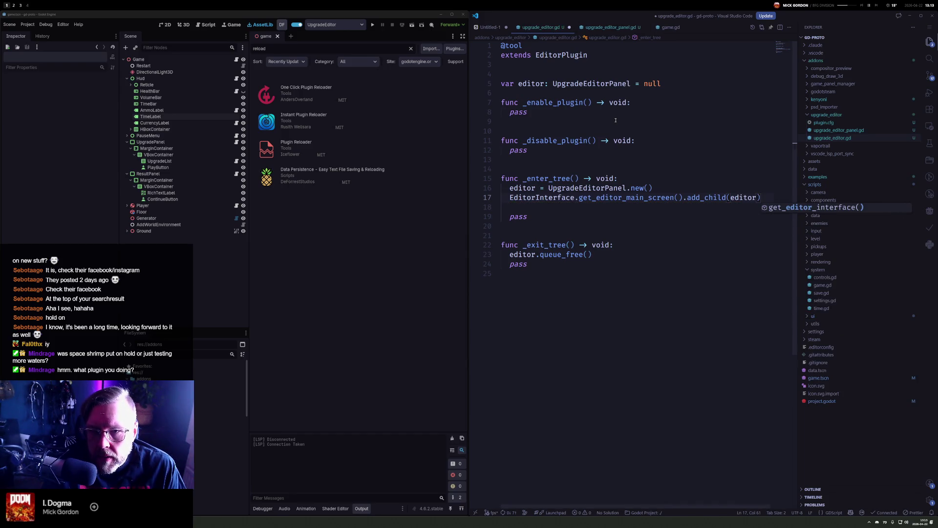
key(Down)
key(Down)
key(ctrl+BackSpace)
key(Down)
key(Down)
key(Down)
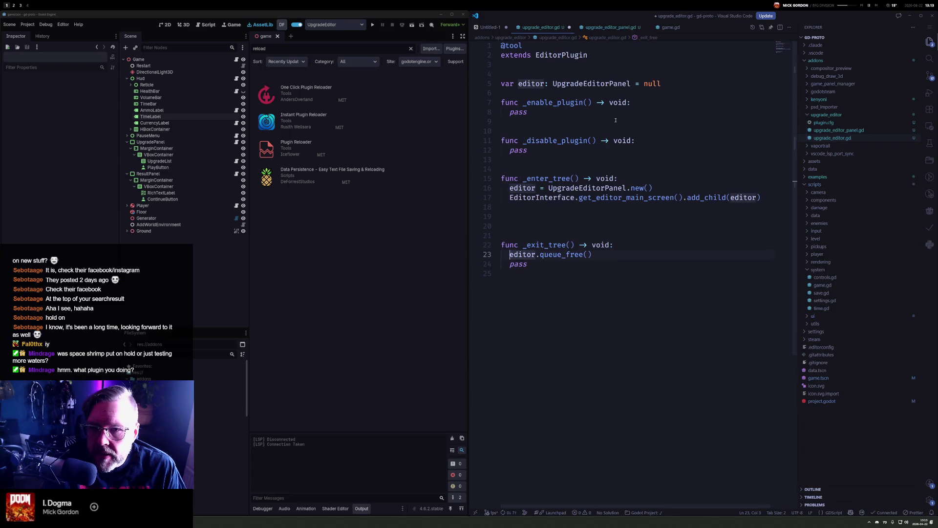
key(ctrl+s)
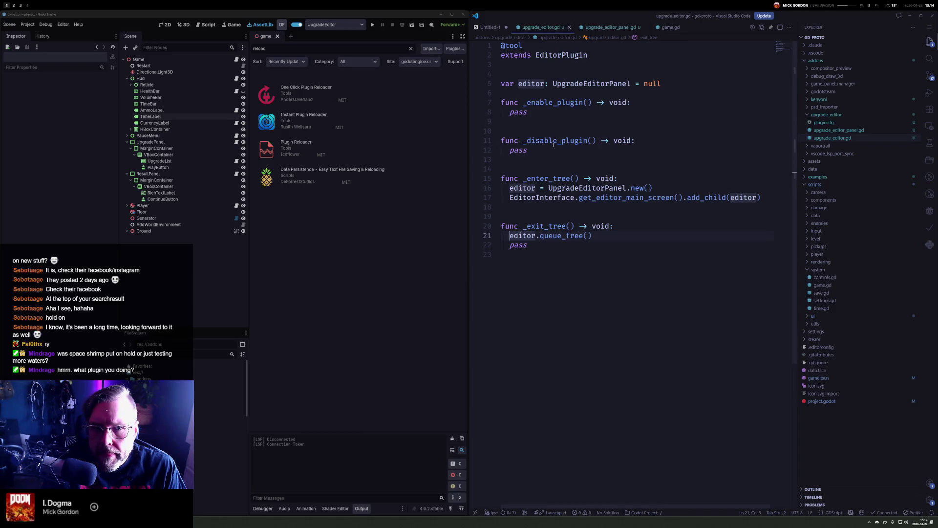
- Tidy the blank lines between _enter_tree and _exit_tree
click(548, 210)
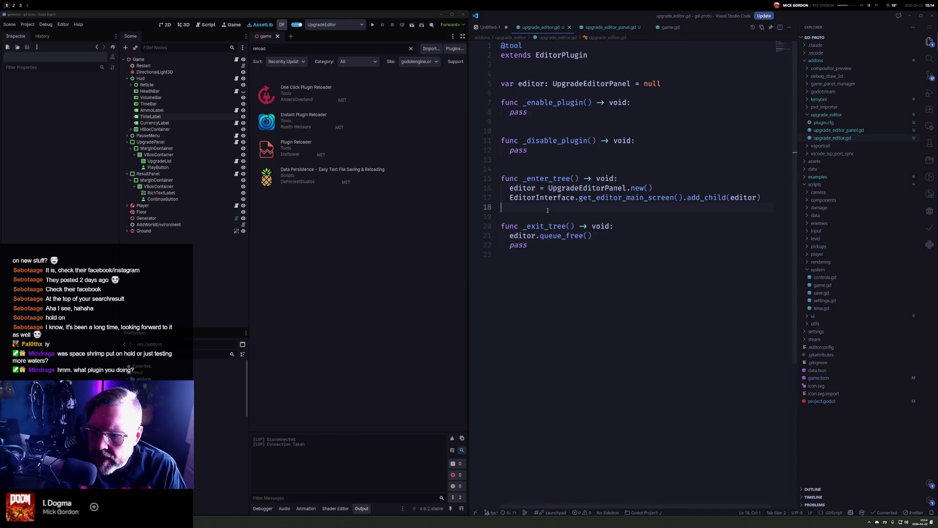
key(Return)
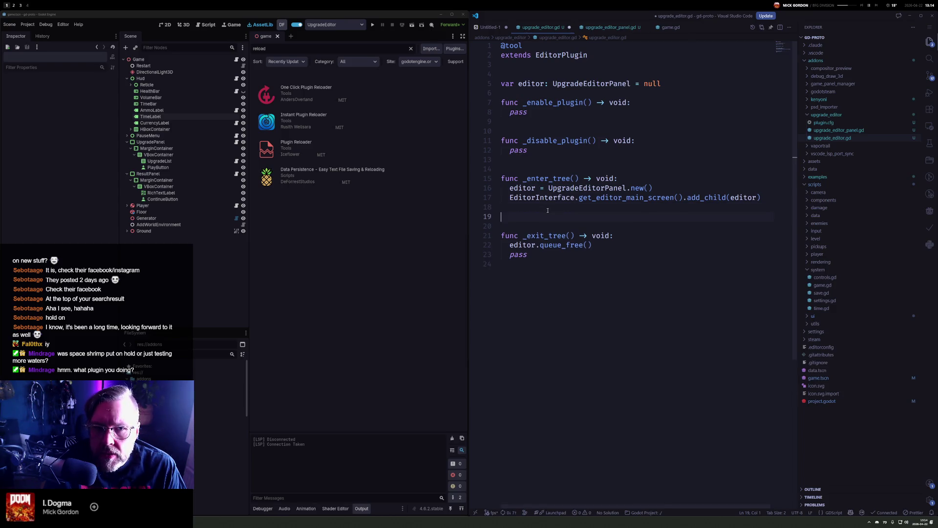
key(BackSpace)
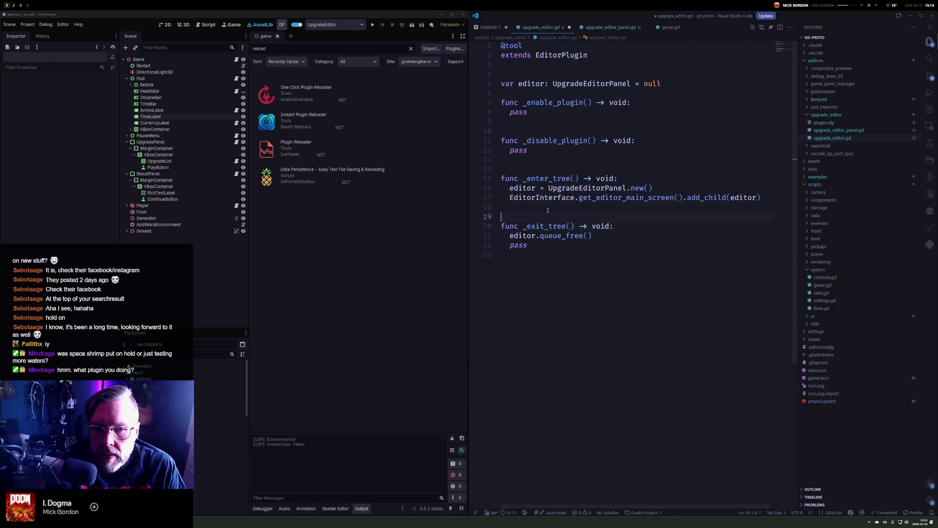
key(ctrl+End)
key(Return)
key(Return)
key(Return)
key(Up)
key(Up)
key(Up)
key(Up)
- Clear the pass from _exit_tree and begin a func _getplugin below it
key(shift+alt+Down)
key(alt+Down)
key(alt+Down)
key(alt+Down)
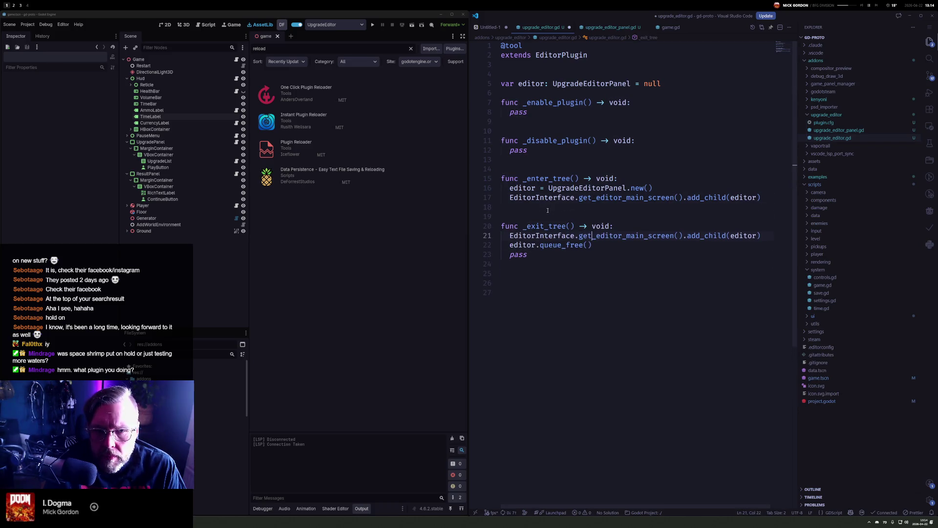
key(Right)
key(Right)
key(Right)
key(shift+Home)
key(ctrl+shift+k)
key(Down)
key(shift+End)
key(BackSpace)
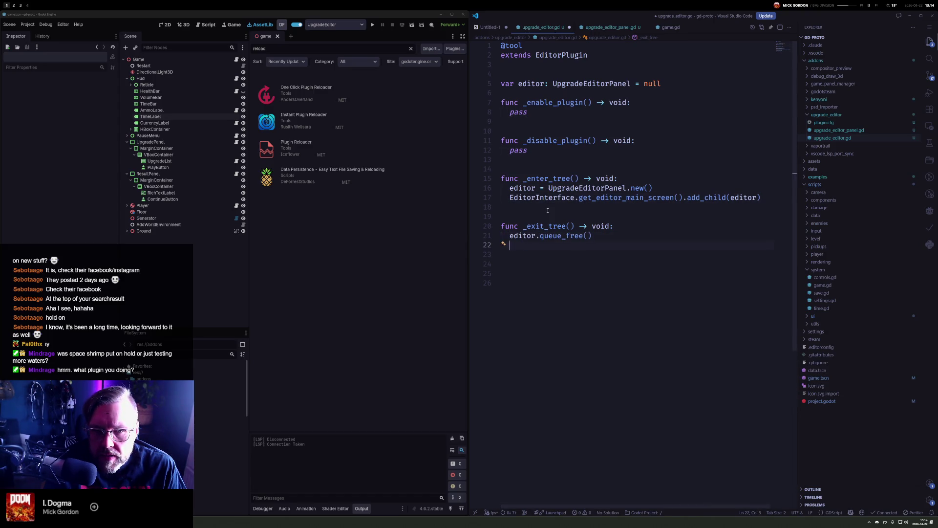
key(Return)
key(Return)
key(BackSpace)
text(func )
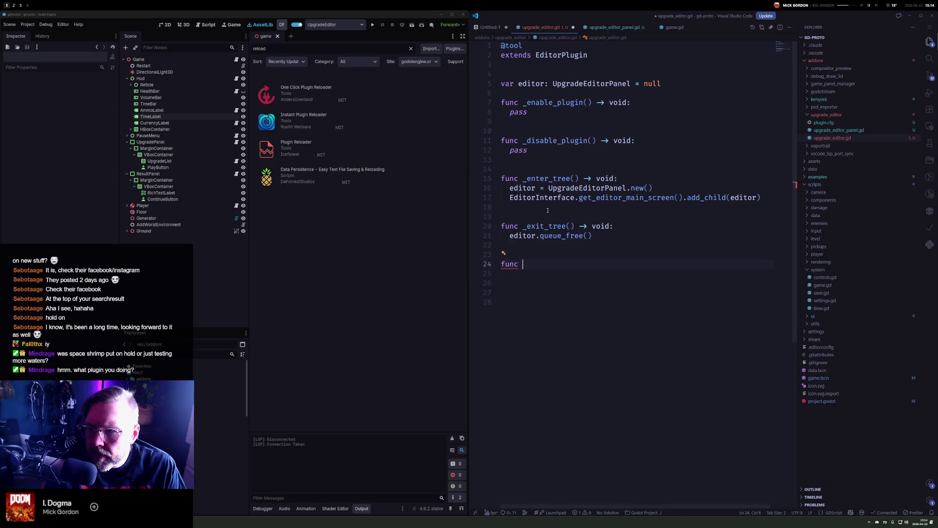
text(_getplugin)
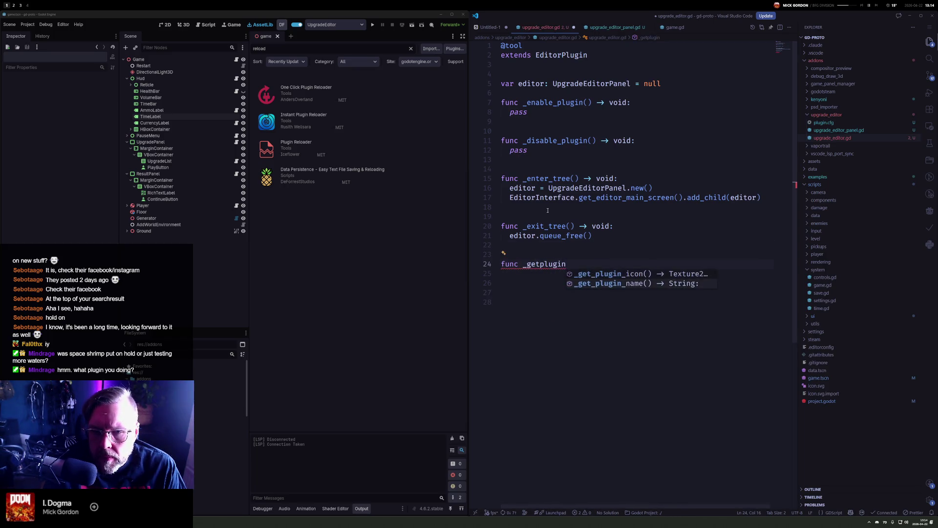
- Make _get_plugin_name return "Upgrades"
key(Down)
key(Return)
key(Return)
text(return ")
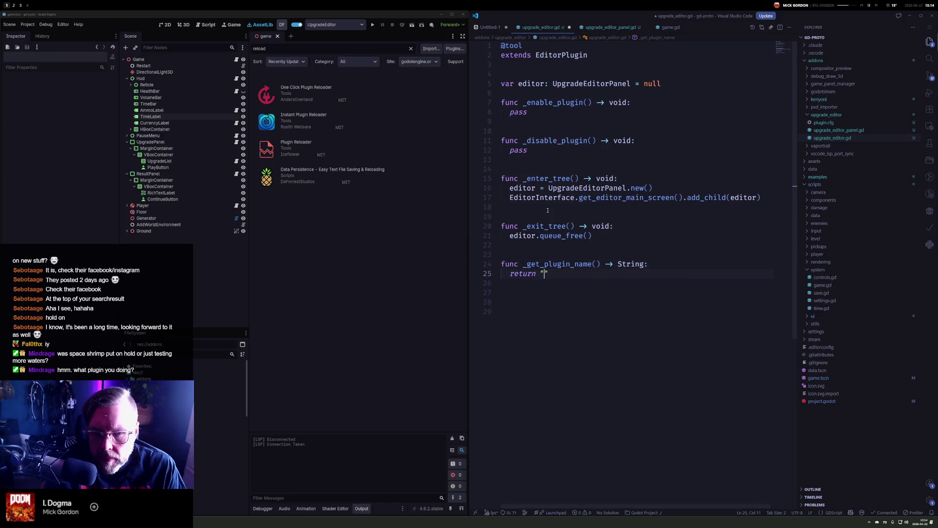
text(Upgrades)
key(End)
key(Return)
key(Return)
key(BackSpace)
- Add _get_plugin_icon returning the editor theme's Node icon from EditorIcons
text(func _getplugi)
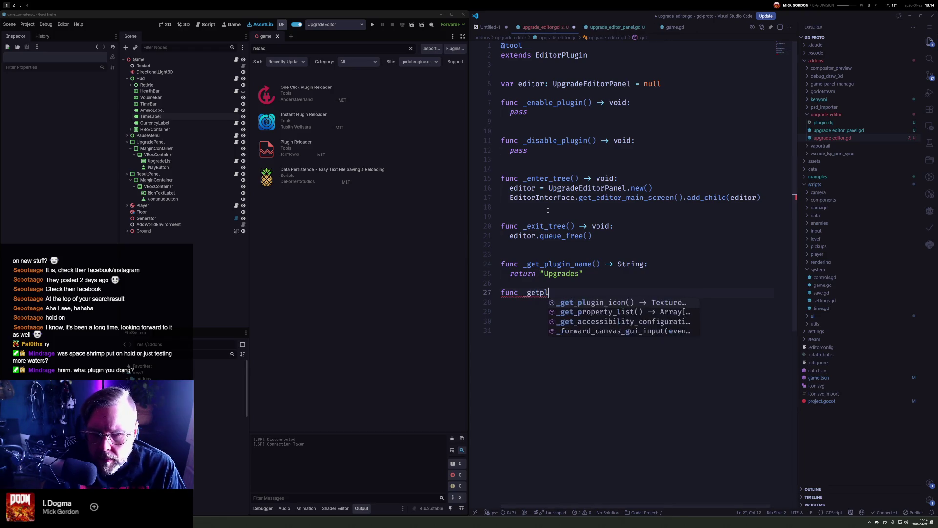
key(Return)
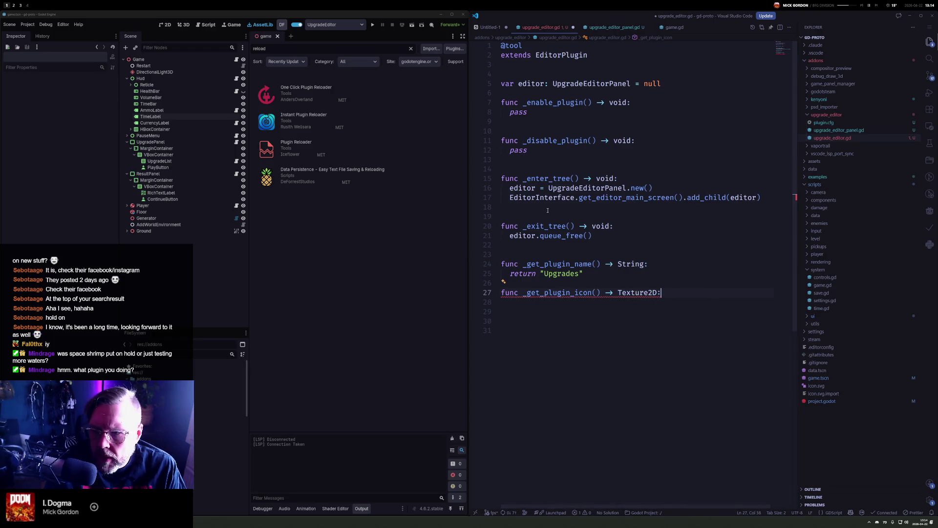
click(612, 305)
key(Tab)
key(Home)
key(BackSpace)
key(BackSpace)
key(BackSpace)
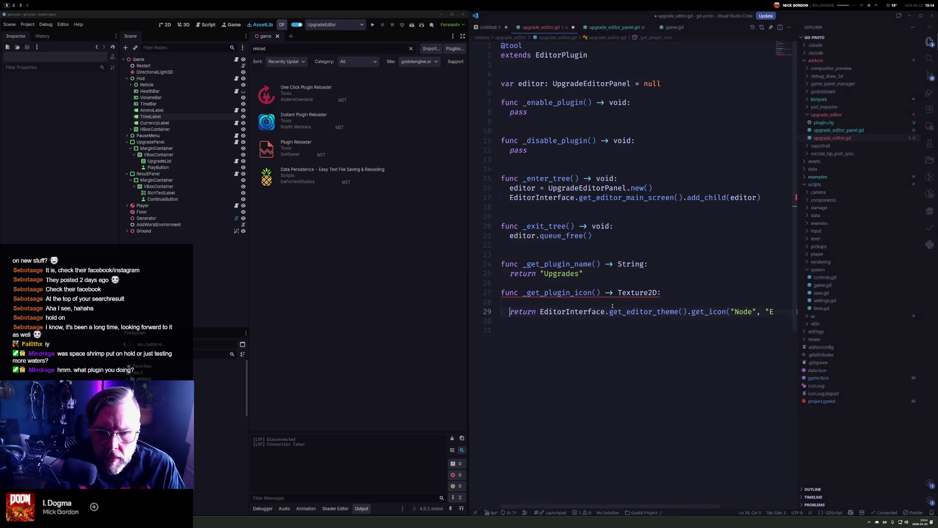
key(Tab)
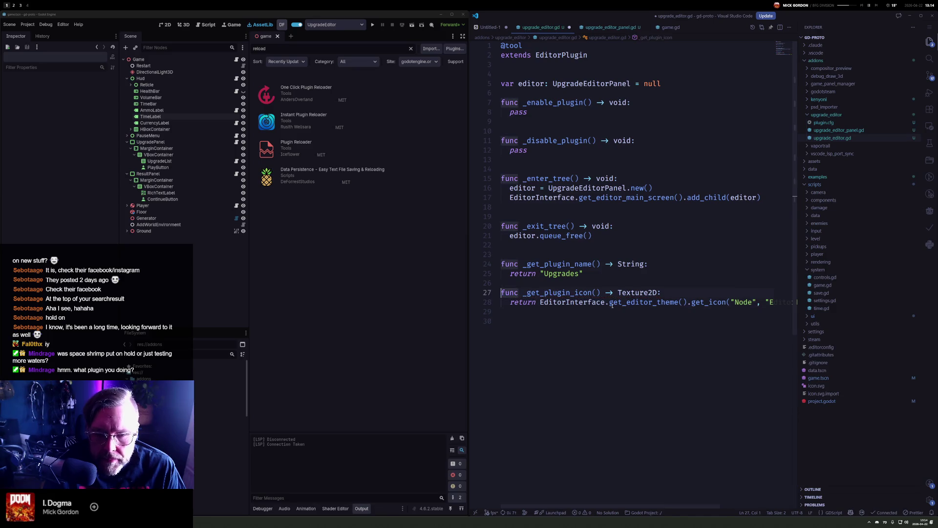
- Hide the Explorer sidebar and save upgrade_editor.gd
click(689, 272)
key(ctrl+b)
click(587, 209)
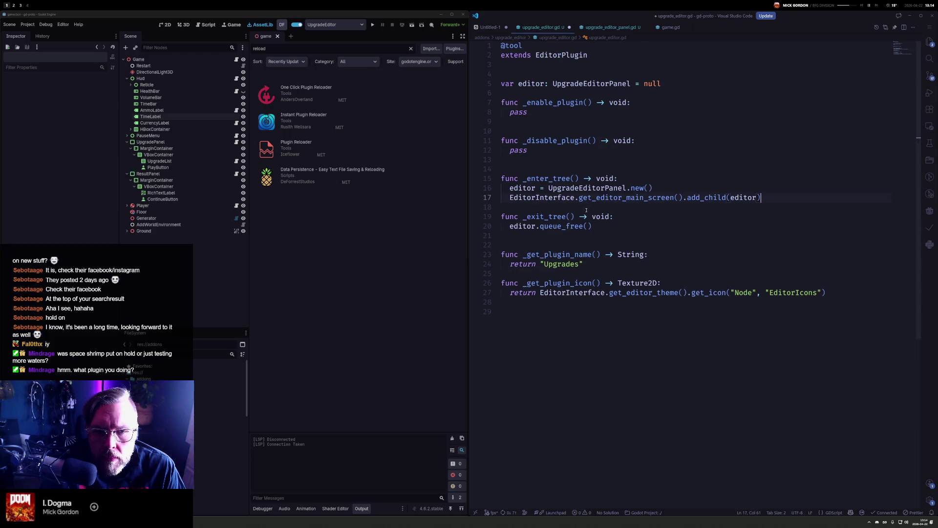
click(551, 161)
key(ctrl+s)
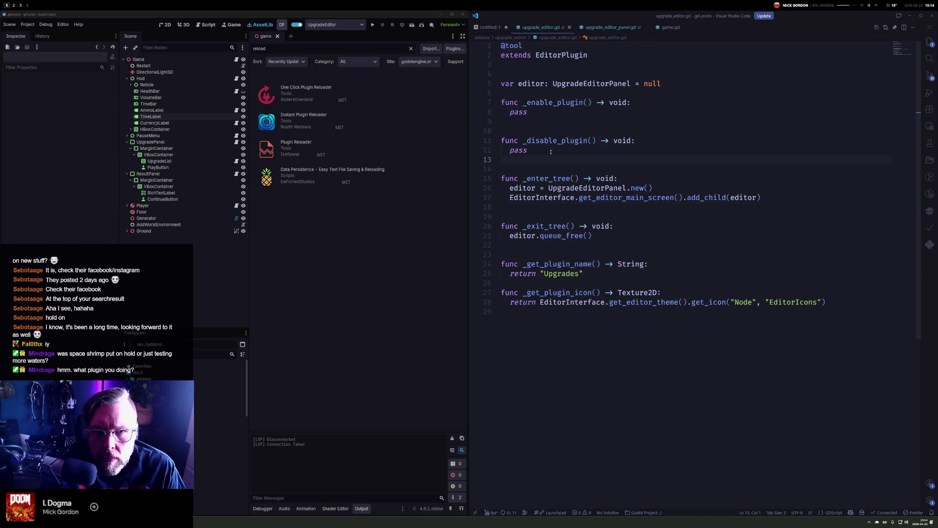
- Reload UpgradeEditor in Godot, then resize VS Code and snap it to the right half
click(296, 25)
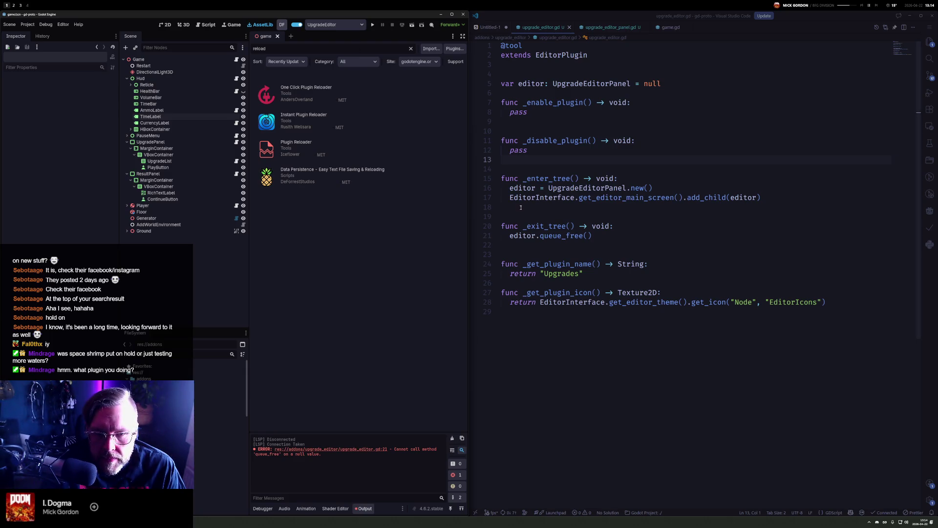
drag(470, 52, 542, 51)
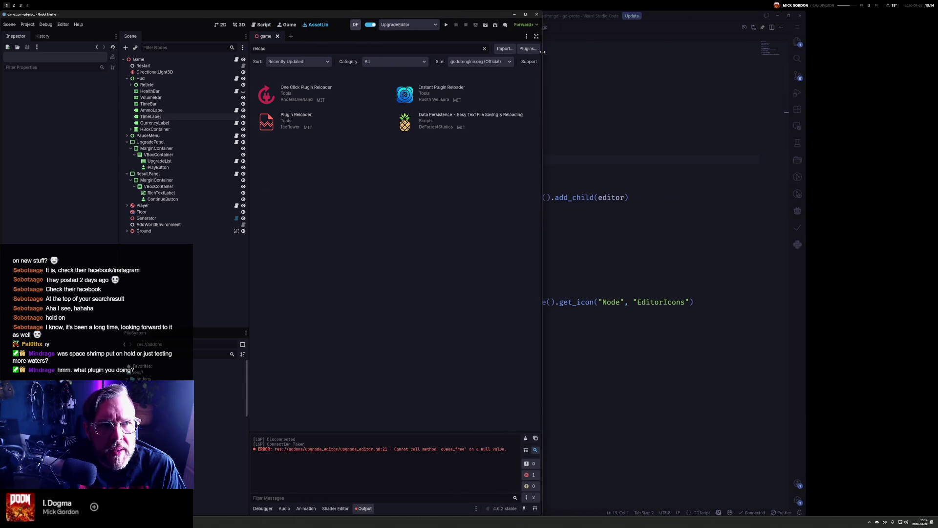
key(super+Right)
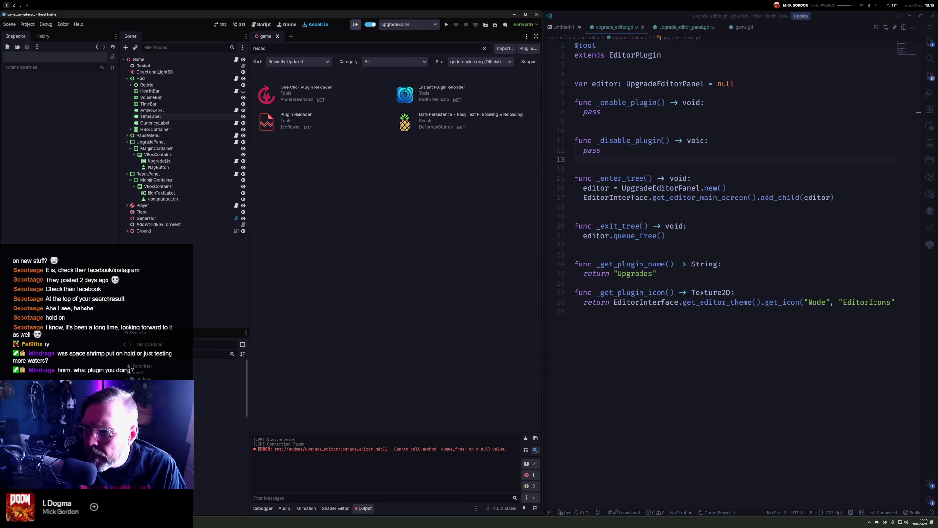
- Paste a _has_main_screen function returning true under a '# main screen stuff' comment and save
click(643, 254)
key(ctrl+v)
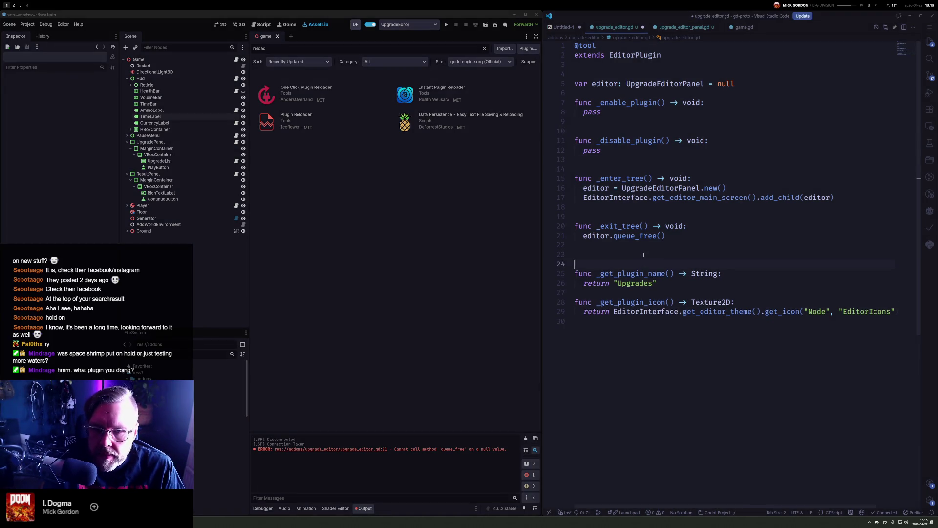
key(Return)
text(# main s)
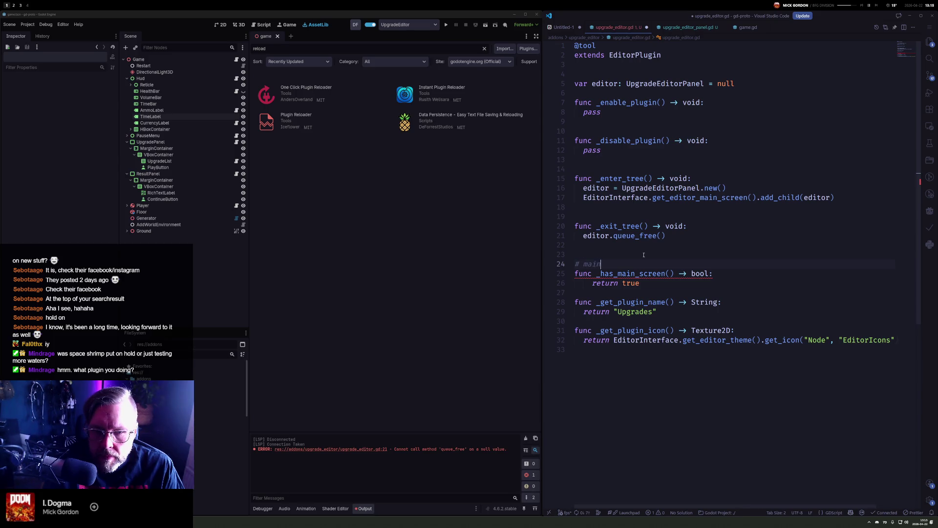
text(creen stuff)
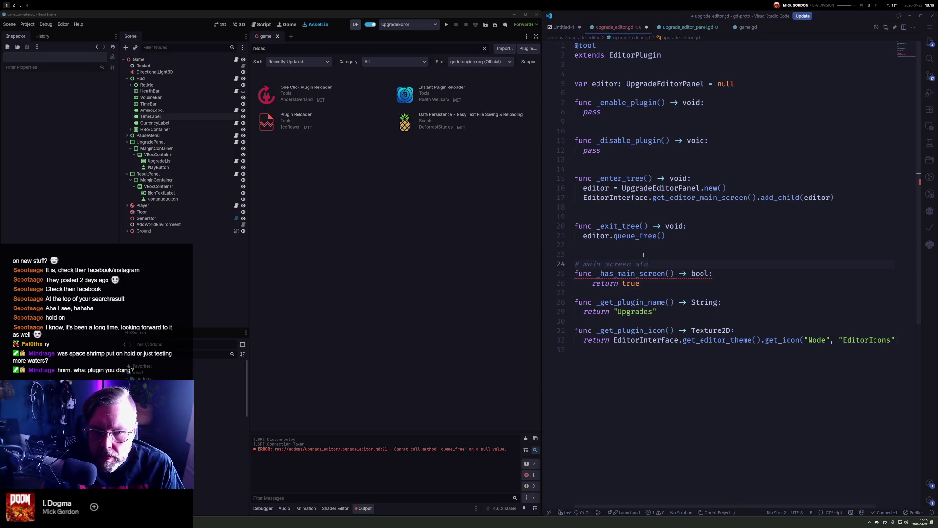
key(ctrl+s)
mouse_move(633, 274)
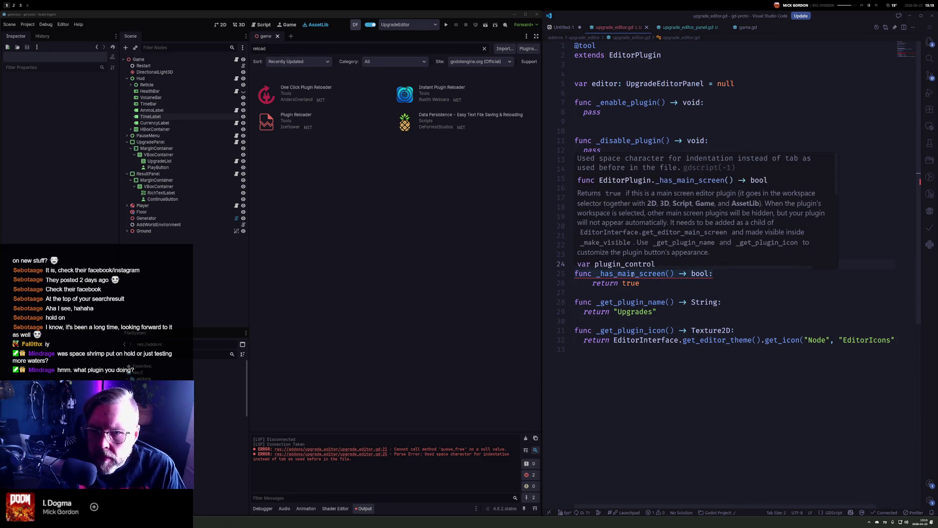
- Re-indent 'return true' with a tab, save, and view the new Upgrades main screen in Godot
click(591, 283)
key(BackSpace)
key(BackSpace)
key(BackSpace)
key(Tab)
key(ctrl+s)
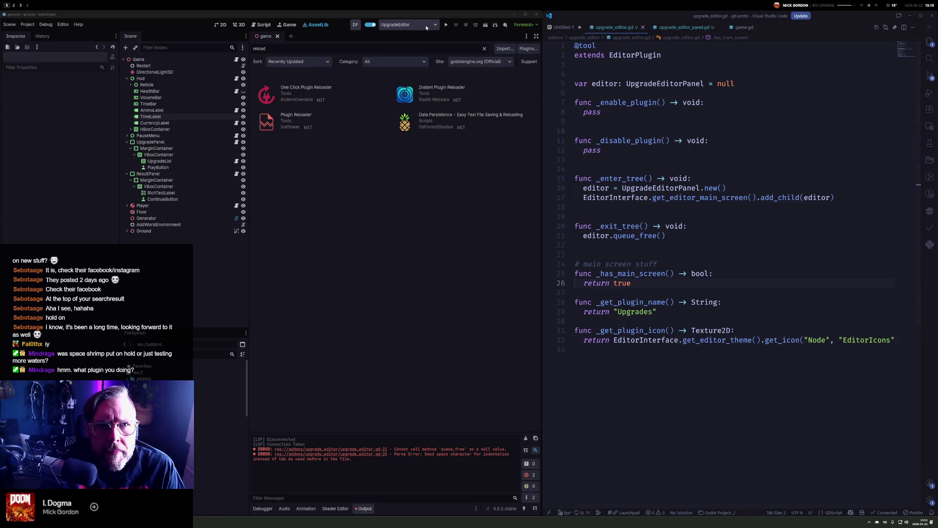
click(332, 25)
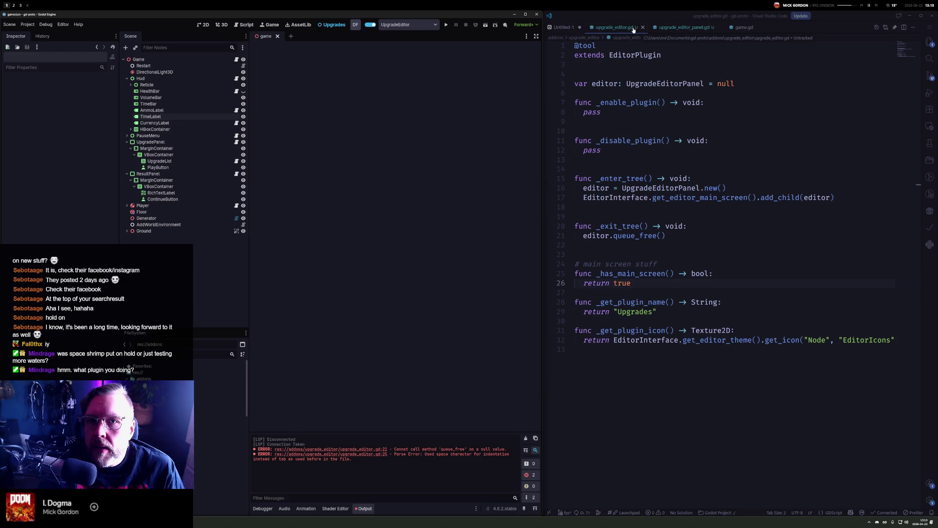
- In upgrade_editor_panel.gd, add a _process function that calls queue_redraw()
click(679, 28)
key(Return)
key(Return)
key(Return)
text(func _)
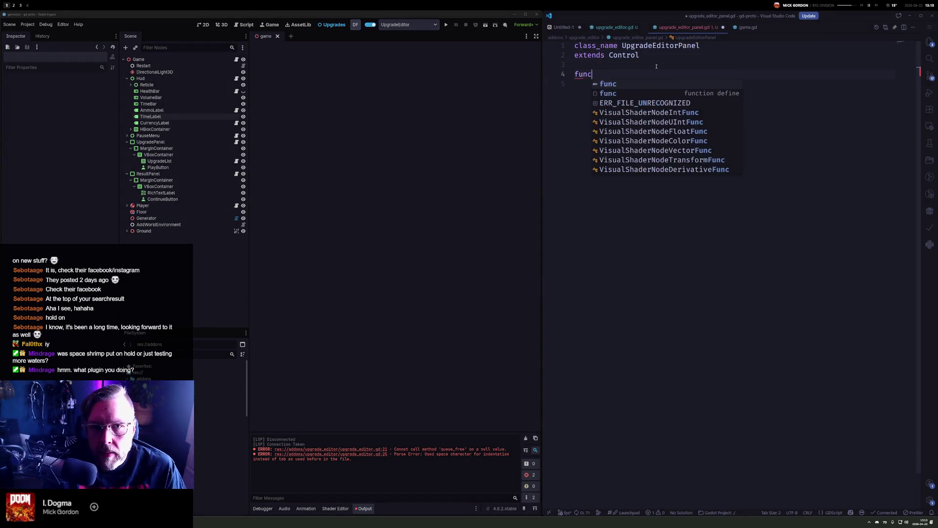
text(pro)
key(Return)
key(Return)
text(queue)
key(Return)
key(Return)
key(Return)
- Add an empty _draw function and blank lines below extends Control
key(BackSpace)
text(func _)
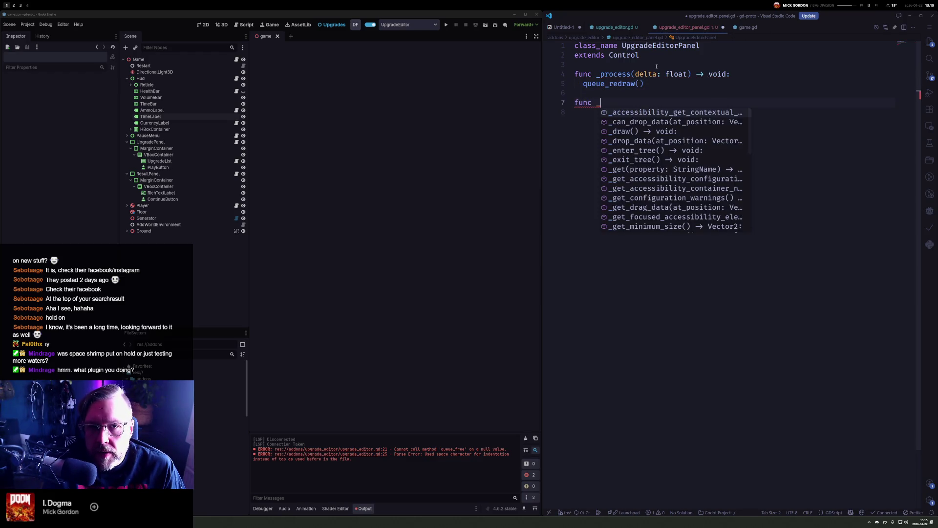
text(d)
key(Return)
key(Return)
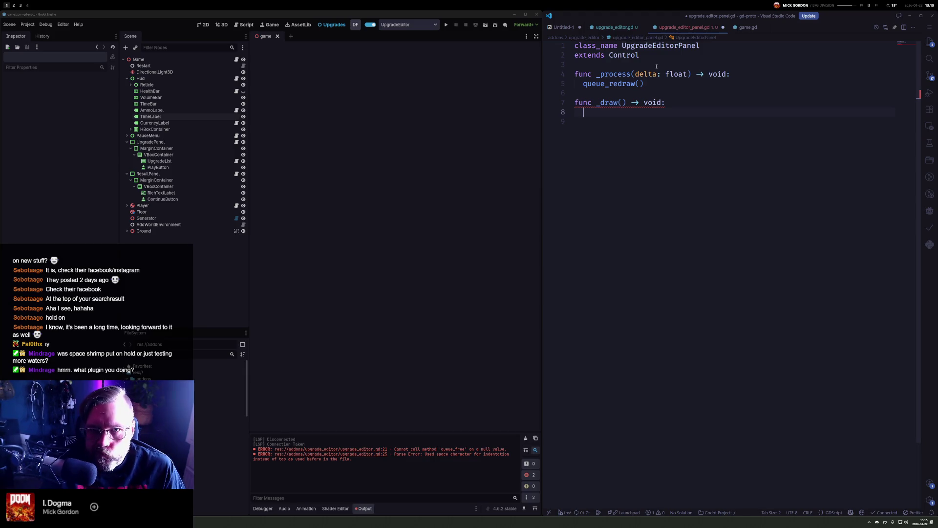
key(Up)
key(Up)
key(Up)
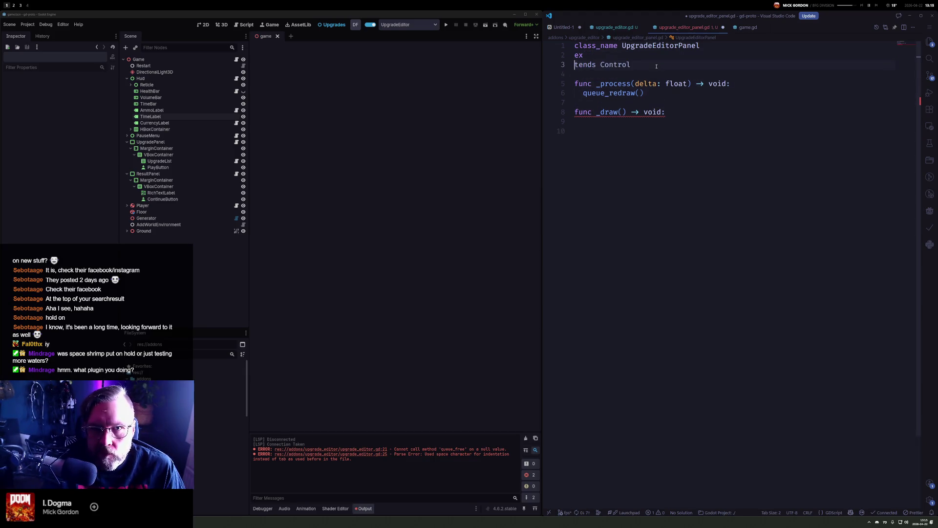
key(Return)
key(Return)
key(Return)
key(Up)
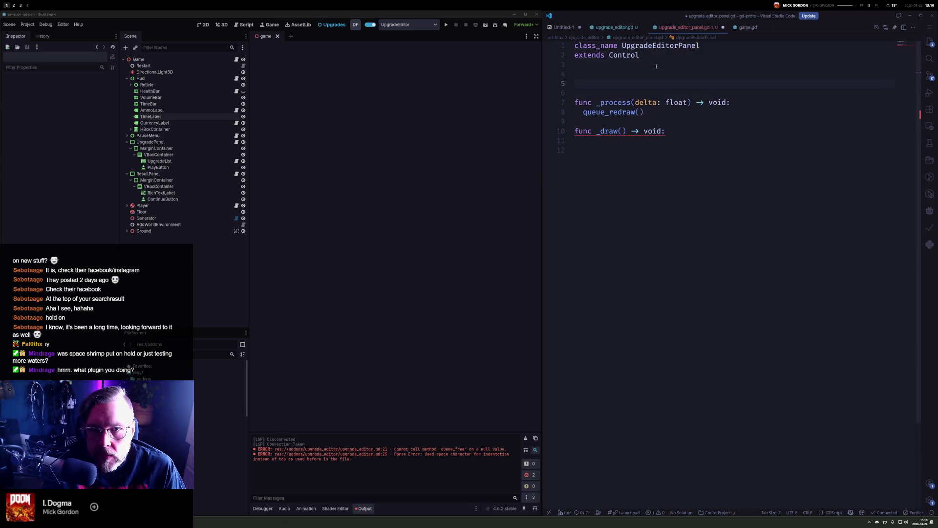
key(ctrl+p)
text(upgrade)
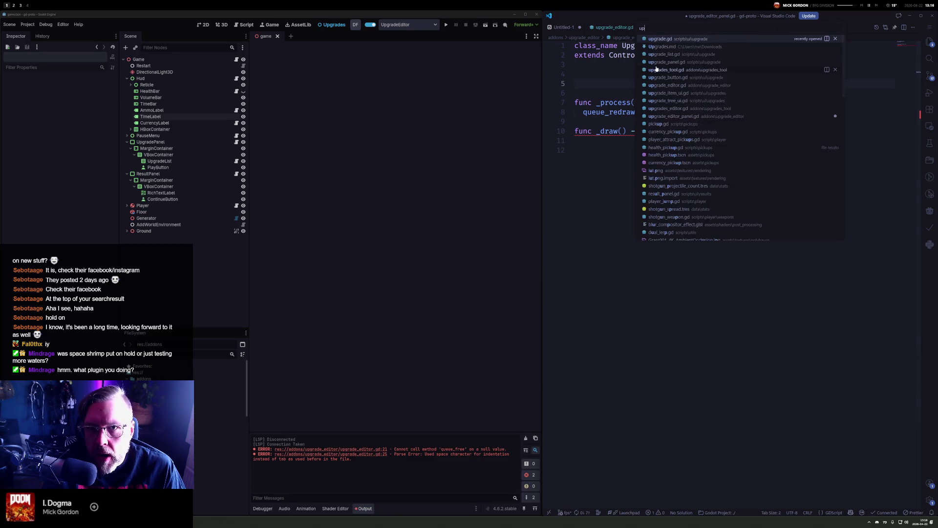
key(Return)
key(Up)
key(Up)
key(Up)
key(Return)
key(Up)
text(@tool)
key(ctrl+s)
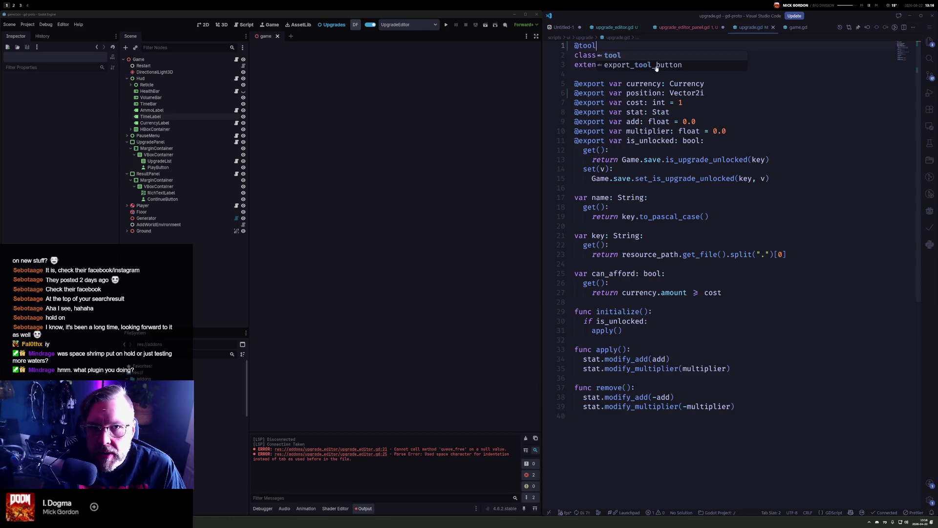
key(ctrl+Tab)
key(ctrl+p)
text(data)
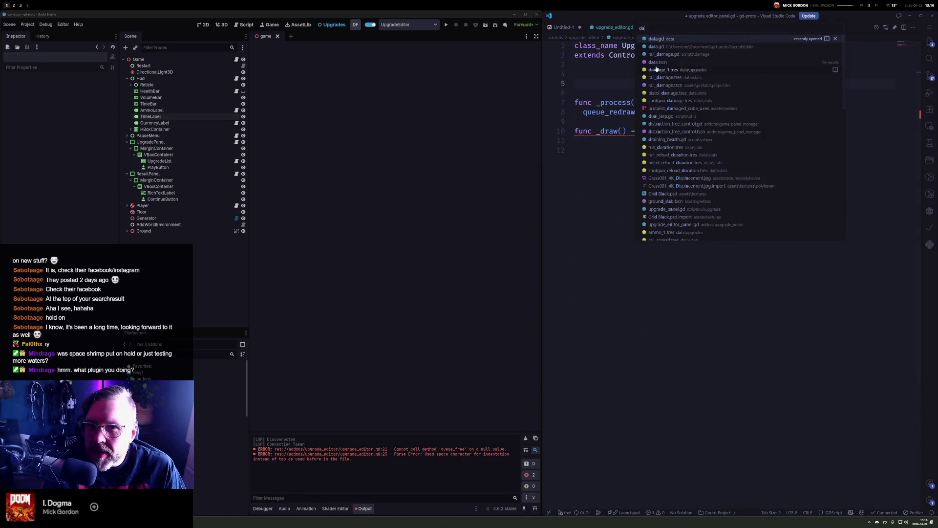
key(Return)
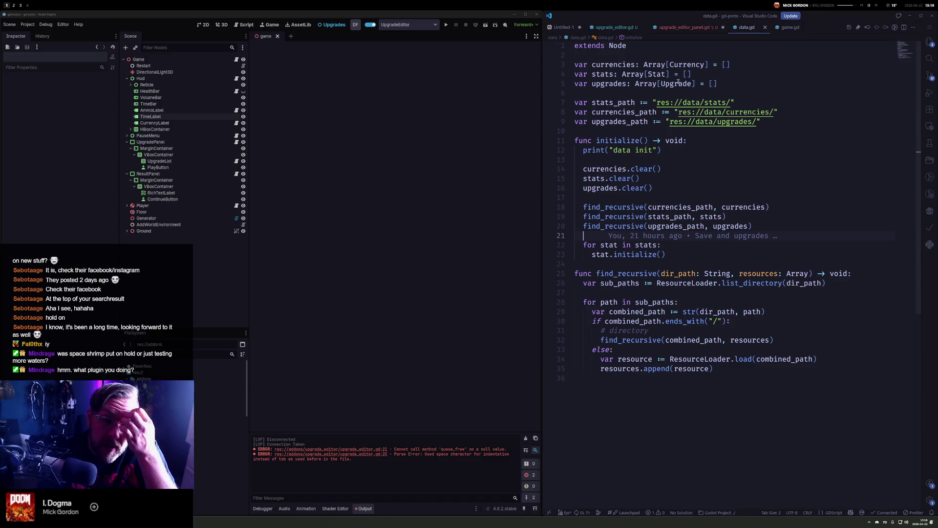
click(602, 83)
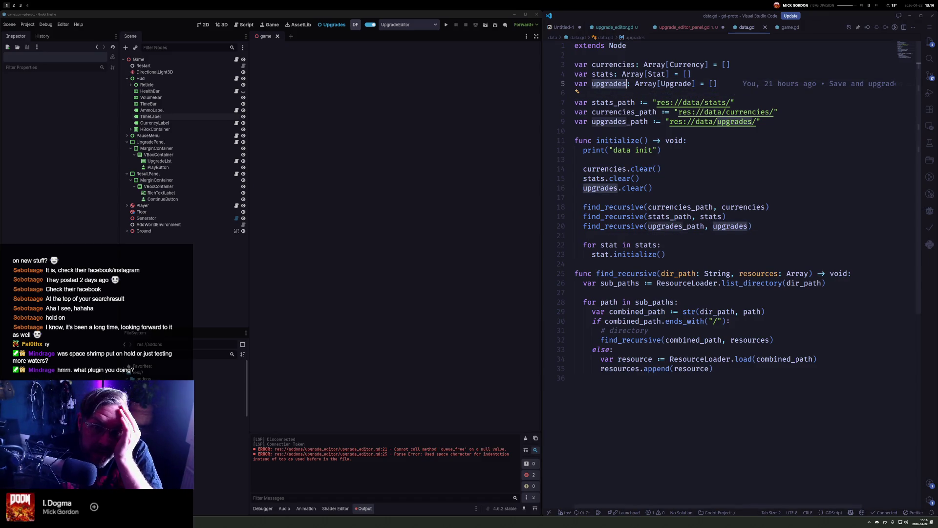
click(631, 46)
key(ctrl+shift+Return)
text(@tool)
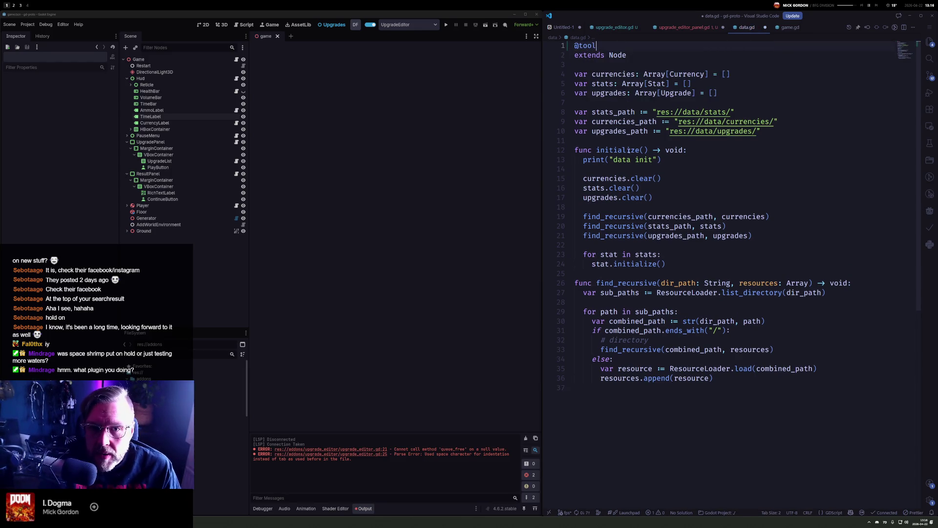
click(674, 150)
key(ctrl+s)
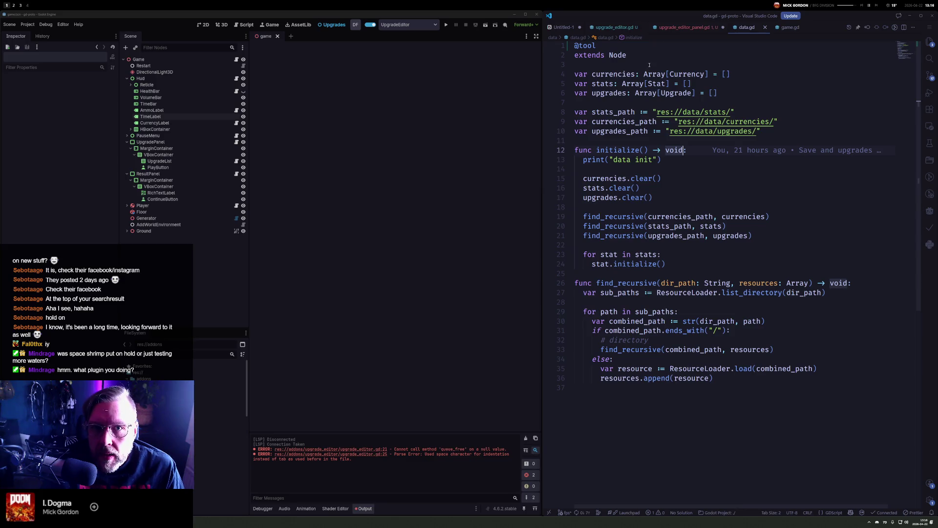
click(684, 27)
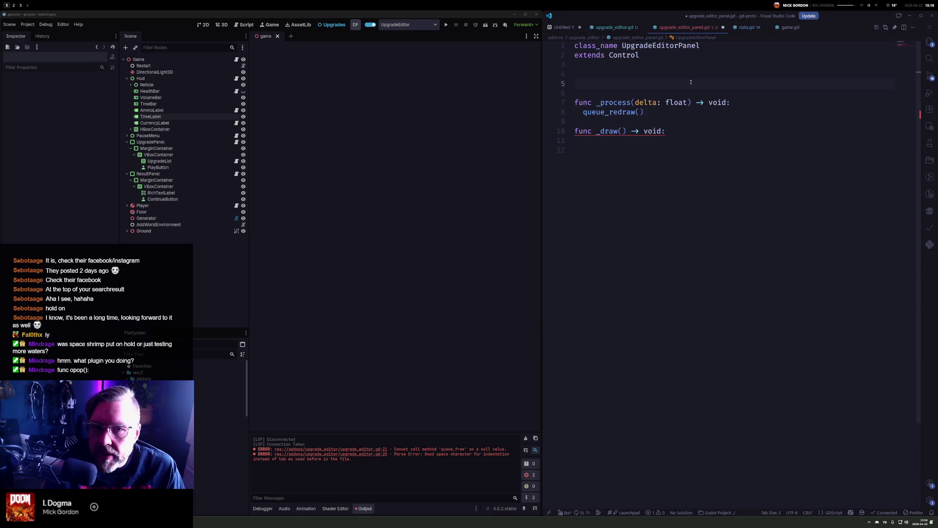
- Add a _ready function that calls Data.initialize()
text(func _read)
key(Return)
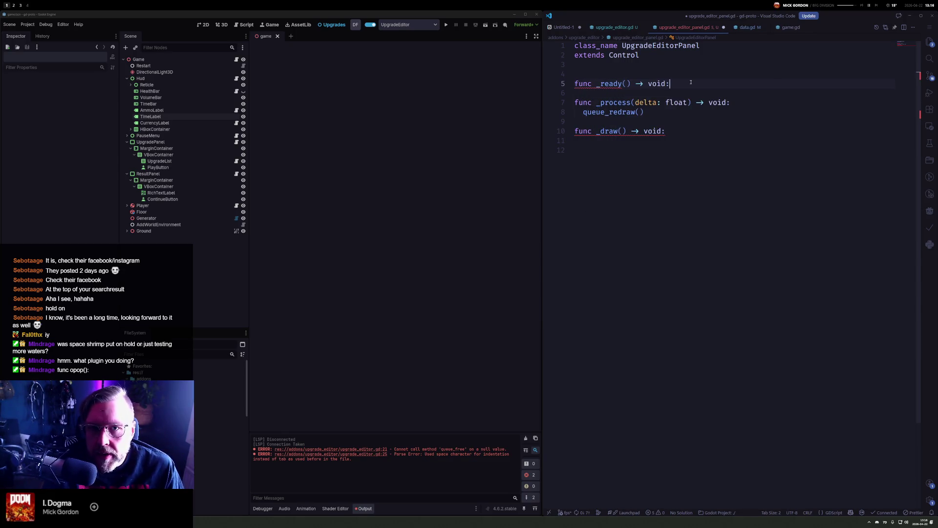
key(Return)
text(data)
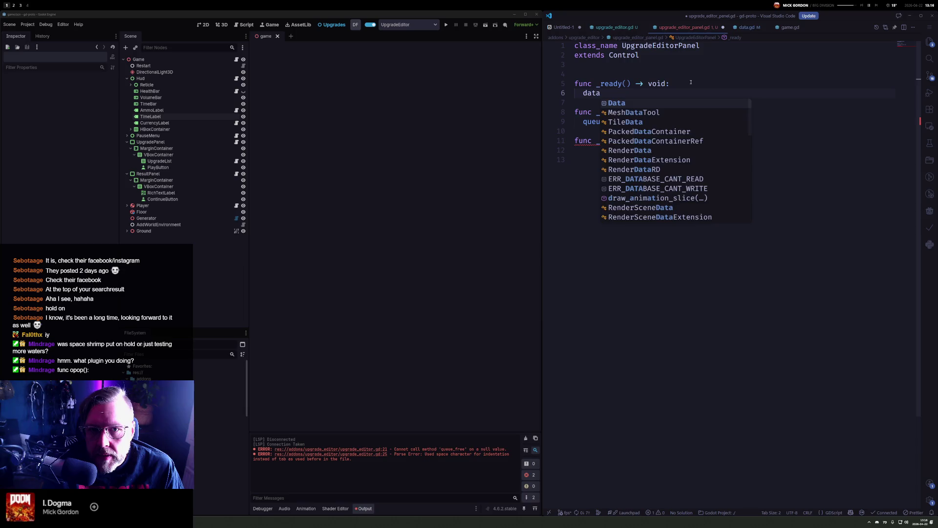
key(Return)
text(.ini)
key(Return)
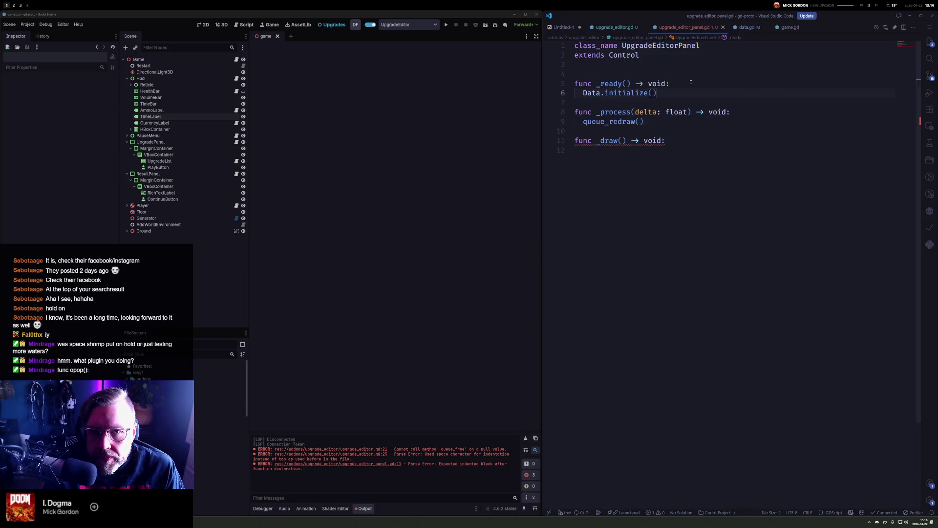
key(Return)
- Loop over Data.stats, printing each with print("stat: ", stat)
text(for )
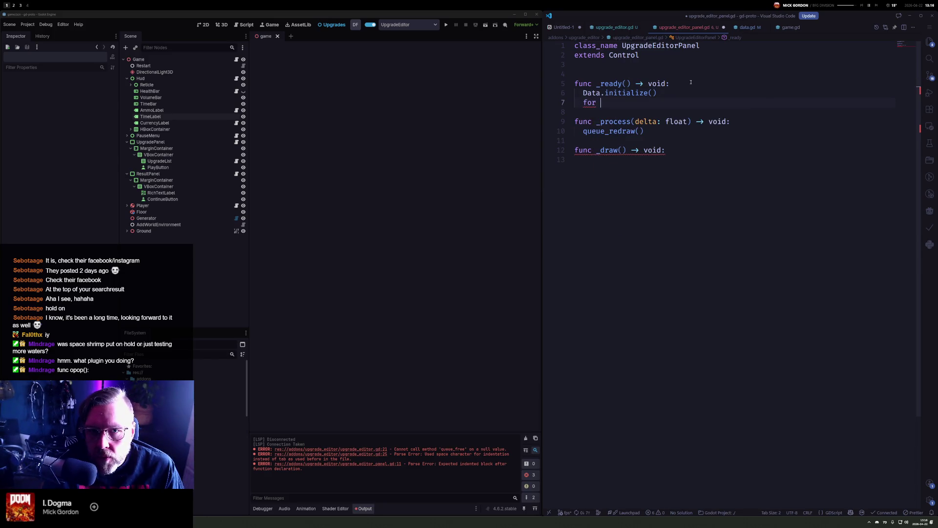
text(upgrade)
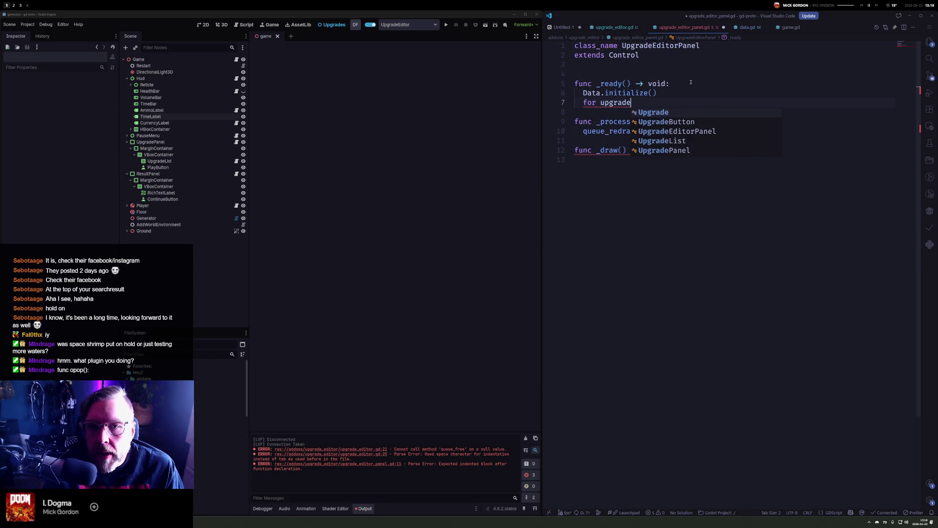
key(BackSpace)
key(BackSpace)
key(BackSpace)
text(stat in )
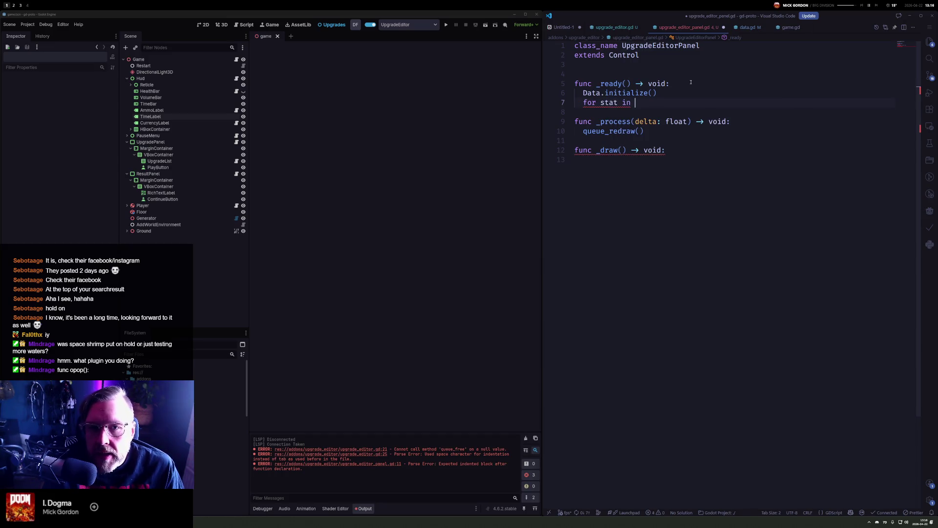
text(Data.stats)
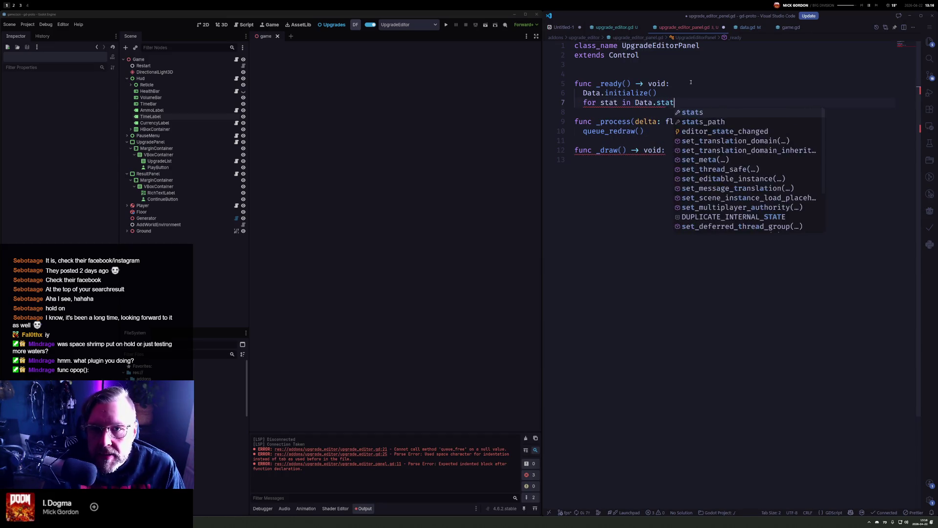
text(:)
key(Return)
text(print("st)
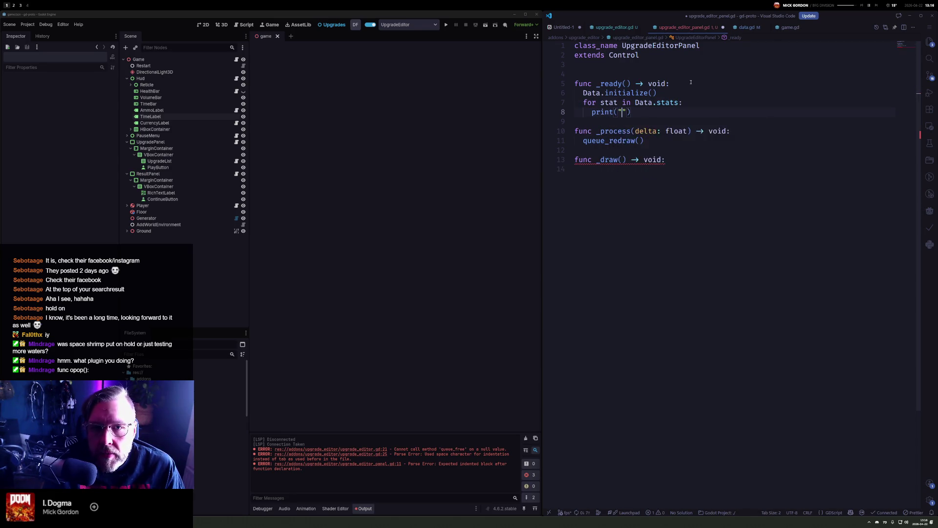
text(at: ", stat)
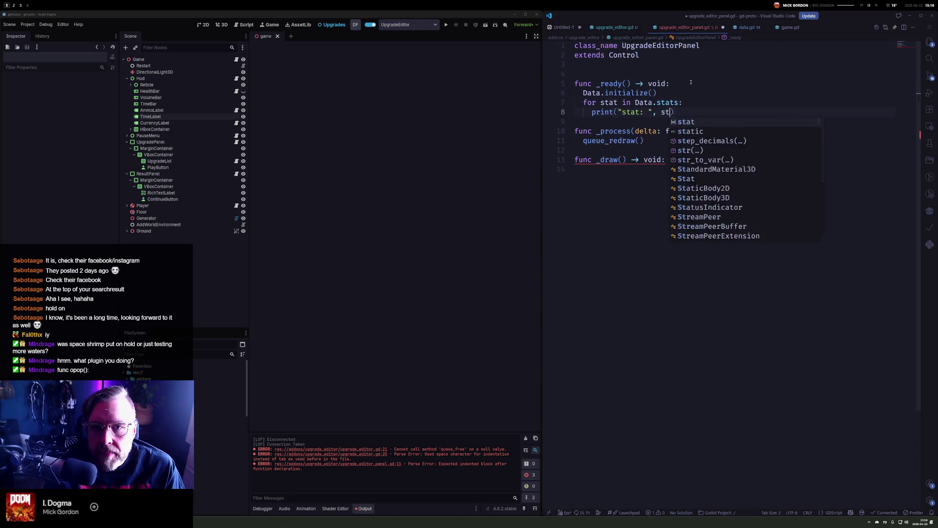
key(Escape)
- Start typing a draw call on a new line inside _draw
key(Down)
key(Down)
key(Down)
key(End)
key(Return)
text(draw)
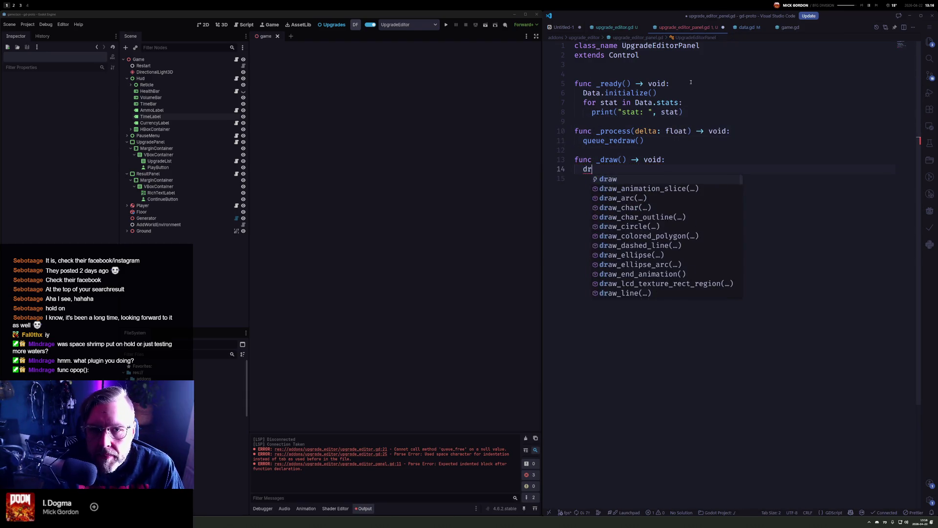
text(text)
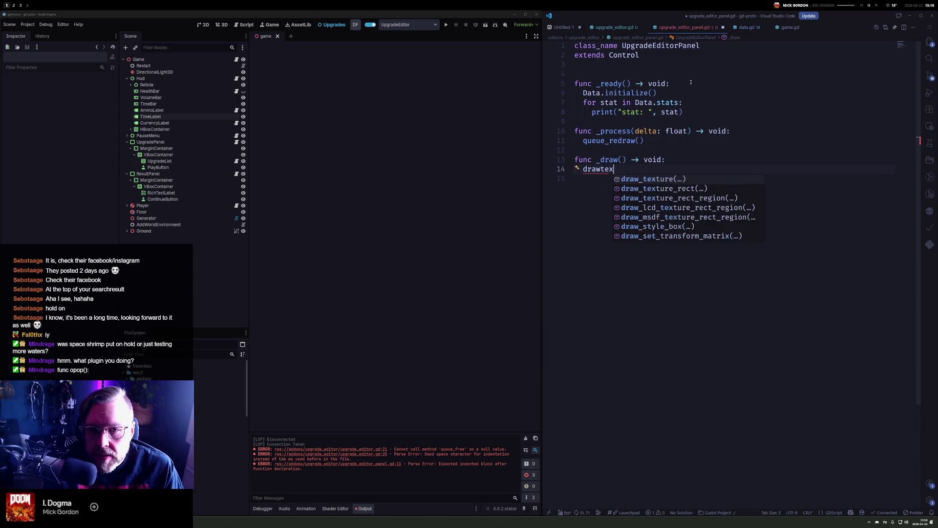
- Insert a draw_string call with the "test" argument in _draw
key(BackSpace)
key(BackSpace)
key(BackSpace)
key(BackSpace)
text(st)
key(Return)
text("test", 10,)
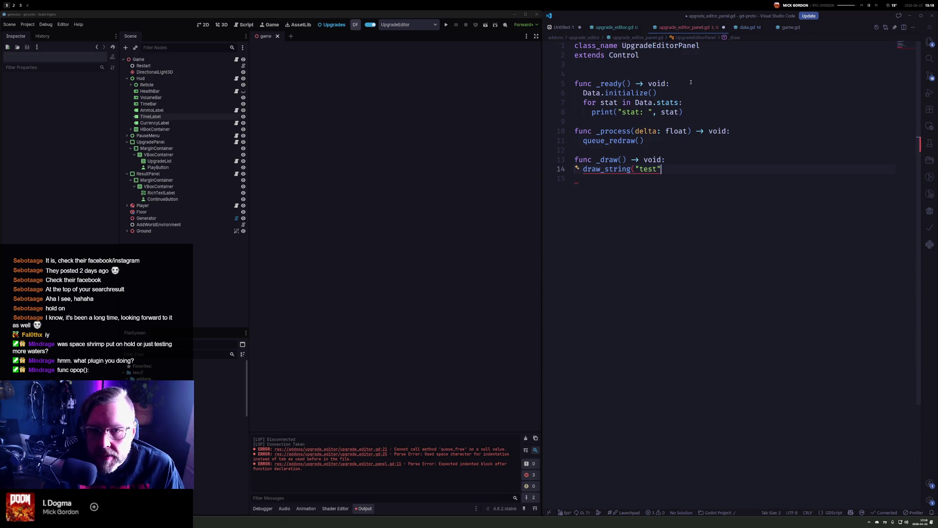
text( 10)
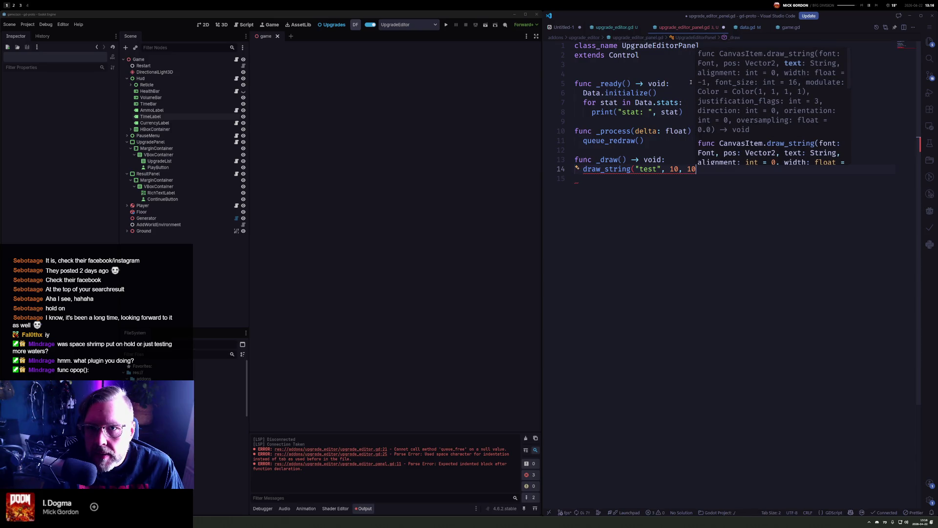
key(BackSpace)
- Add var font := ThemeDB.get_default_theme().get_font() above draw_string
key(ctrl+shift+Return)
text(var )
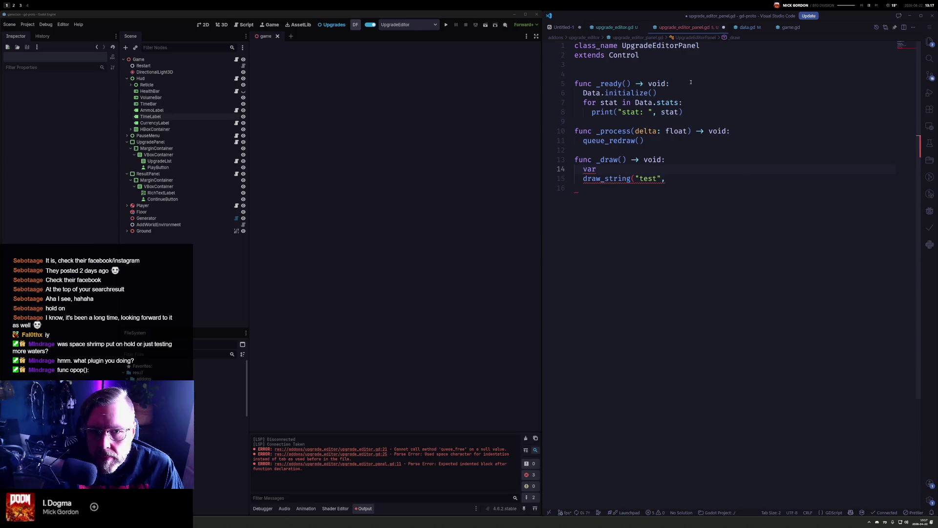
text(font := Th)
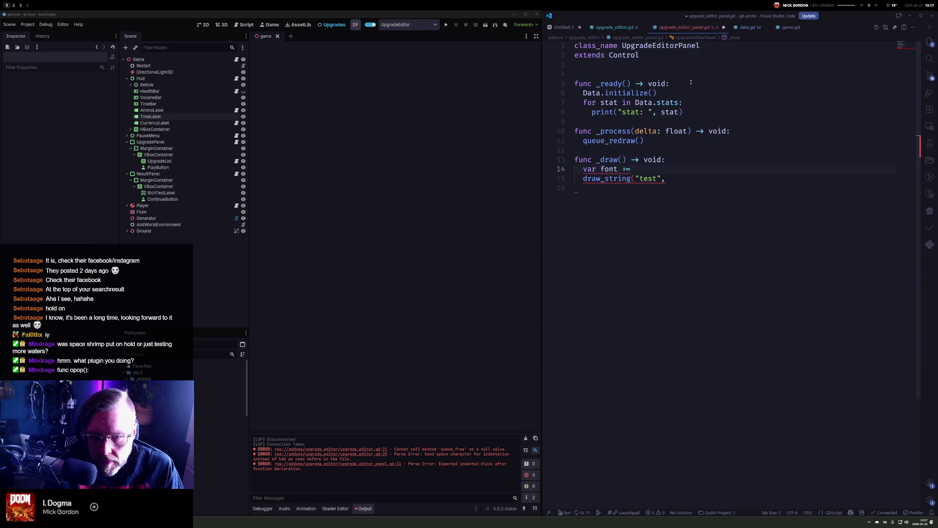
text(emeDB.)
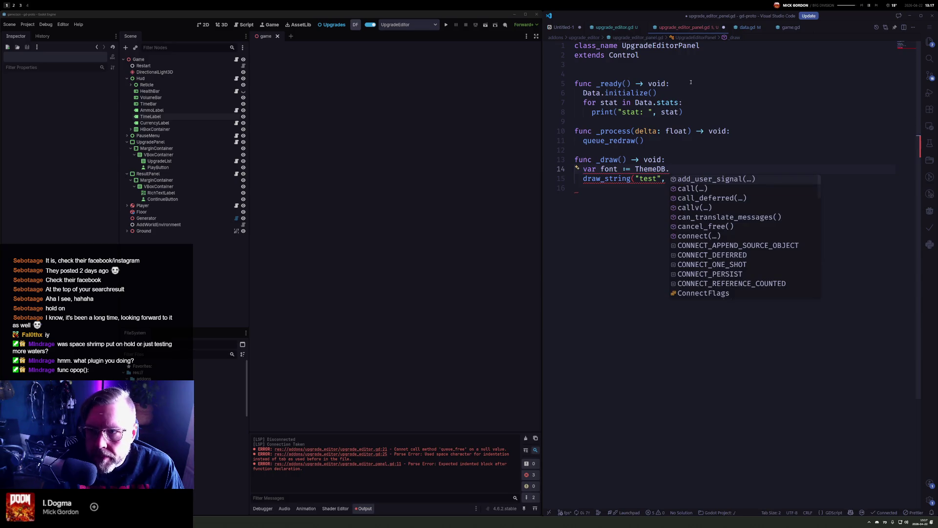
key(Escape)
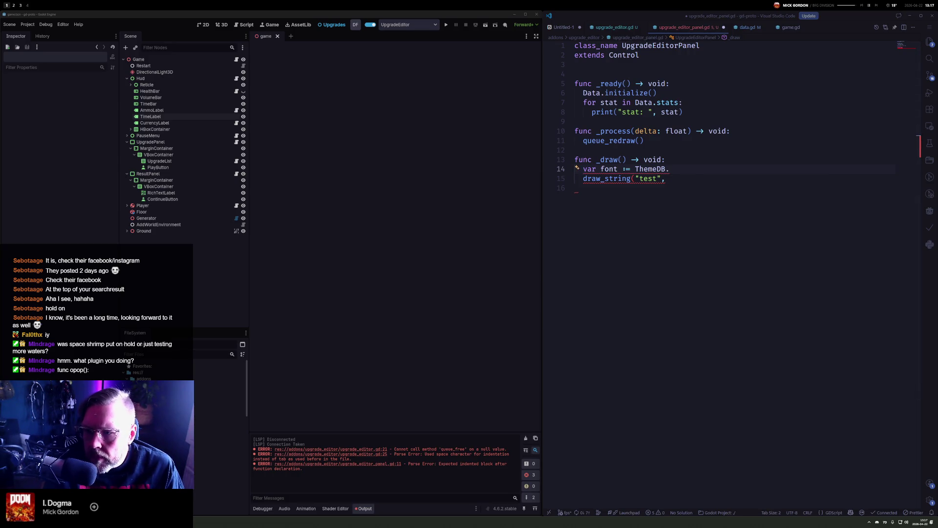
key(BackSpace)
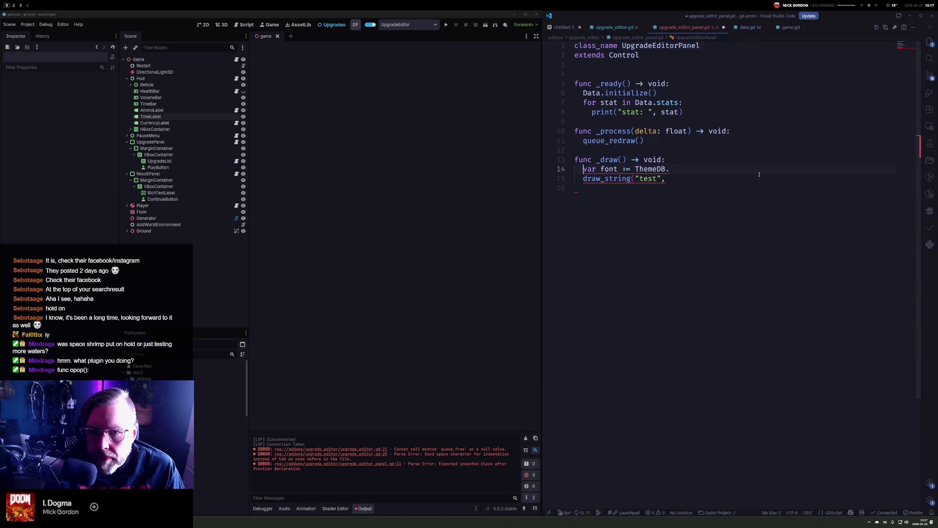
text(.fio)
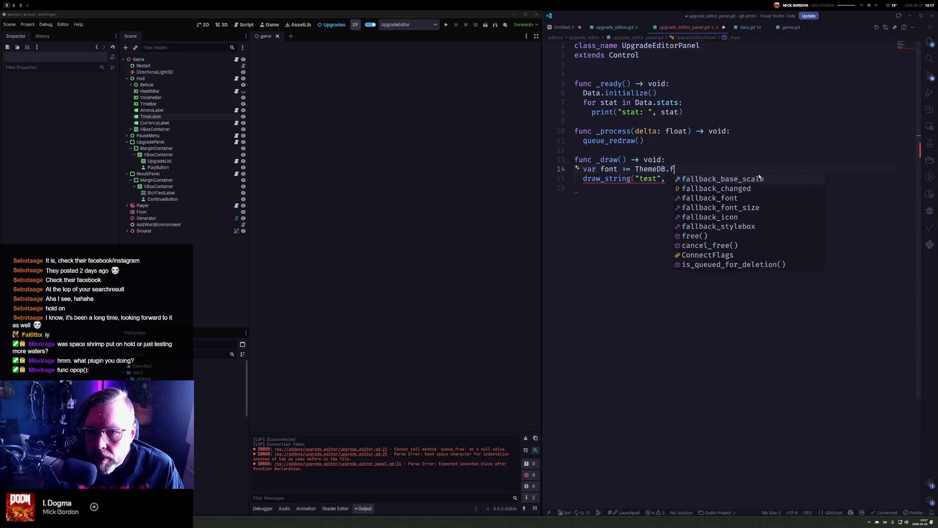
key(BackSpace)
key(BackSpace)
text(ont)
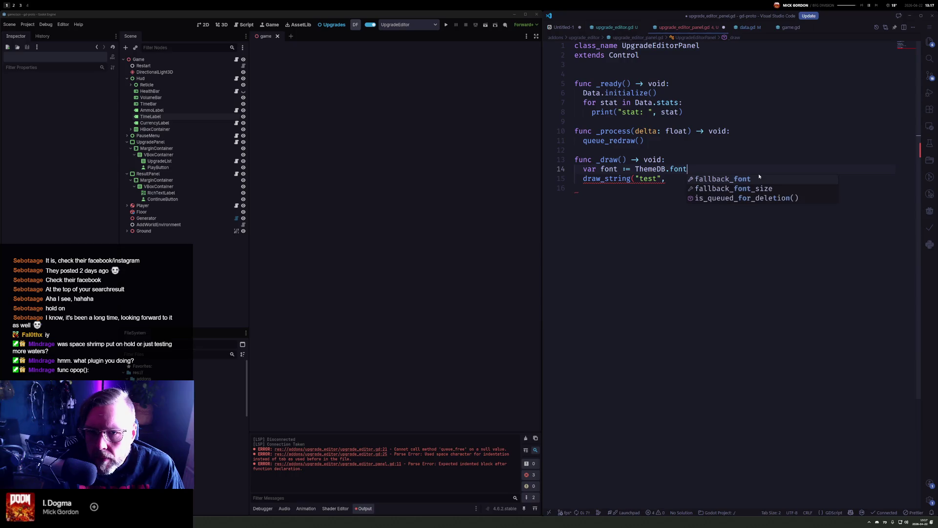
key(BackSpace)
key(BackSpace)
key(BackSpace)
text(getdefa)
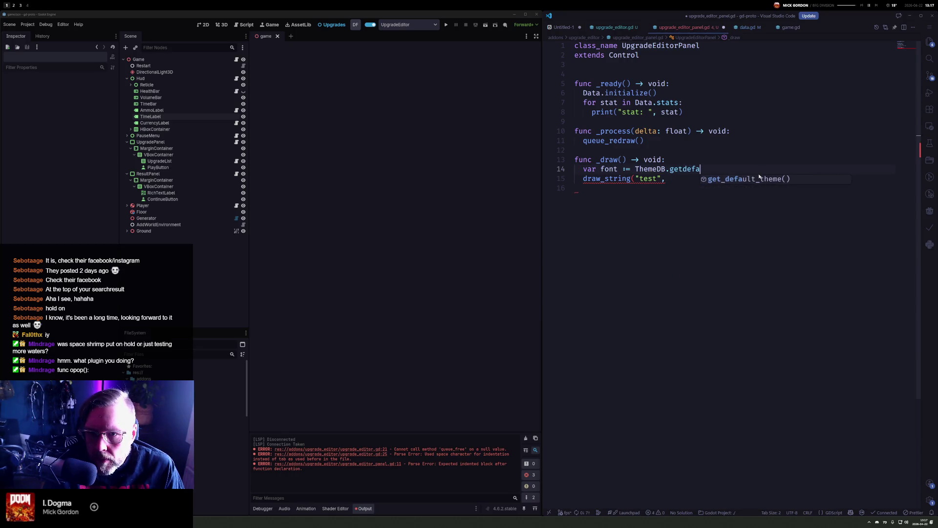
key(Tab)
text(.get_font(åä)
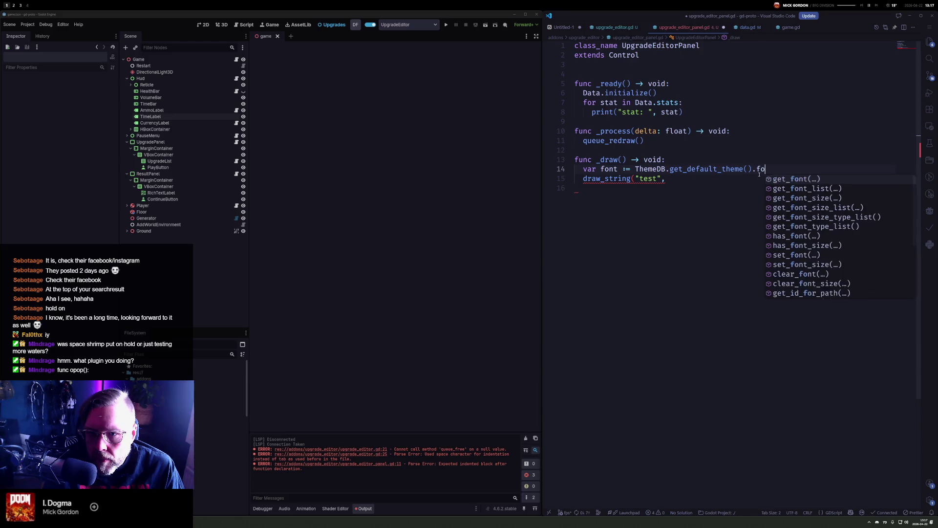
key(BackSpace)
key(BackSpace)
key(Delete)
text())
- Put draw_string back on its own line and add font as an argument
key(Return)
key(BackSpace)
key(End)
text(,)
key(BackSpace)
text(font,)
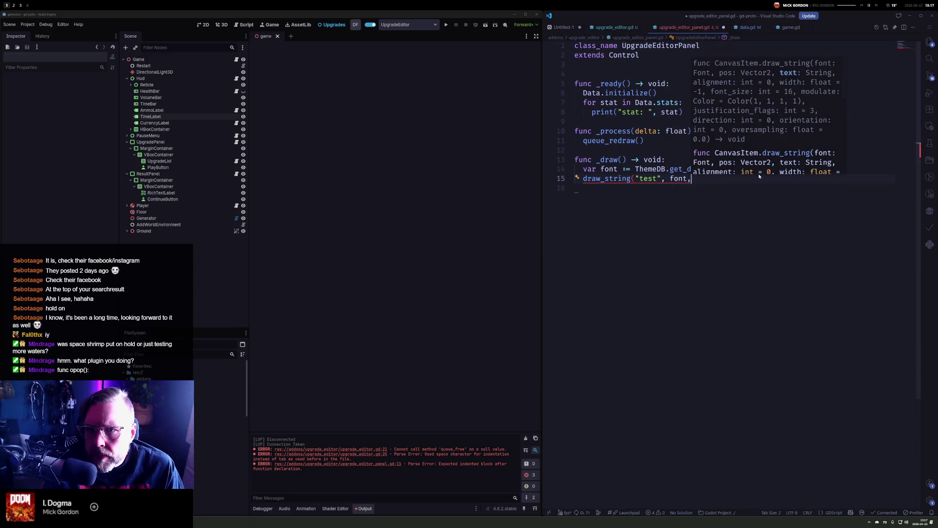
- Make draw_string's arguments Vector2.ONE * 10.0, font and "test"
key(Escape)
key(Left)
key(Left)
key(Left)
key(Right)
key(Right)
key(BackSpace)
key(BackSpace)
key(BackSpace)
text(ve)
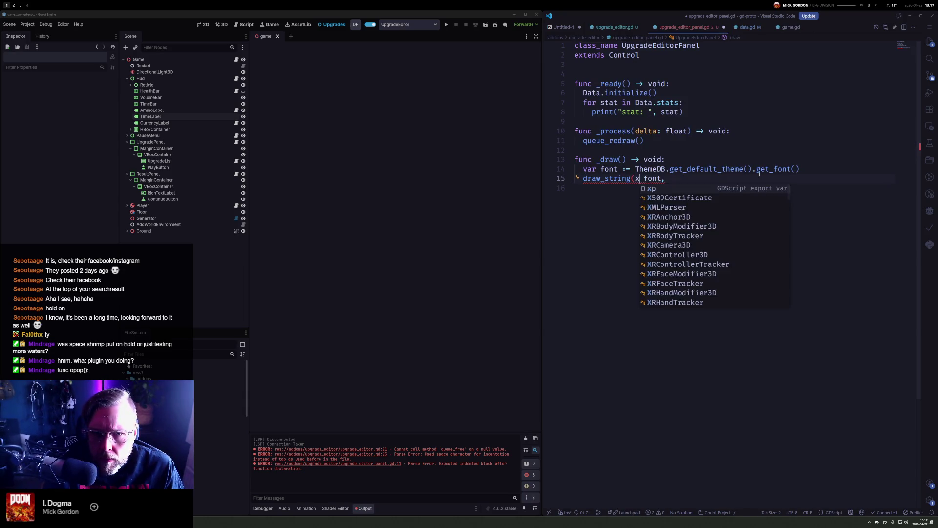
key(Tab)
text(.)
text(ONE * 10)
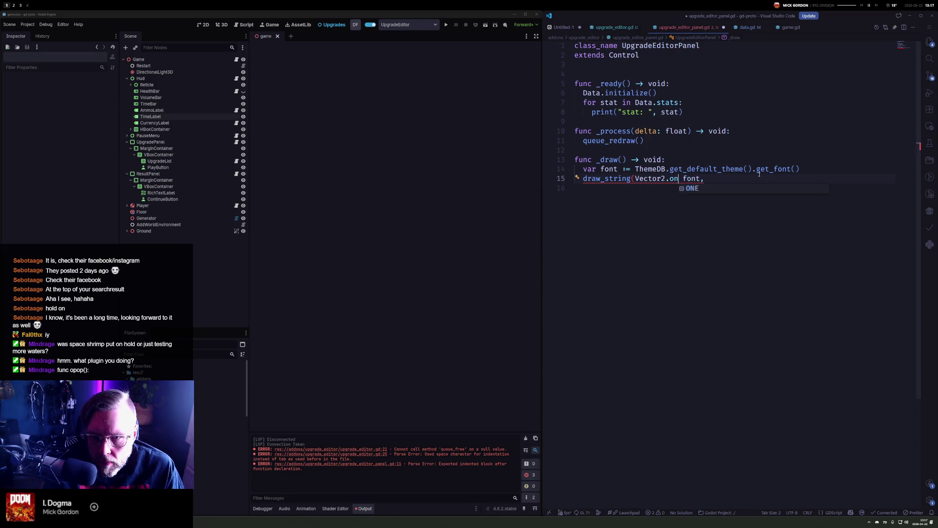
text(.0,)
key(End)
text("cest))
key(BackSpace)
text("))
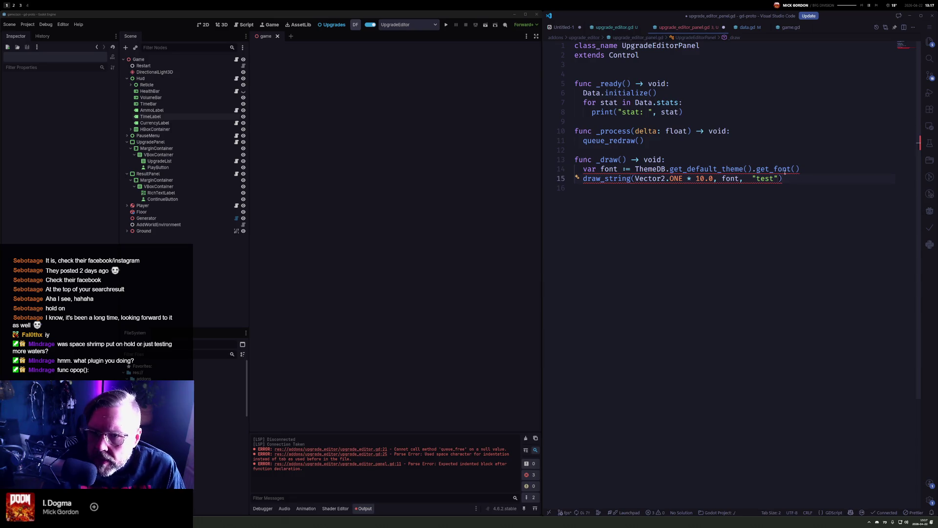
mouse_move(784, 169)
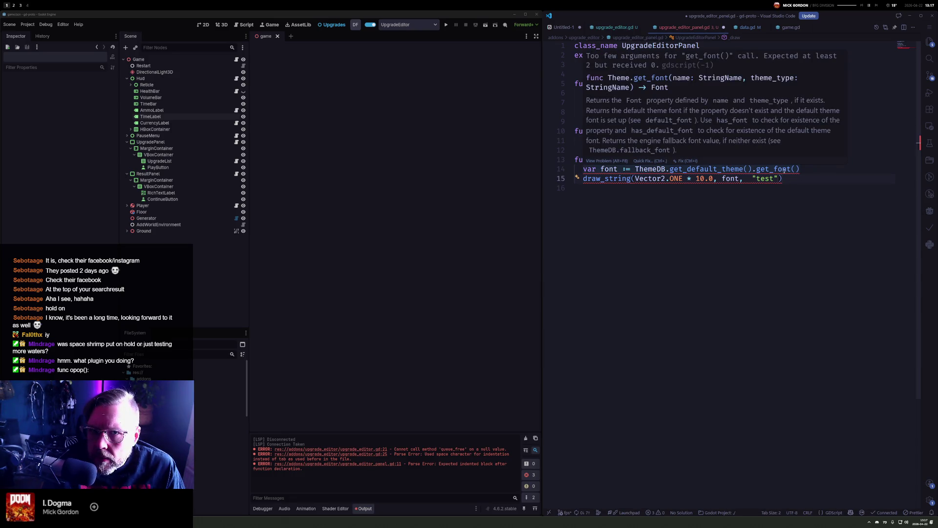
click(803, 169)
- Replace get_font() with default_font on the font line and save
key(BackSpace)
key(BackSpace)
key(ctrl+shift+Left)
text(f)
key(BackSpace)
text(default_f)
key(Return)
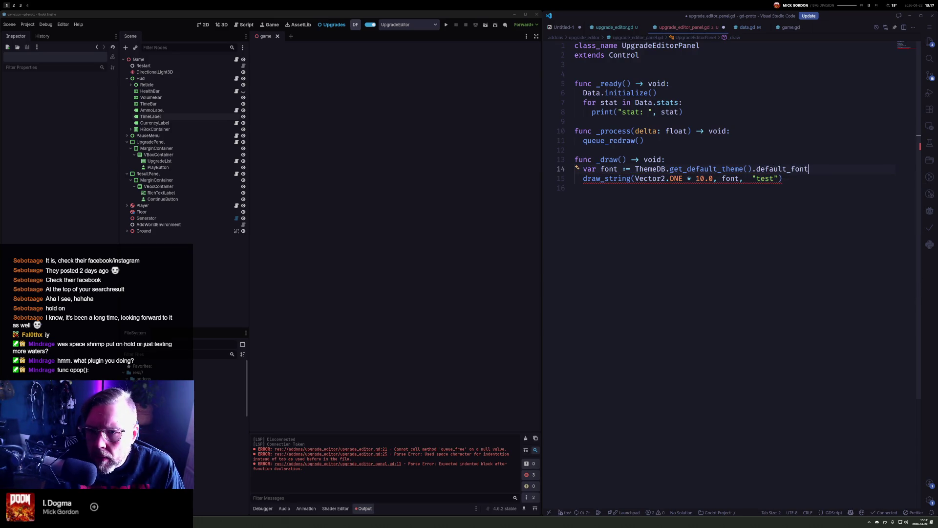
key(Down)
key(Left)
text(, )
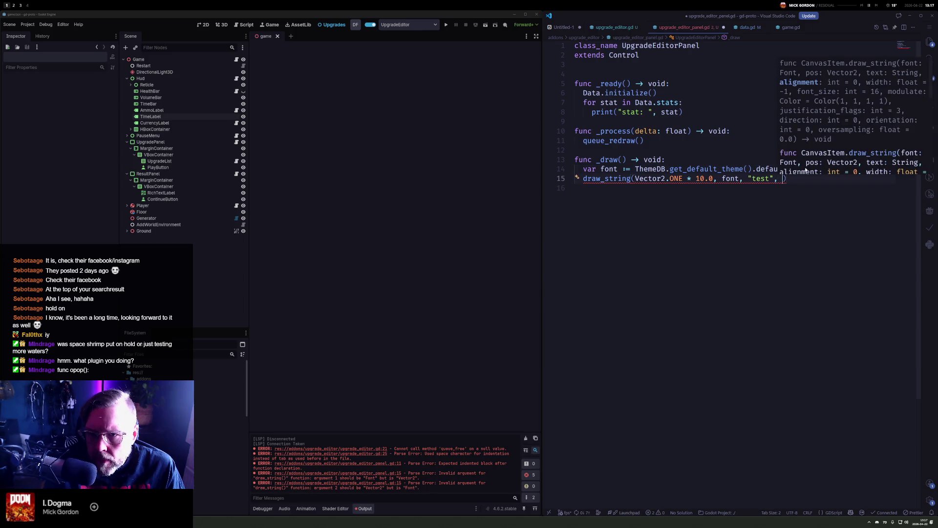
text(0, 100, )
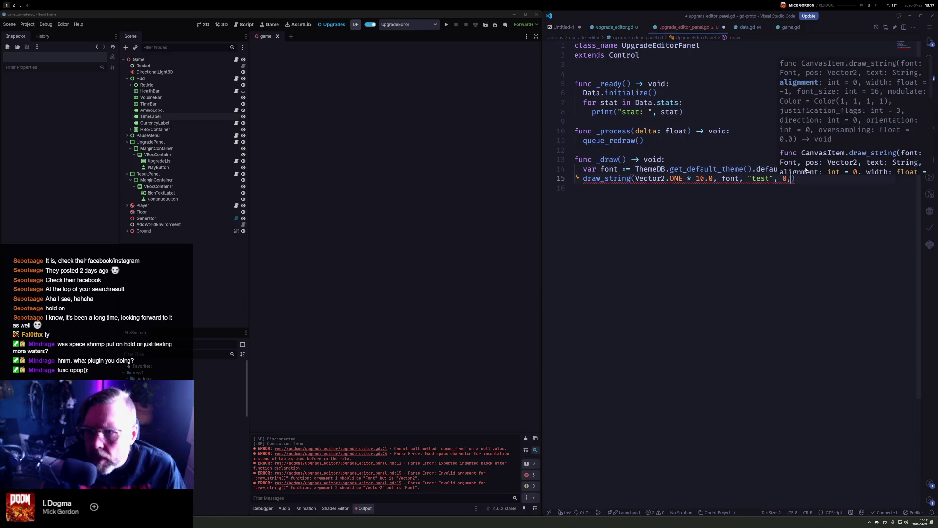
text(16,)
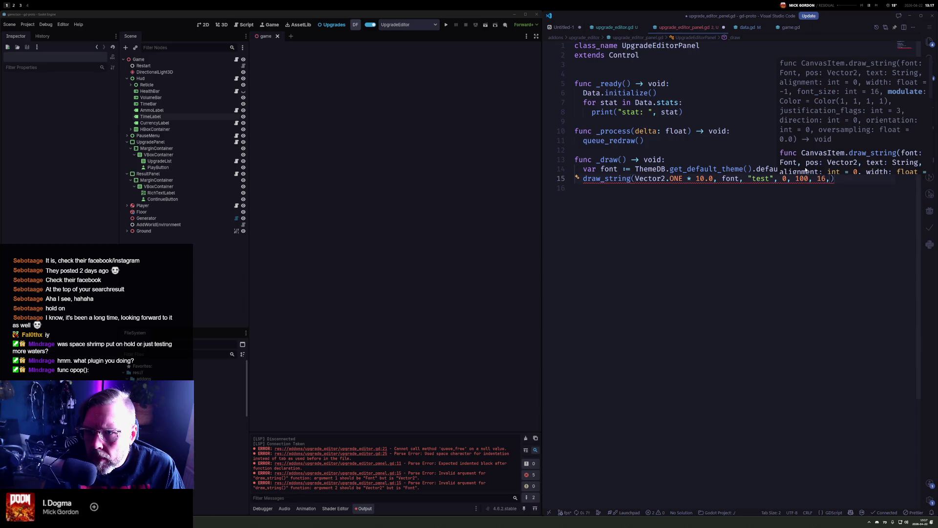
key(ctrl+z)
key(ctrl+z)
key(ctrl+z)
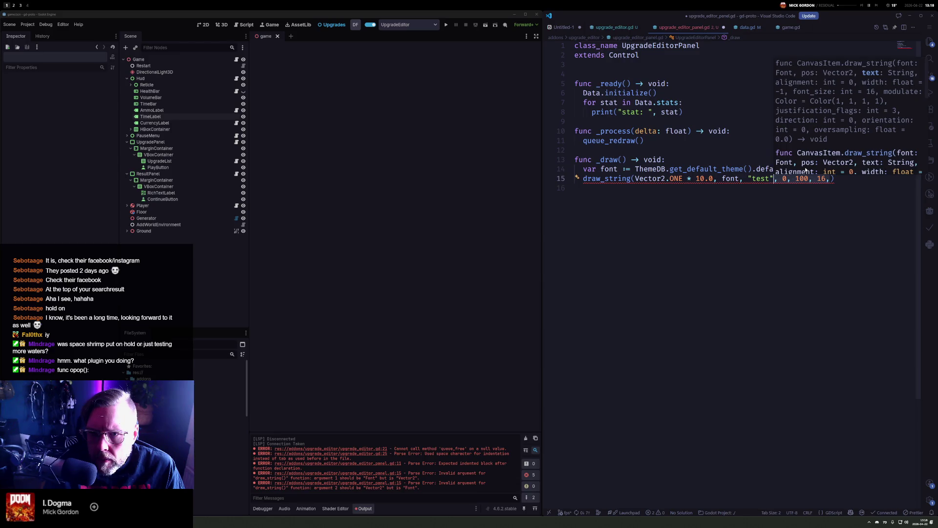
key(ctrl+s)
key(Escape)
- Move font to be draw_string's first argument and save the script
mouse_move(608, 180)
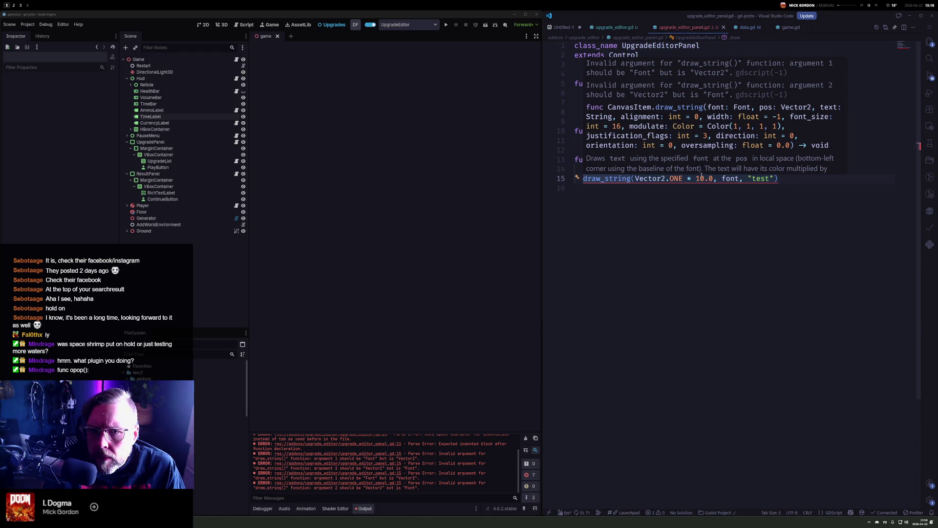
double_click(731, 179)
key(ctrl+x)
key(BackSpace)
key(BackSpace)
click(635, 178)
key(ctrl+v)
key(ctrl+s)
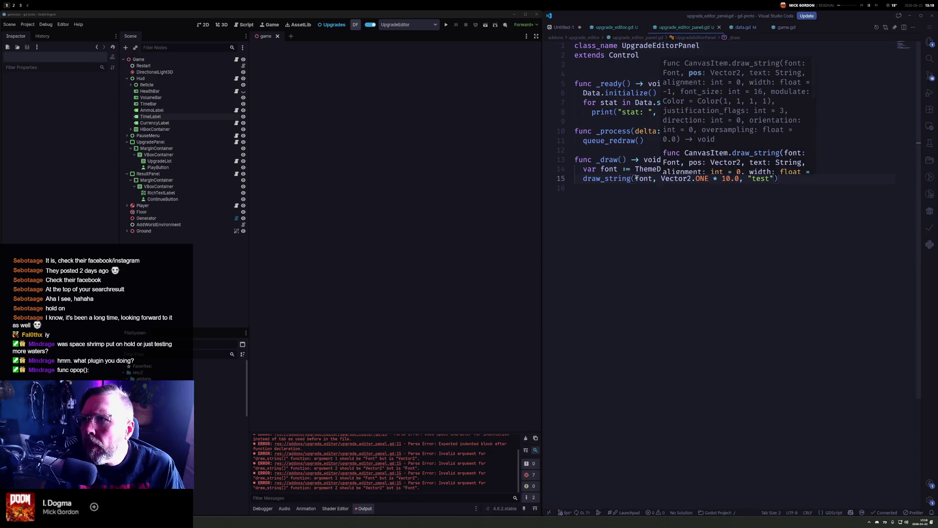
click(581, 185)
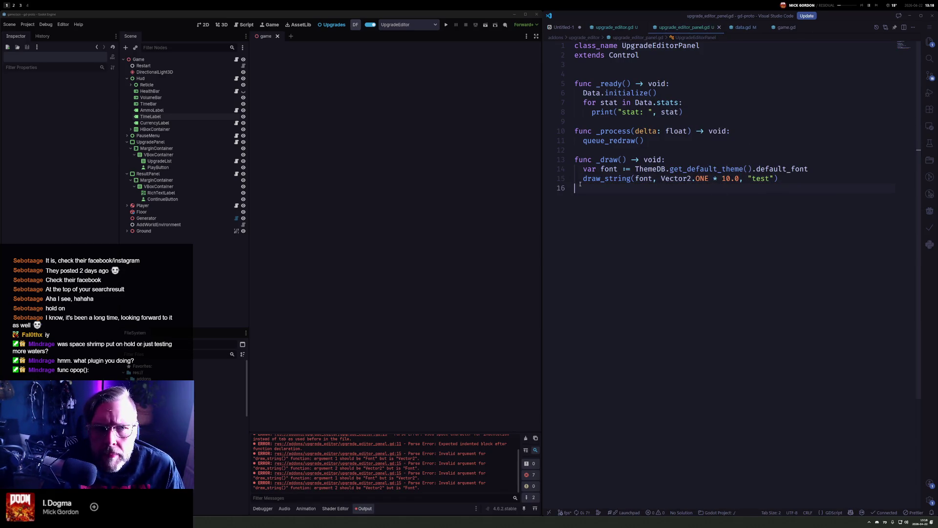
- Reload the upgrade editor plugin, view "test" on the Upgrades screen, and enlarge the Output log
click(371, 25)
click(372, 25)
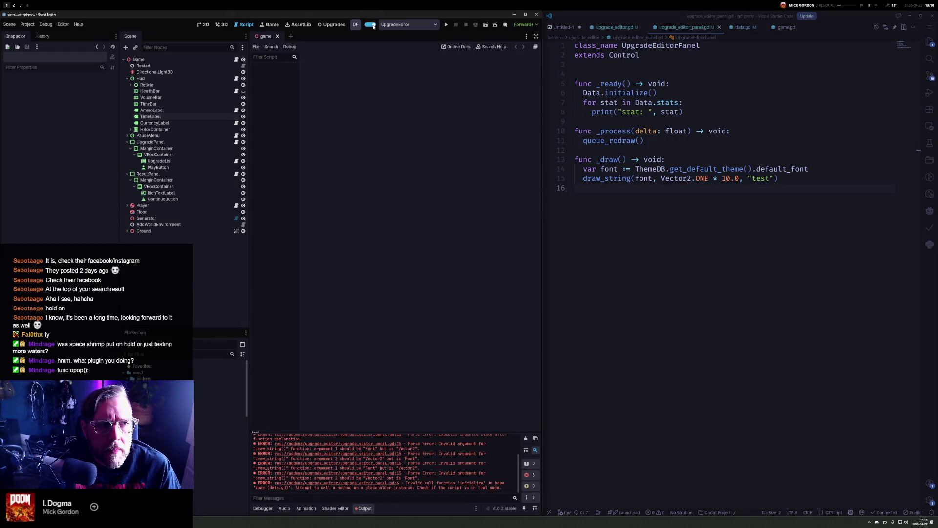
click(316, 25)
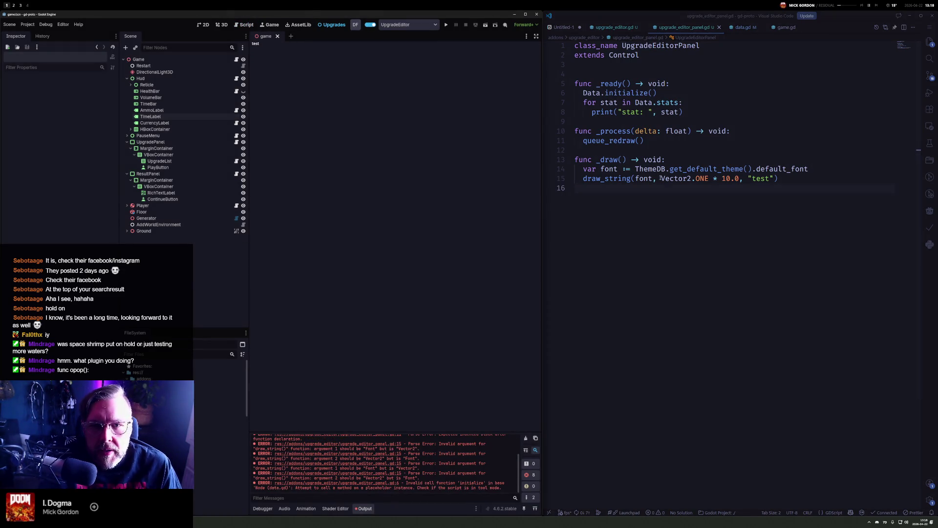
click(714, 196)
key(Up)
key(Up)
key(Up)
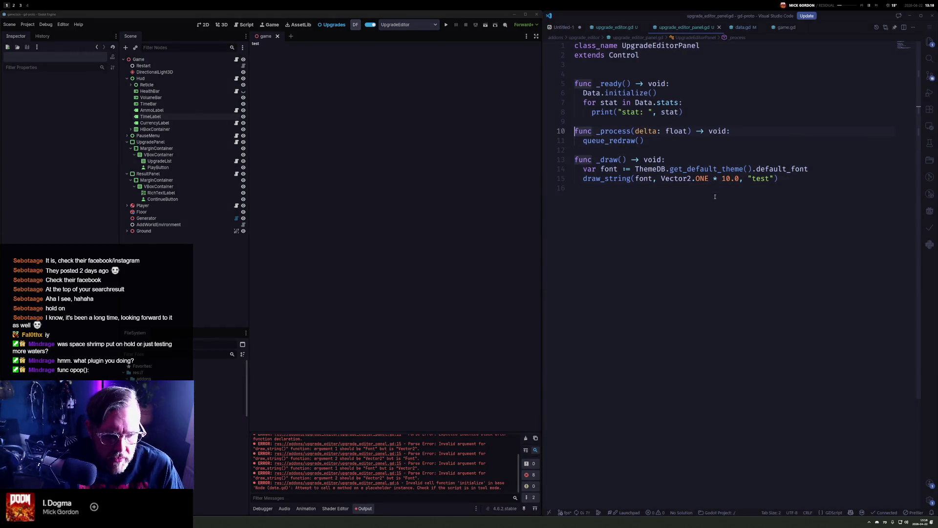
click(381, 432)
drag(382, 432, 389, 336)
- Remove the extra blank line above _ready and discard a started for loop
click(693, 155)
key(Up)
key(Up)
key(Up)
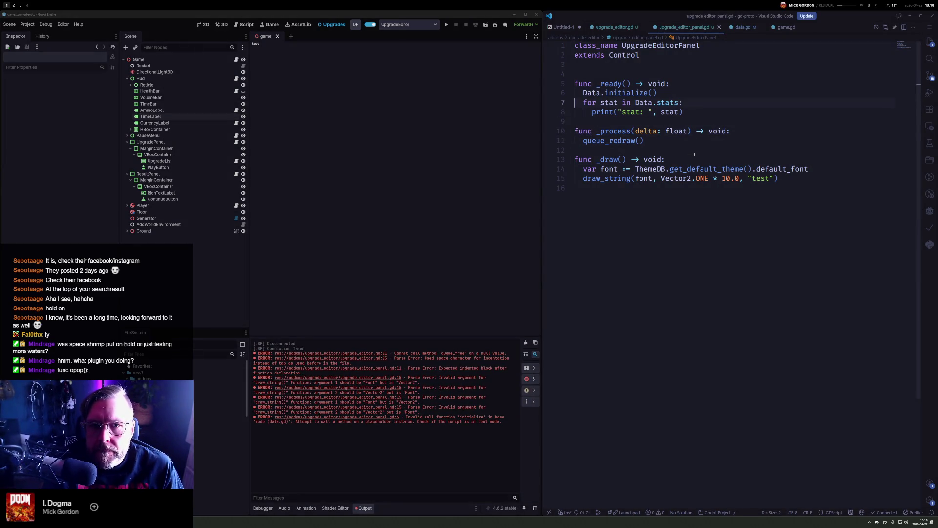
key(Up)
key(Up)
key(BackSpace)
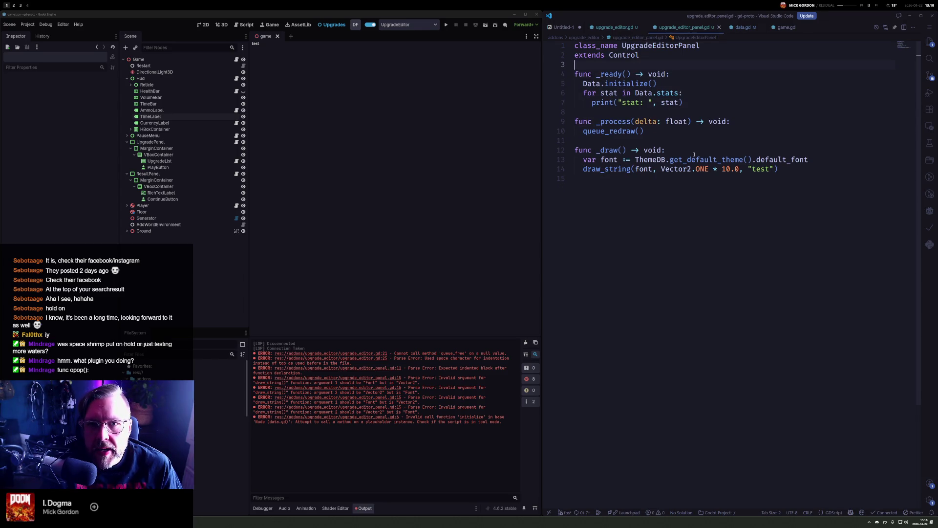
key(Down)
key(Down)
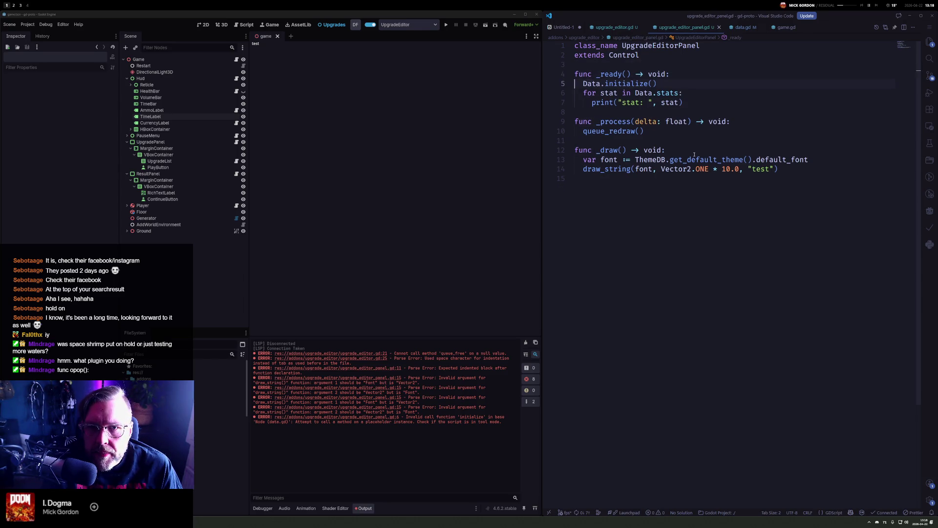
key(Down)
key(Down)
key(Down)
key(End)
key(Return)
key(Return)
text(for i in)
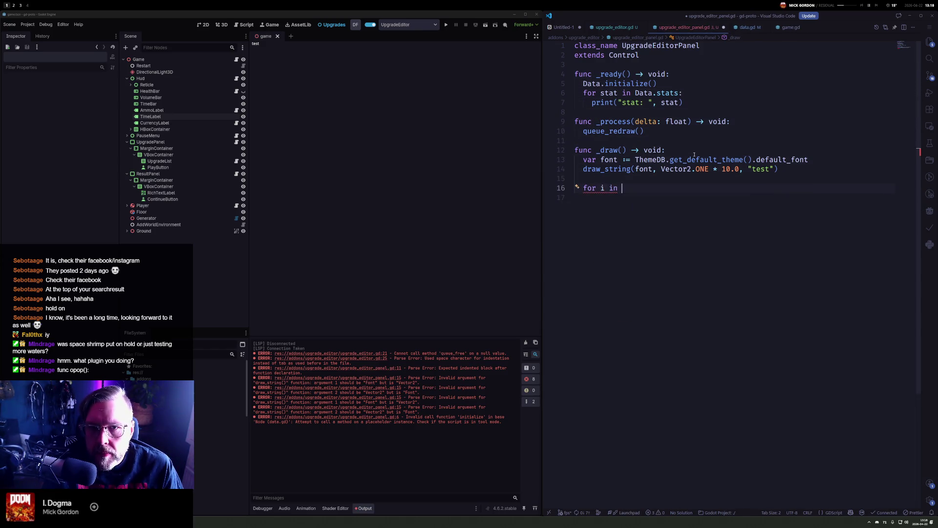
key(ctrl+BackSpace)
key(ctrl+BackSpace)
key(ctrl+BackSpace)
- Replace the "test" text in draw_string with Data.stats.size()
key(Up)
key(Up)
key(ctrl+Right)
key(ctrl+Right)
key(ctrl+Right)
key(Right)
key(Right)
key(ctrl+shift+Right)
key(shift+Right)
text(Data.)
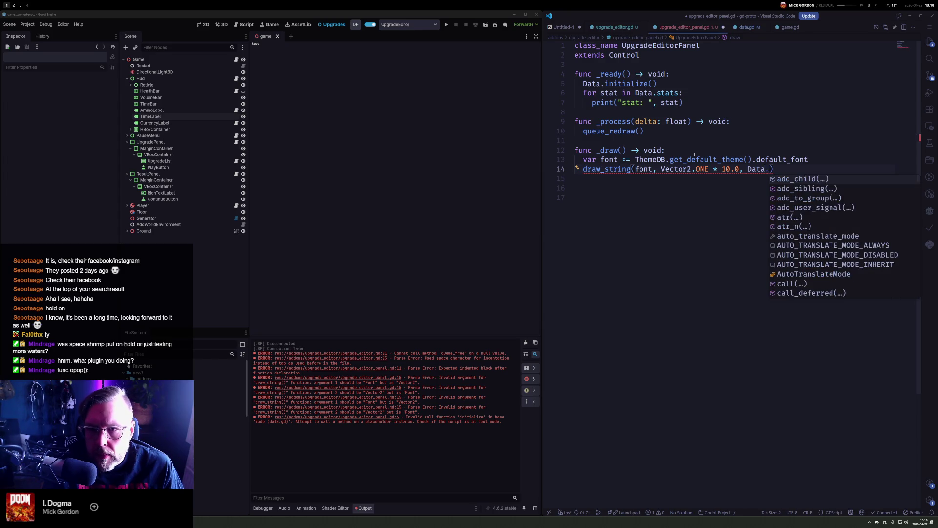
text(stats.)
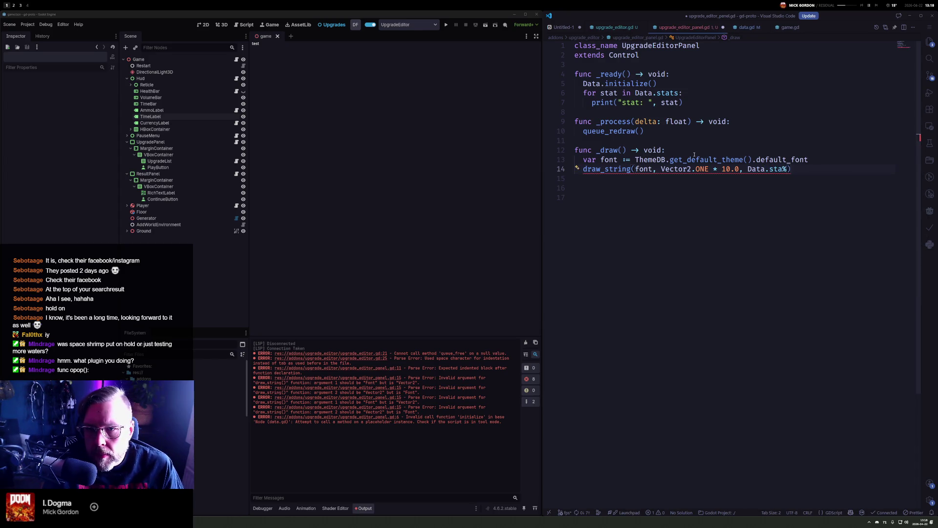
text(cou)
key(BackSpace)
key(BackSpace)
key(BackSpace)
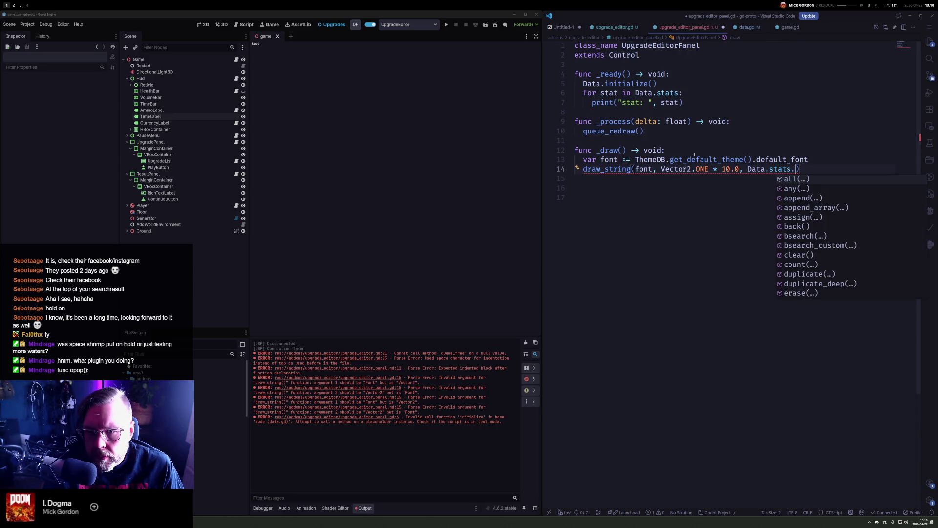
text(si)
key(Return)
- Wrap the count as str("stats: ", Data.stats.size()), save, and jump to stats in data.gd
key(ctrl+Left)
key(ctrl+Left)
key(ctrl+Left)
text(str("stats)
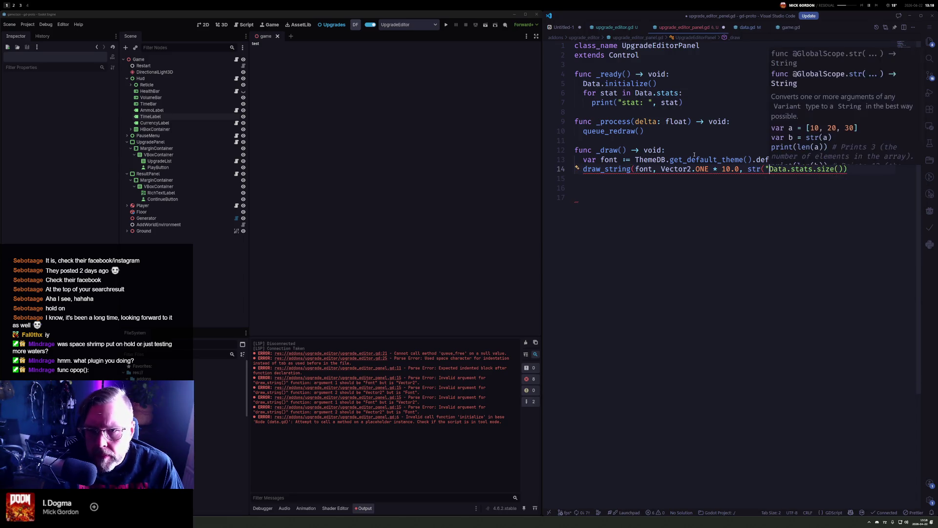
text(: )
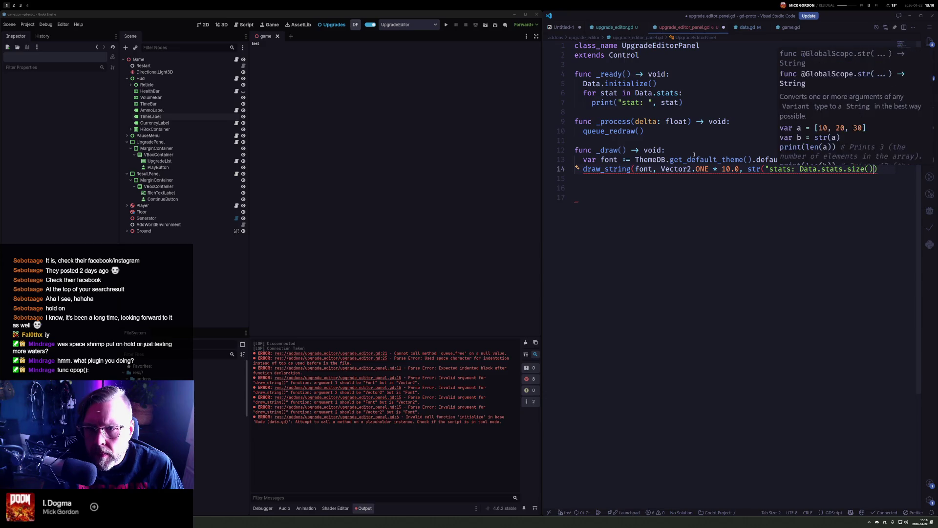
text(",)
key(End)
key(Left)
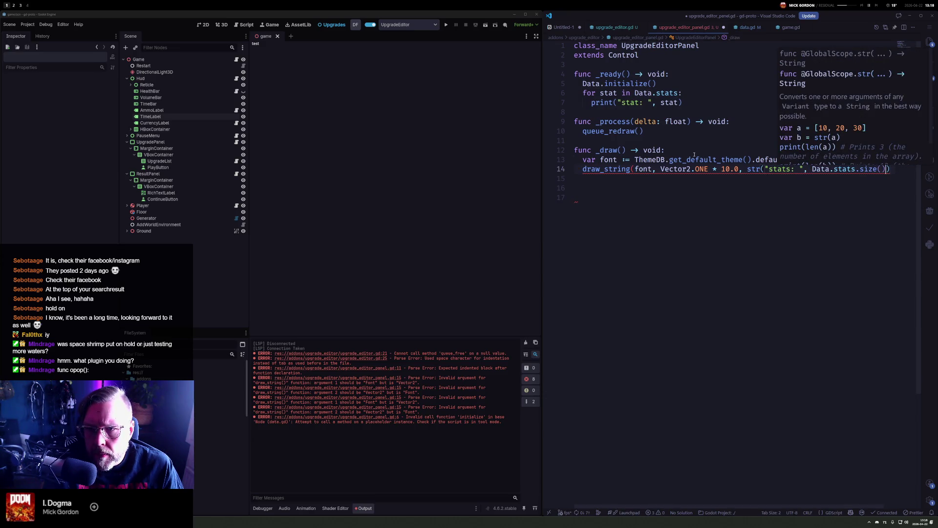
text())
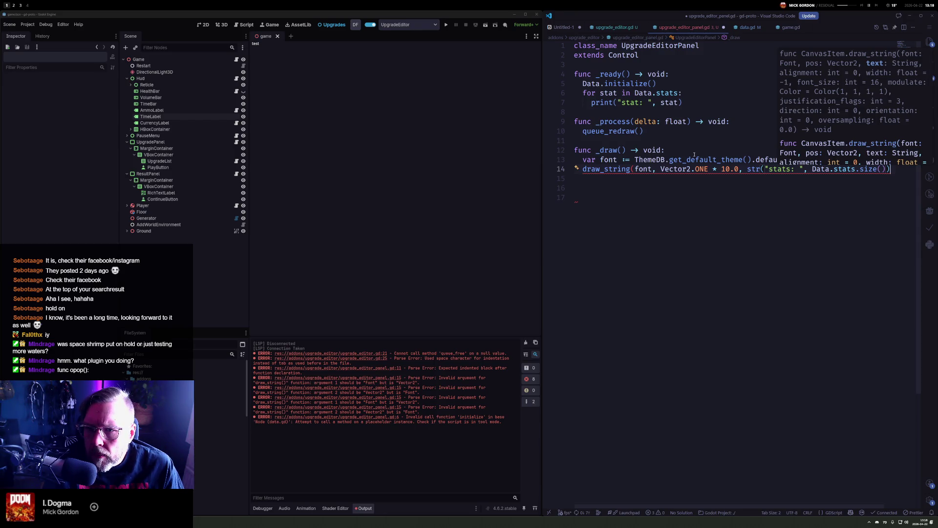
key(ctrl+s)
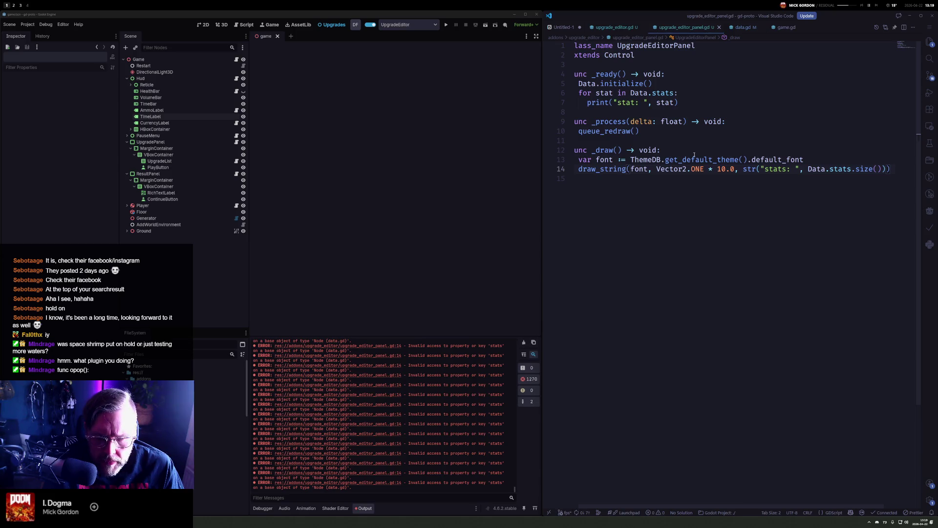
click(765, 169)
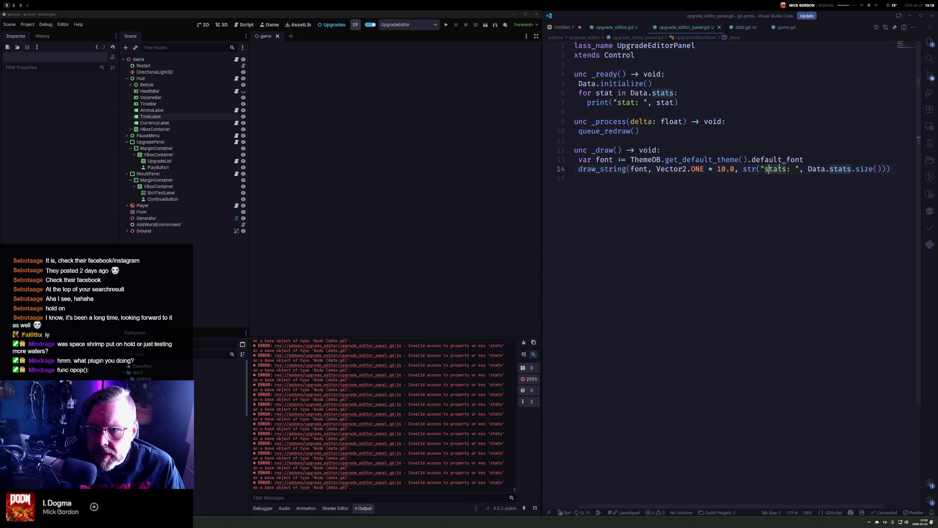
ctrl+click(833, 169)
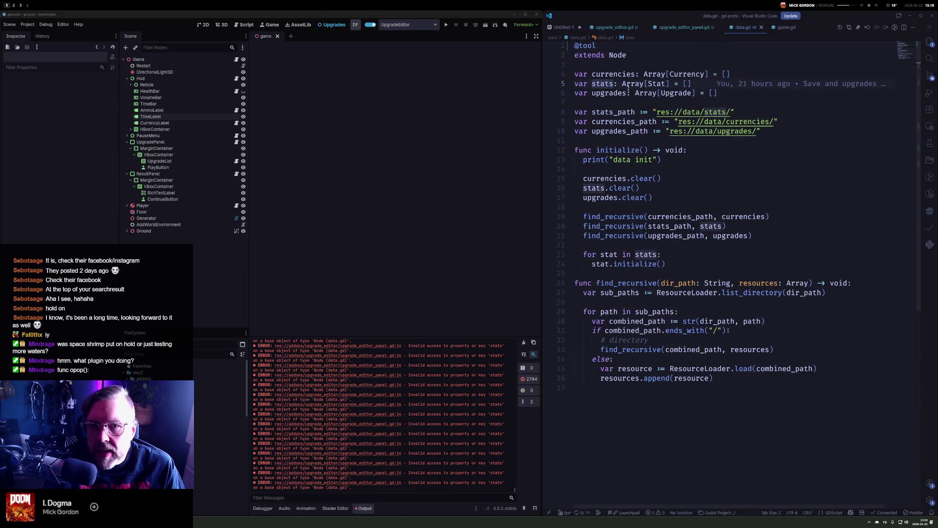
- Reload the current project and review data.gd's clear calls and stat initialize loop
click(27, 24)
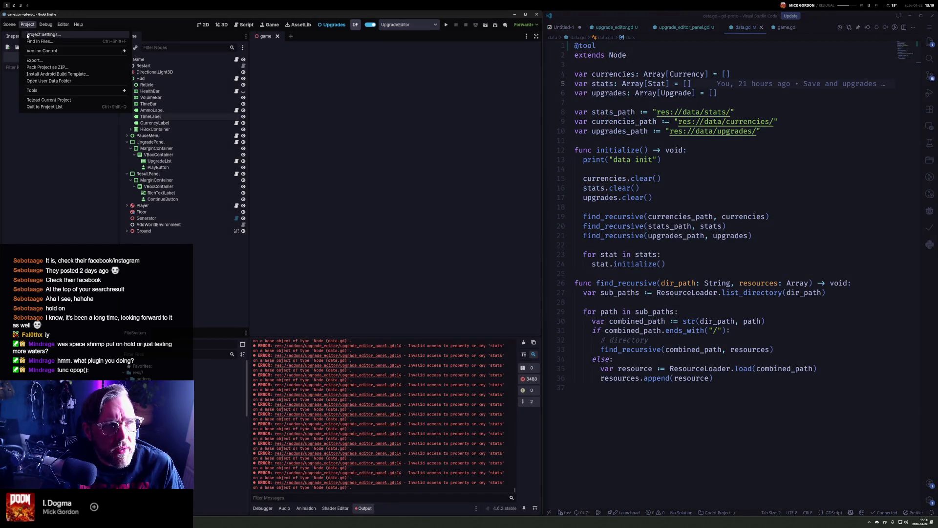
click(63, 100)
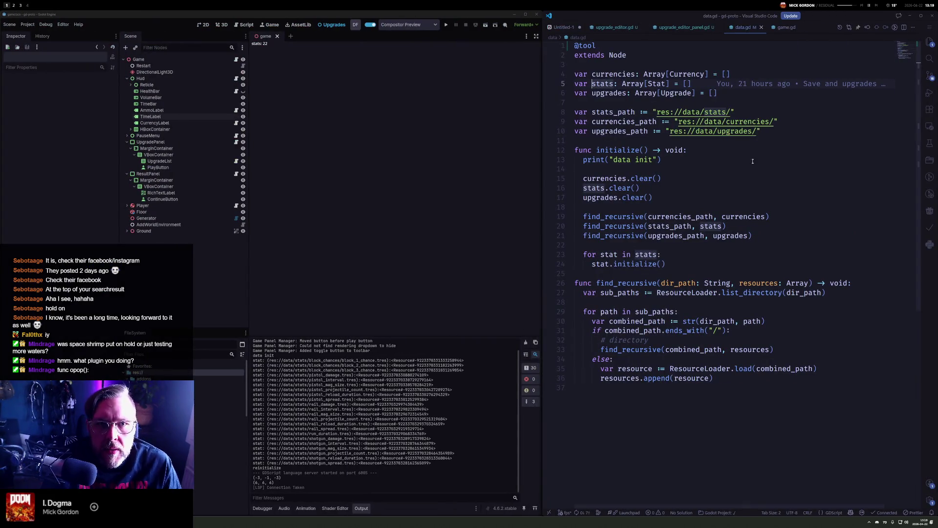
click(687, 180)
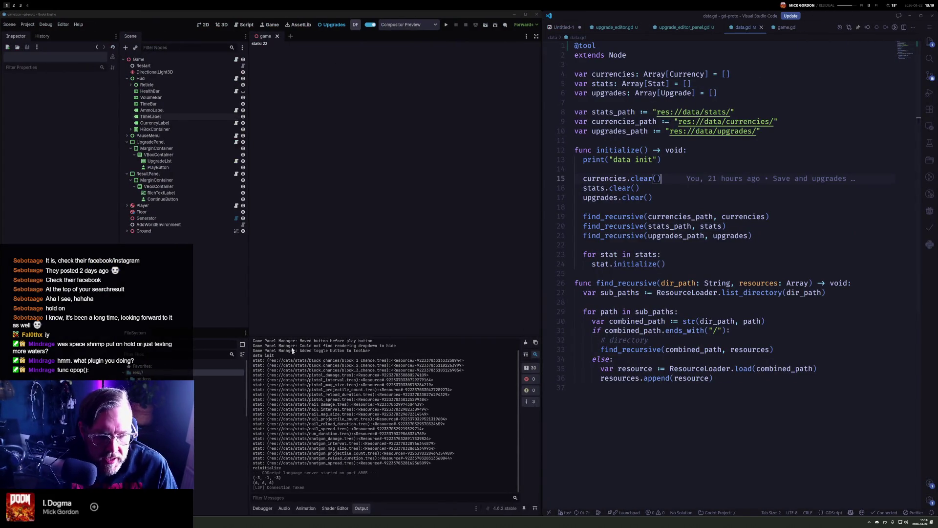
click(696, 266)
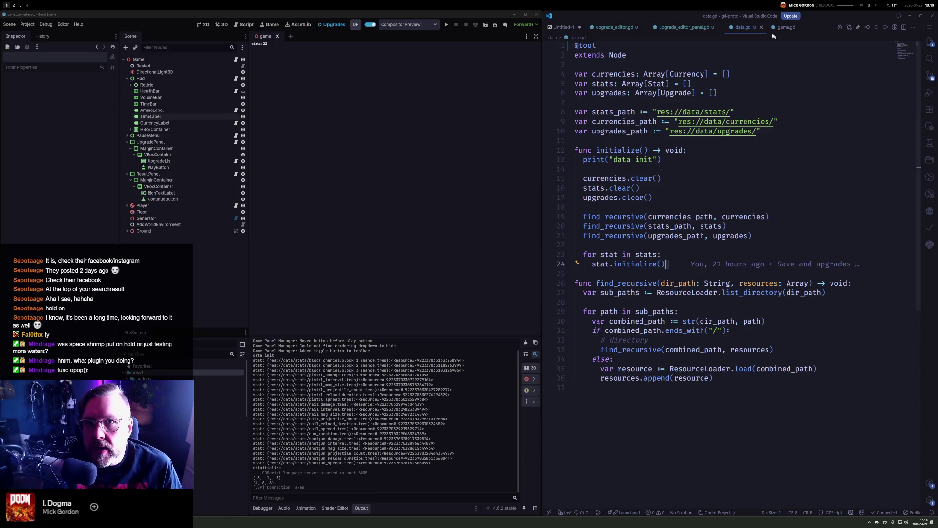
- Look through upgrade_editor.gd, game.gd and data.gd, then return to the draw_string line in upgrade_editor_panel.gd
click(617, 28)
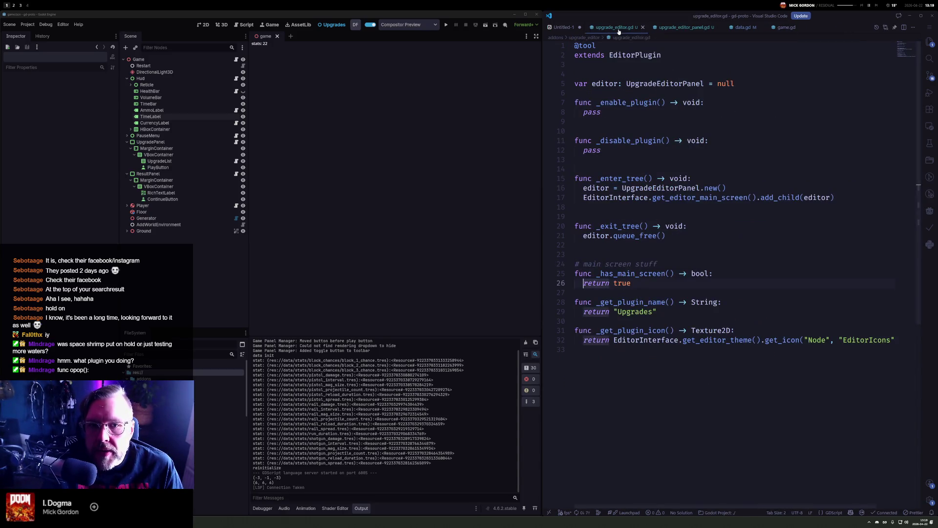
click(786, 27)
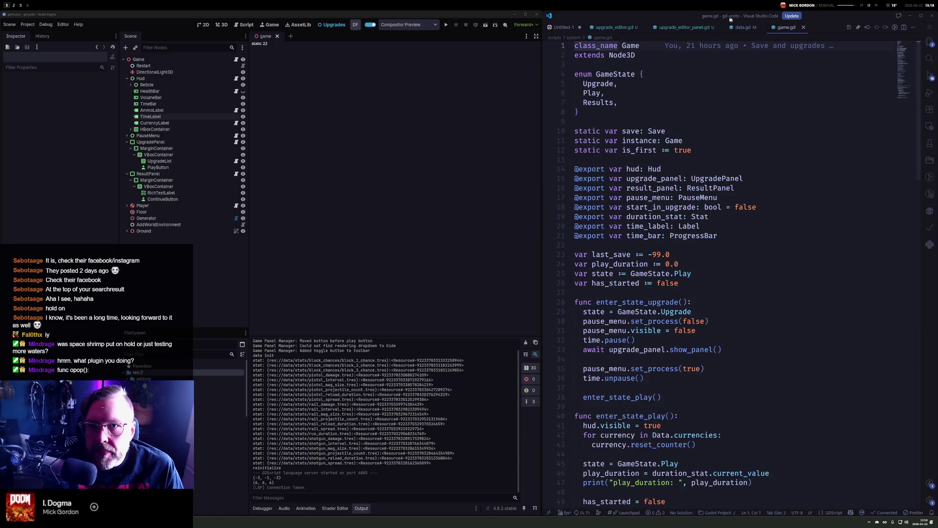
click(743, 28)
click(684, 27)
click(631, 195)
- Replace the draw_string line with 'for upgrade in Data.upgrades:' calling draw_upgrade(upgrade)
key(Up)
key(End)
key(shift+Home)
key(BackSpace)
key(Return)
text(for upgrade in Datat)
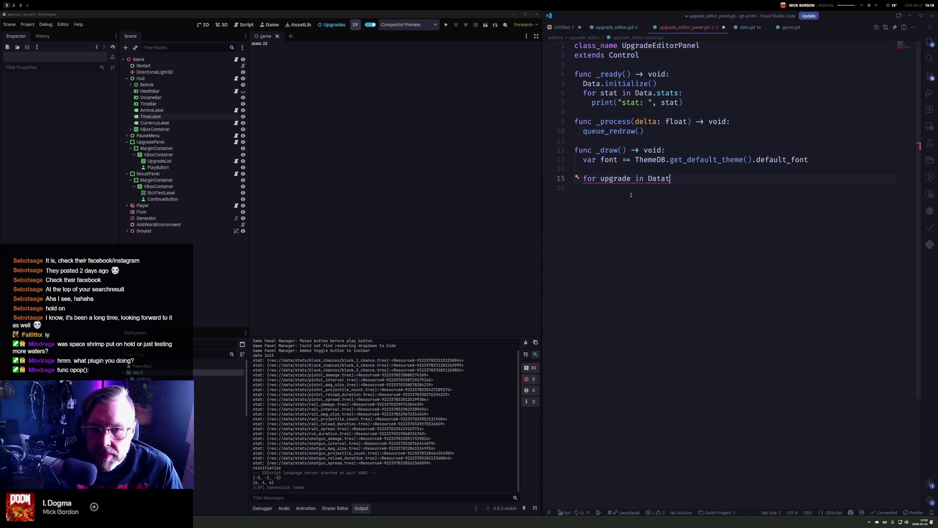
key(BackSpace)
text(.upgr)
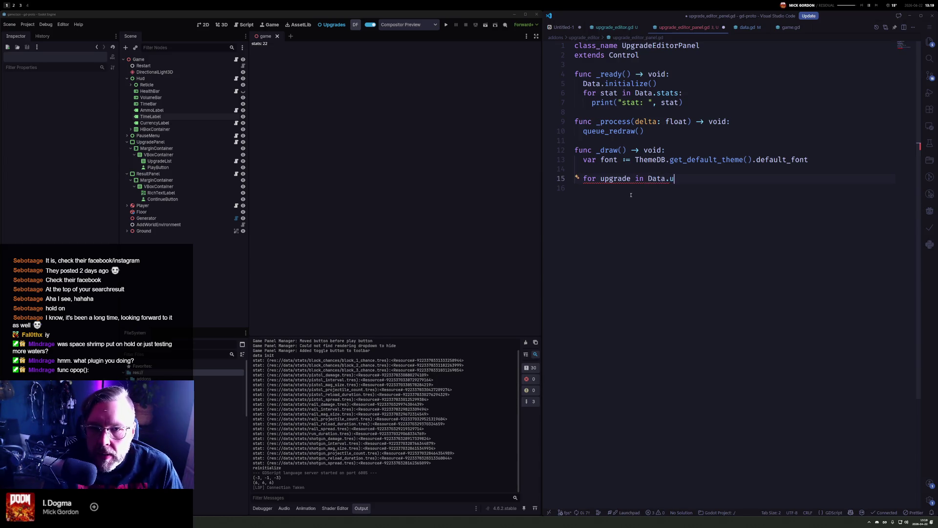
text(ades)
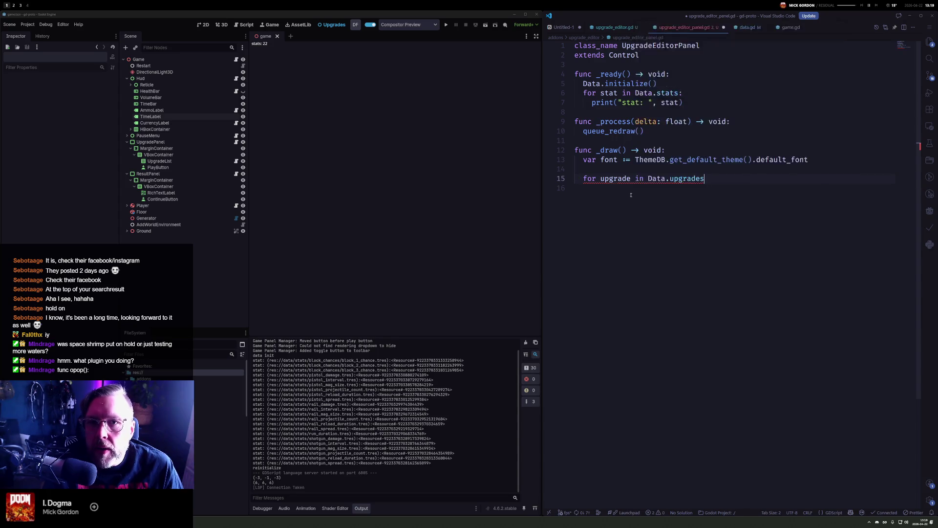
text(:)
key(Return)
text(draw_upgrade)
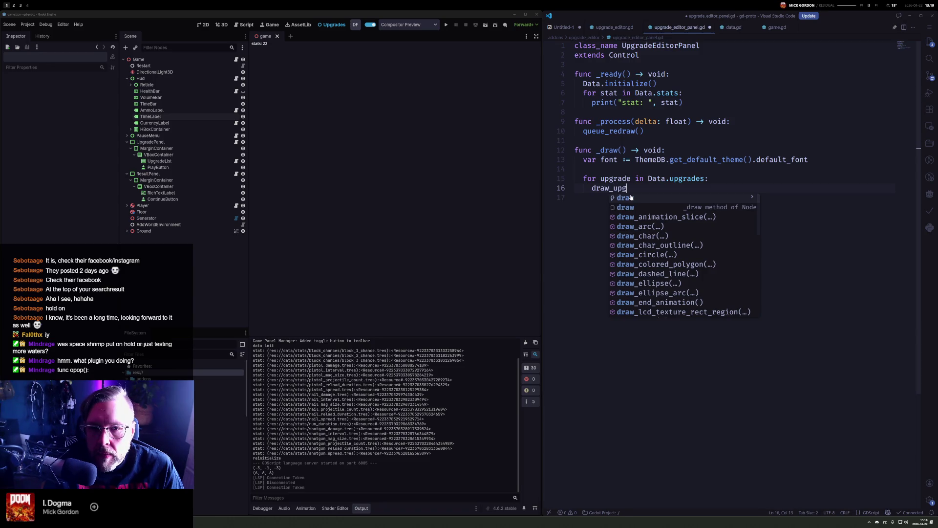
text((upgrade))
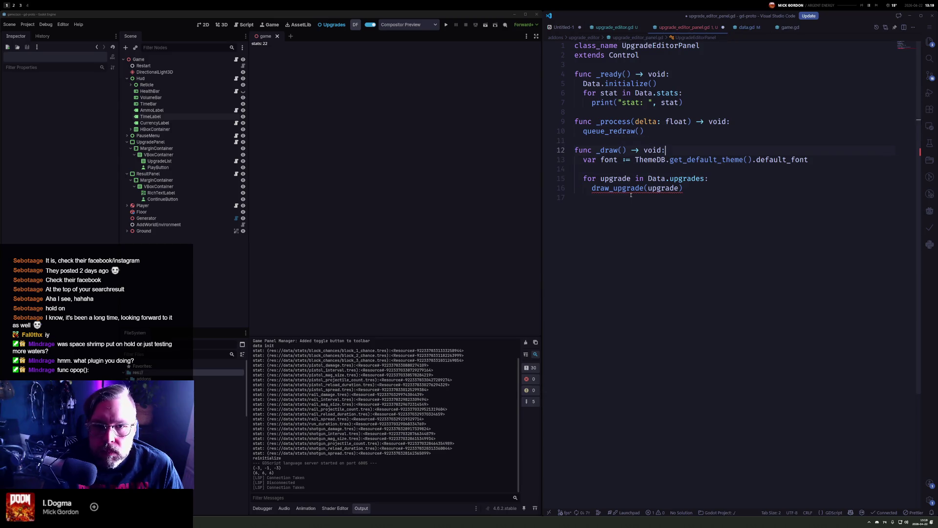
- Declare func draw_upgrade(upgrade:Upgrade) -> void: and begin a var size := line
key(Return)
key(Return)
key(Return)
key(BackSpace)
text(func draw)
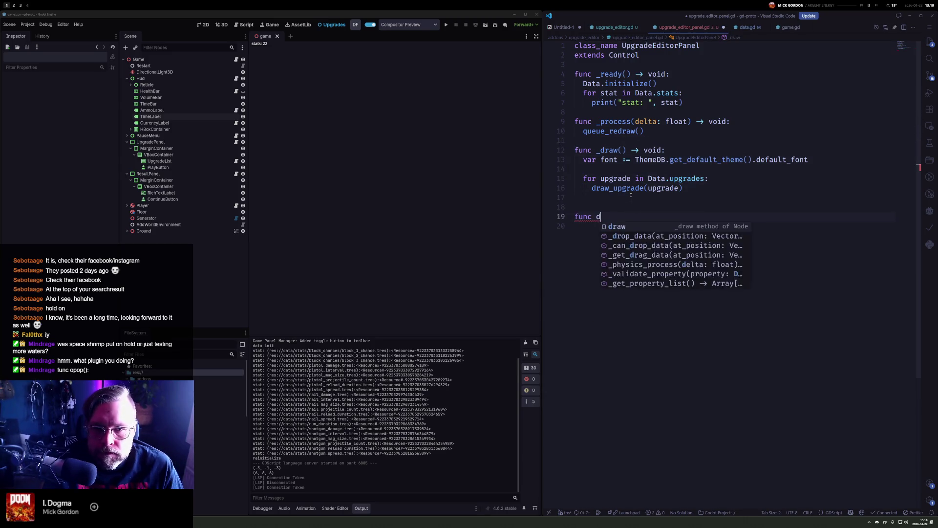
text(_upgrade(upg)
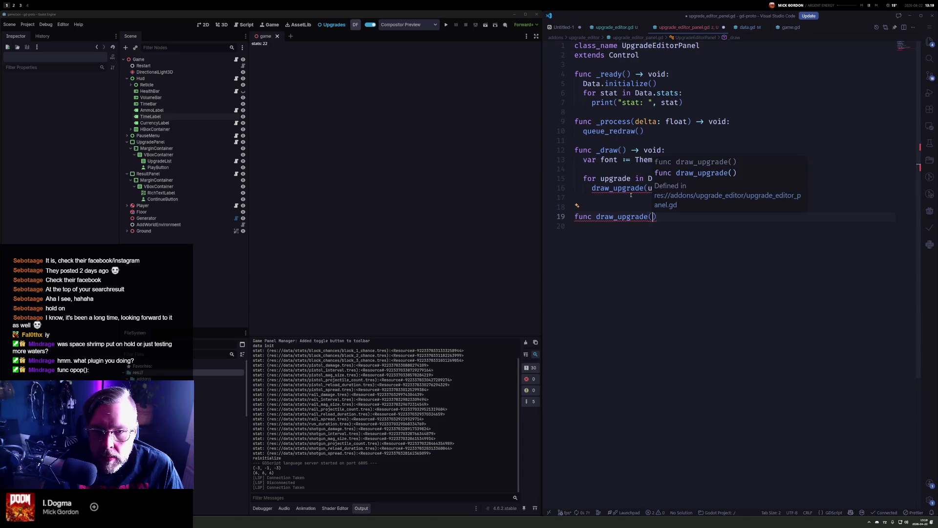
text(rade:Upgrade) -> )
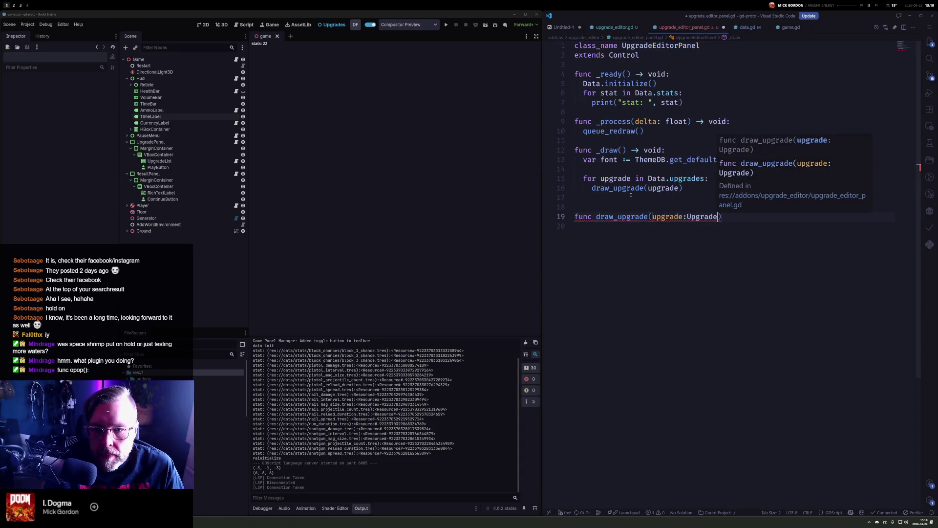
text(void:)
key(Return)
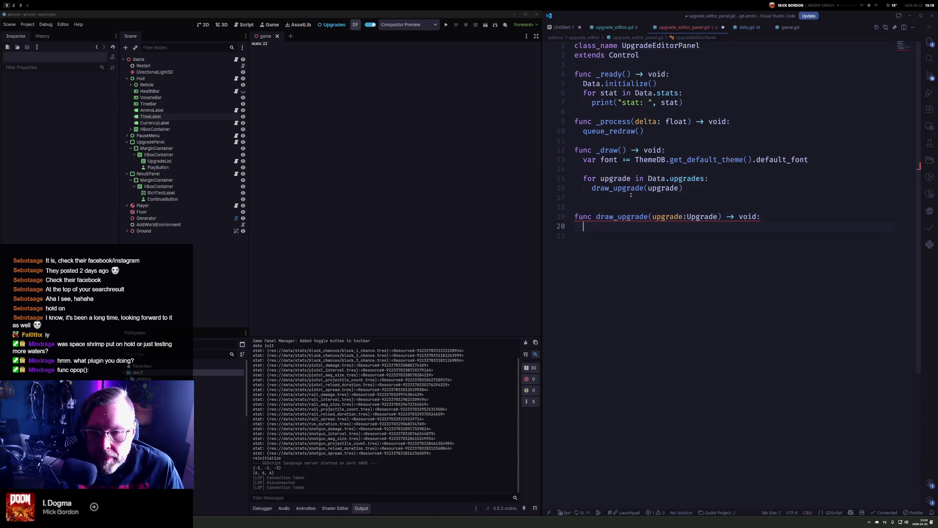
text(var size :)
text(=)
- In draw_upgrade, declare spacing := 64.0 and size := 32.0
key(ctrl+Left)
key(ctrl+Left)
key(ctrl+shift+Right)
text(spaceing)
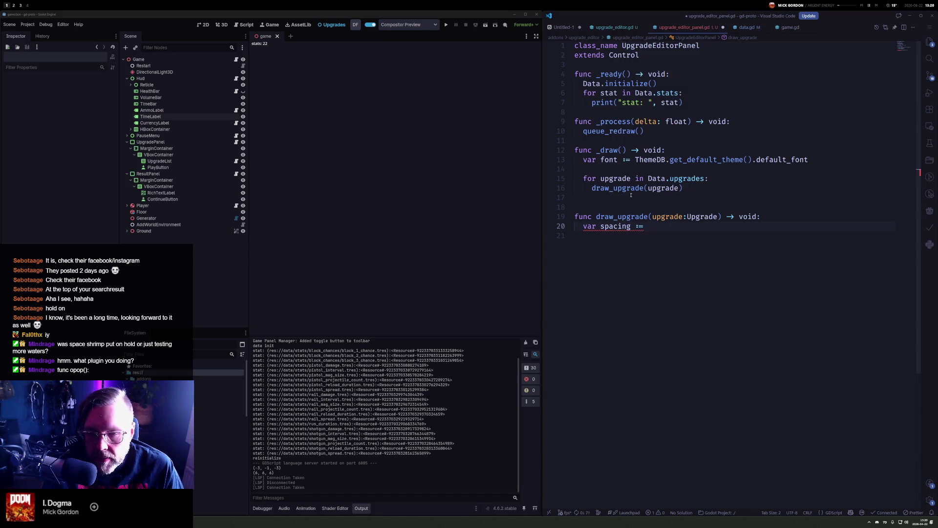
text(32.0)
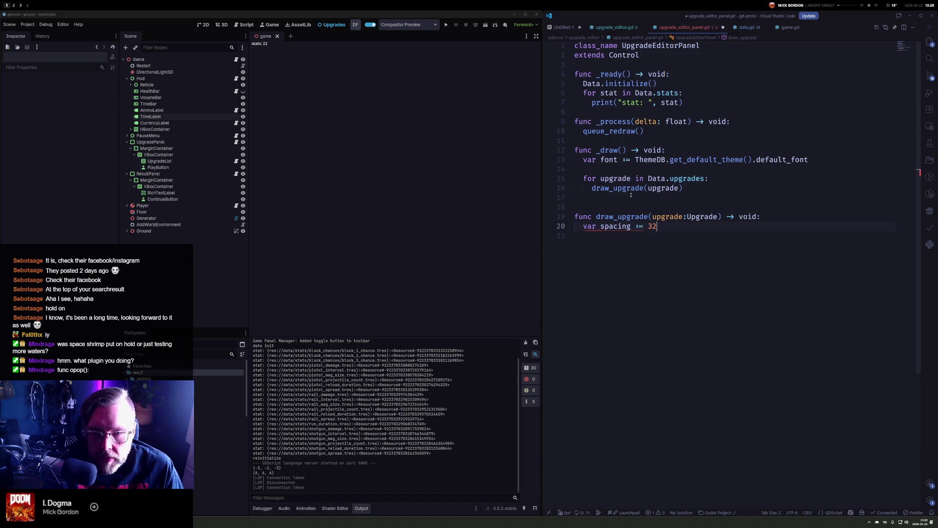
key(Return)
text(var size := )
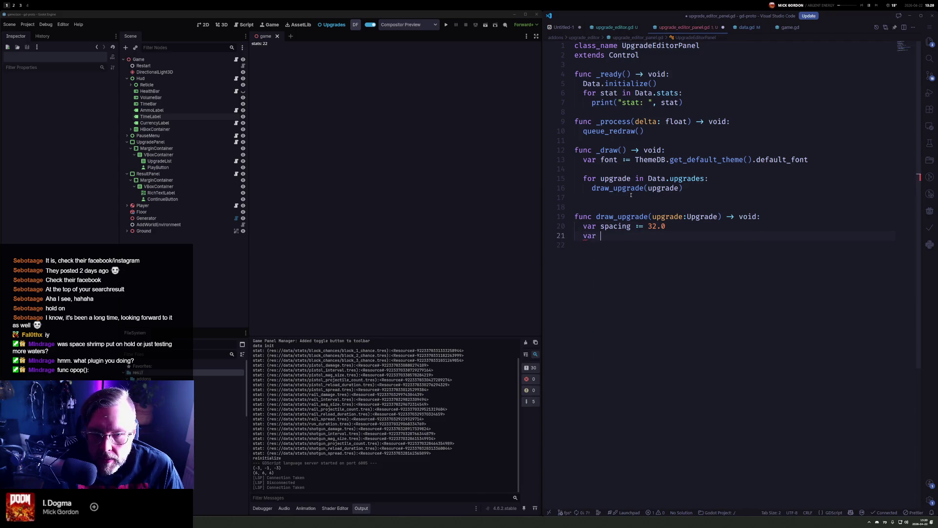
text(20)
key(ctrl+shift+Right)
text(6)
text(4)
key(Down)
key(ctrl+shift+Left)
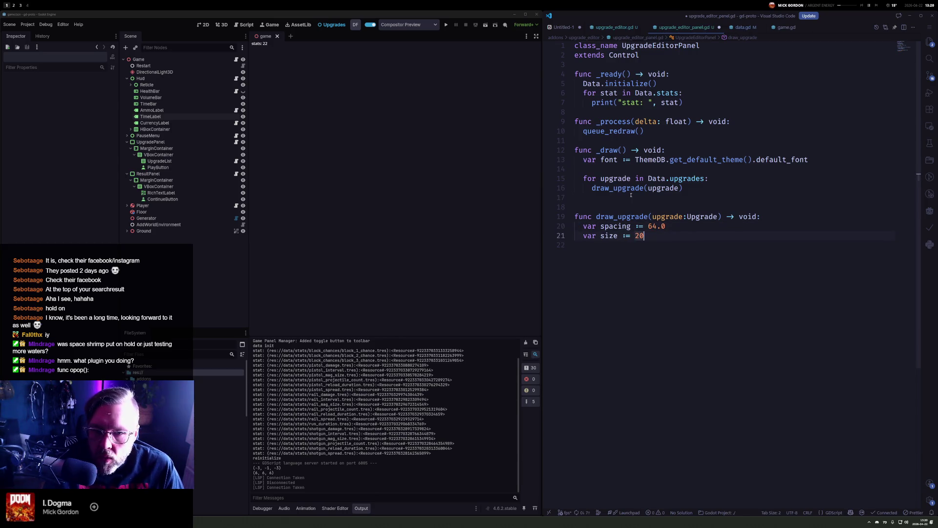
text(32.0)
- Drop a started for loop and begin a draw_rect( call on the next line
key(Return)
key(Return)
text(for)
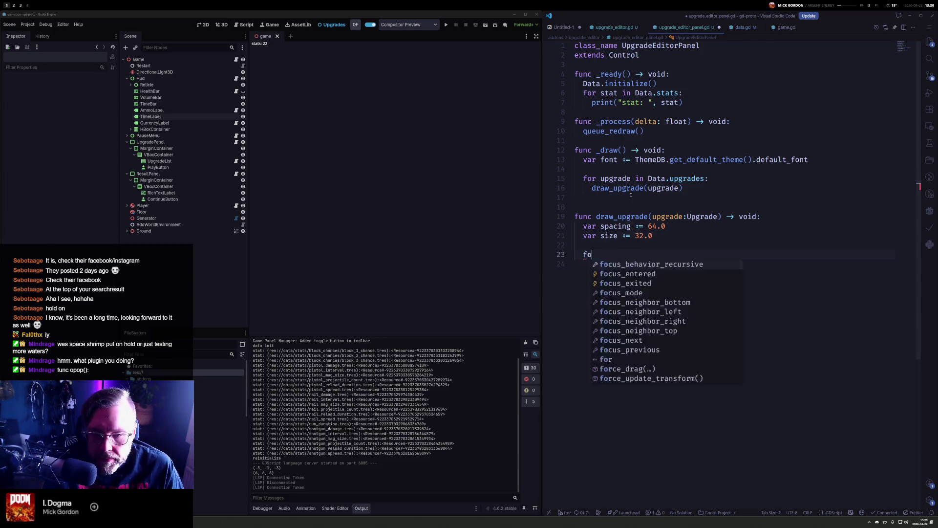
key(BackSpace)
key(BackSpace)
key(BackSpace)
key(ctrl+space)
key(Escape)
text(draw_rect()
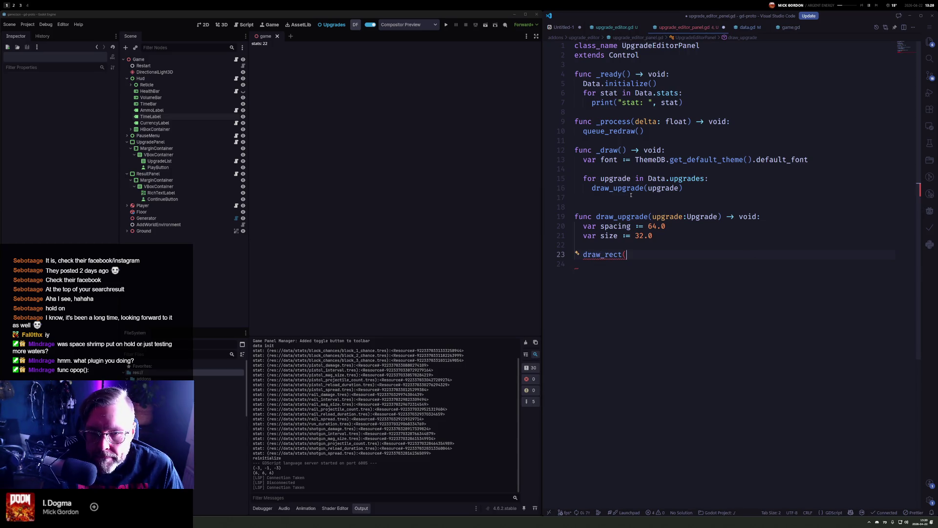
- Start a Rect2 argument inside draw_rect, removing a mistaken multiplication by size
key(BackSpace)
text(()
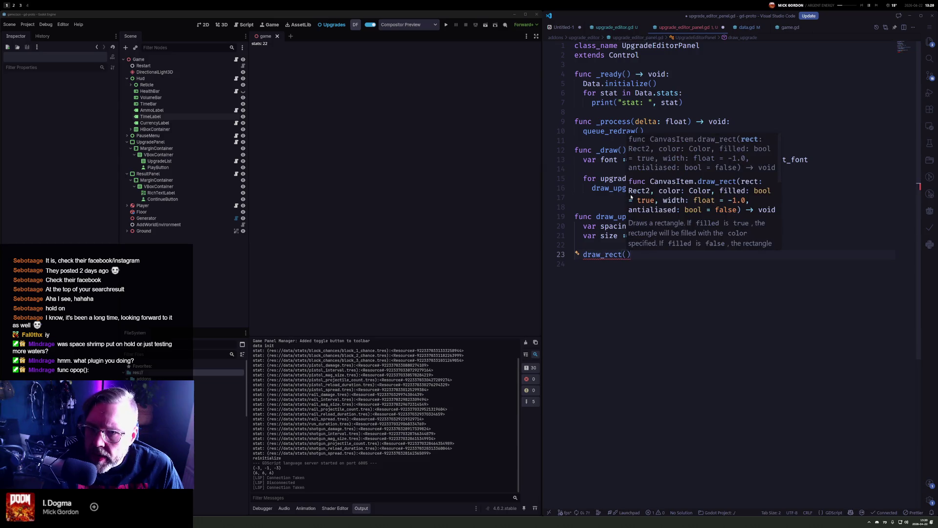
text(Rect2()
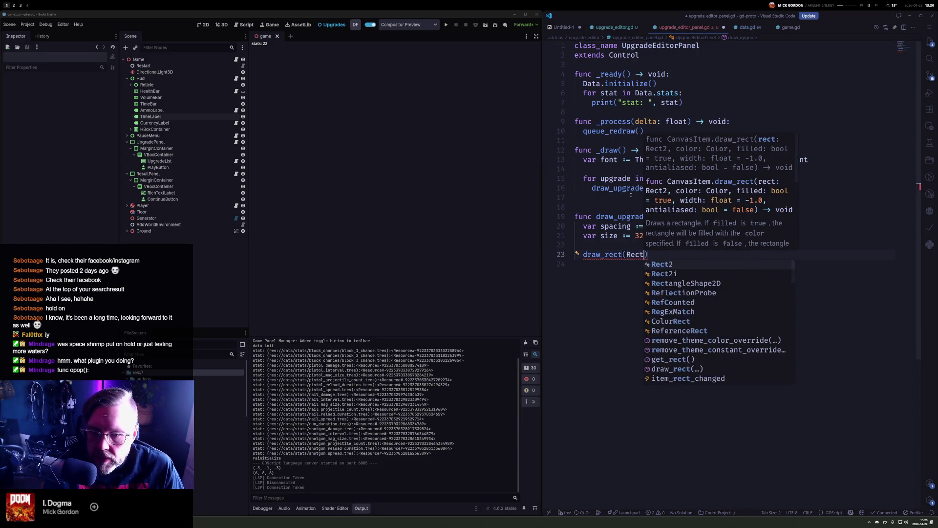
key(Escape)
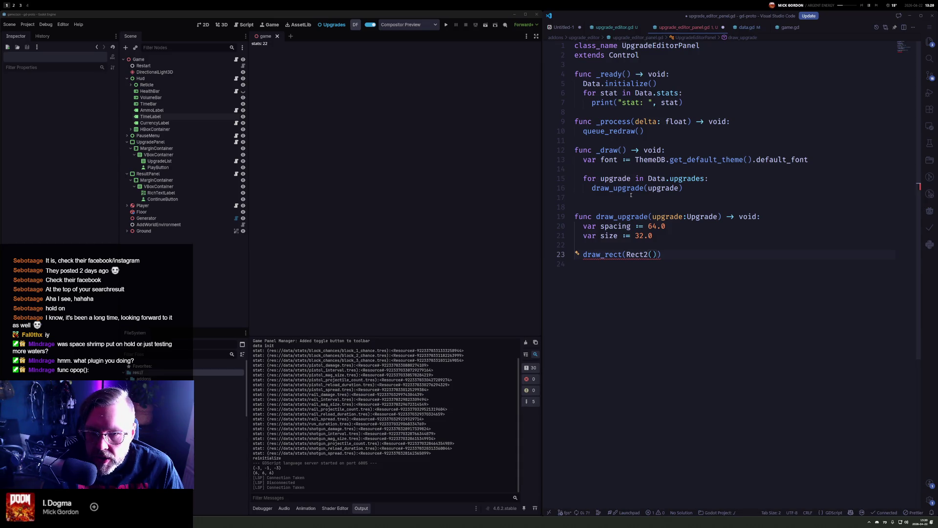
text(* size)
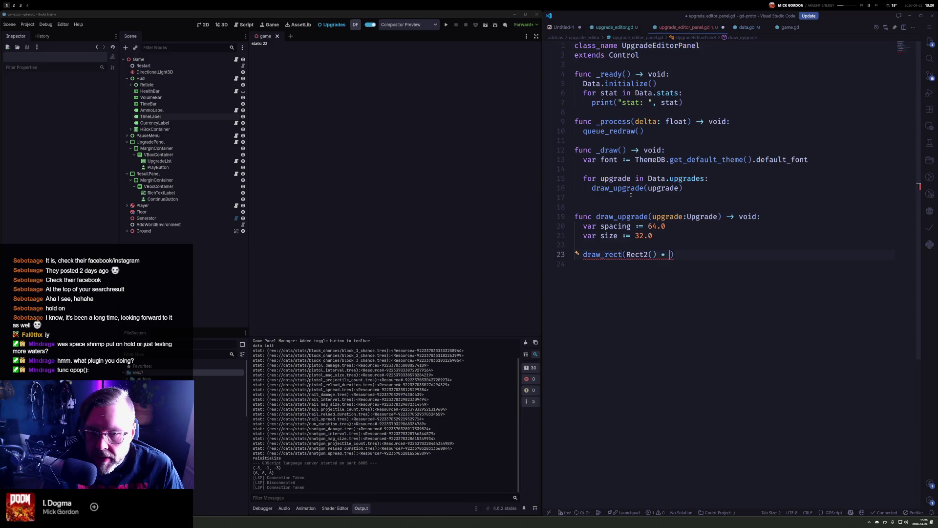
key(ctrl+Left)
key(ctrl+Left)
key(ctrl+Left)
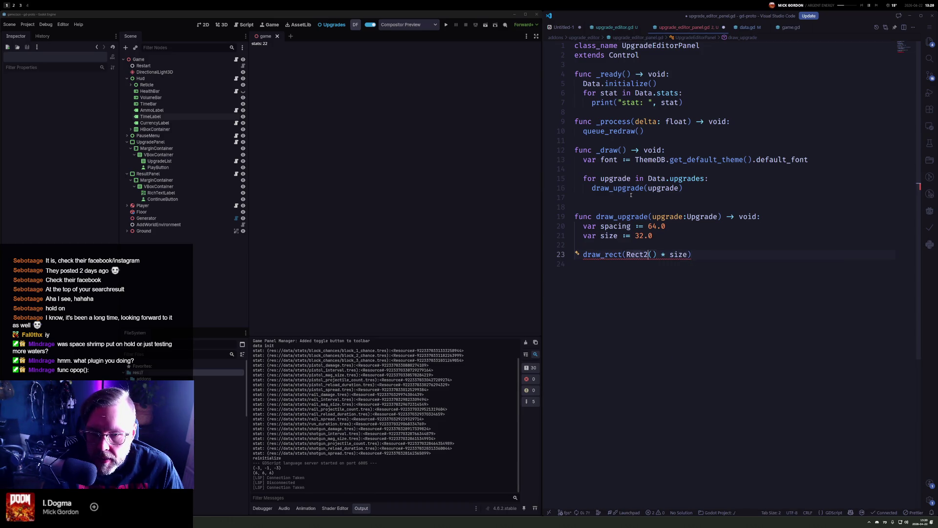
key(ctrl+shift+Right)
key(ctrl+shift+Right)
key(Delete)
key(Left)
key(BackSpace)
key(BackSpace)
key(ctrl+space)
text(2()
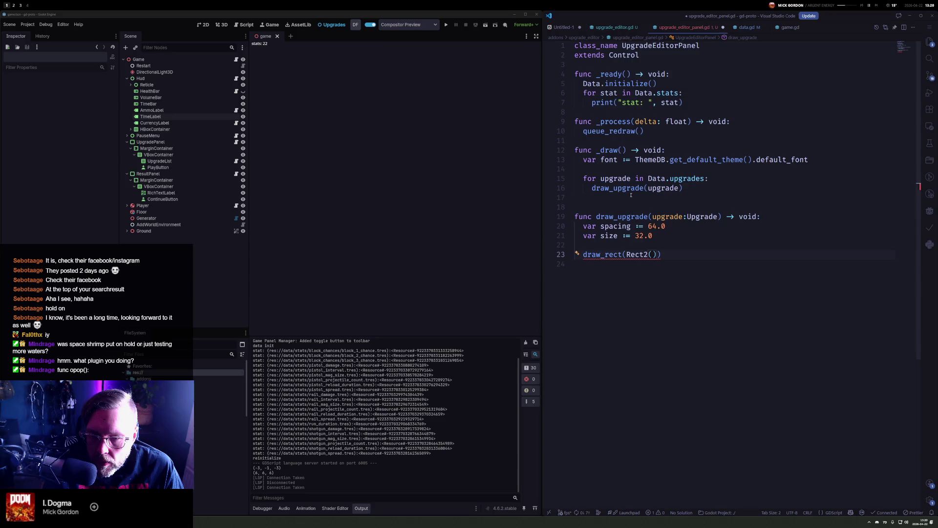
- Set the Rect2 position to Vector2(upgrade.position) * spacing on its own line
key(Return)
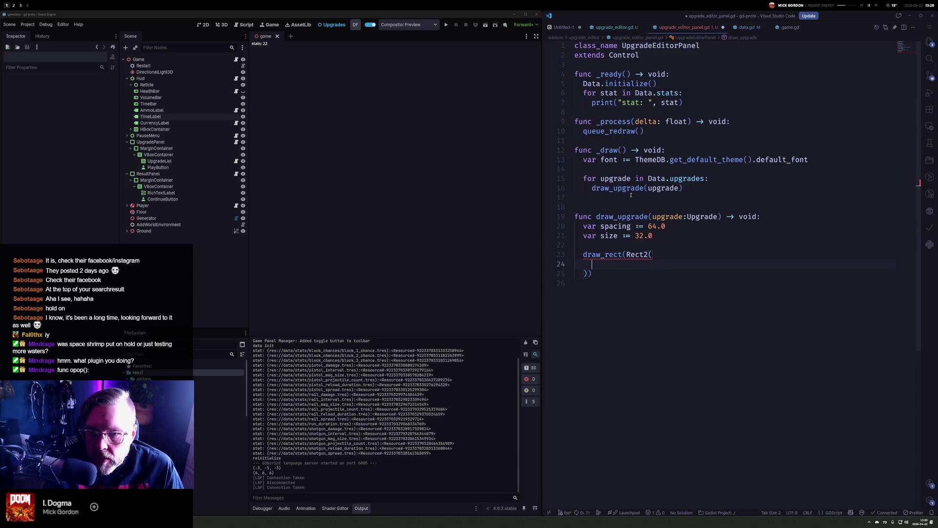
text(upgrade.pos)
key(Tab)
text(* )
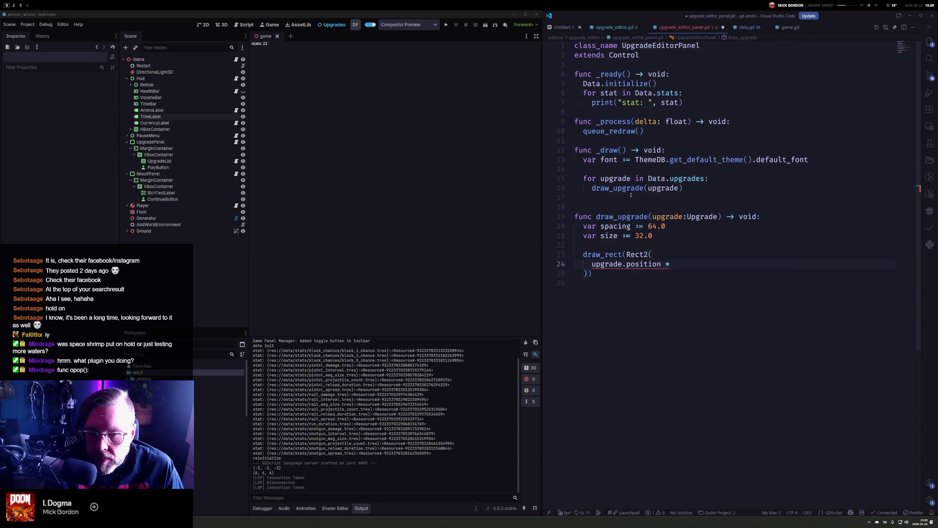
text(spacing)
key(Tab)
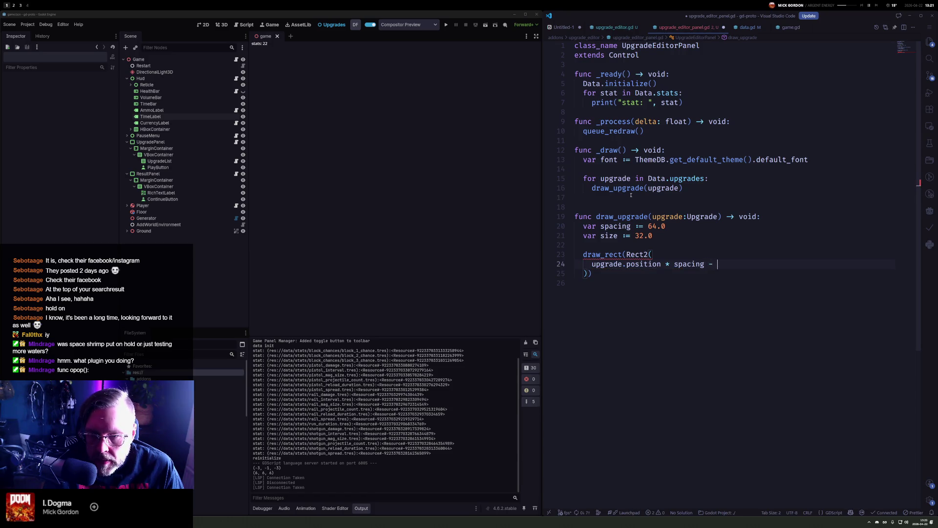
key(Escape)
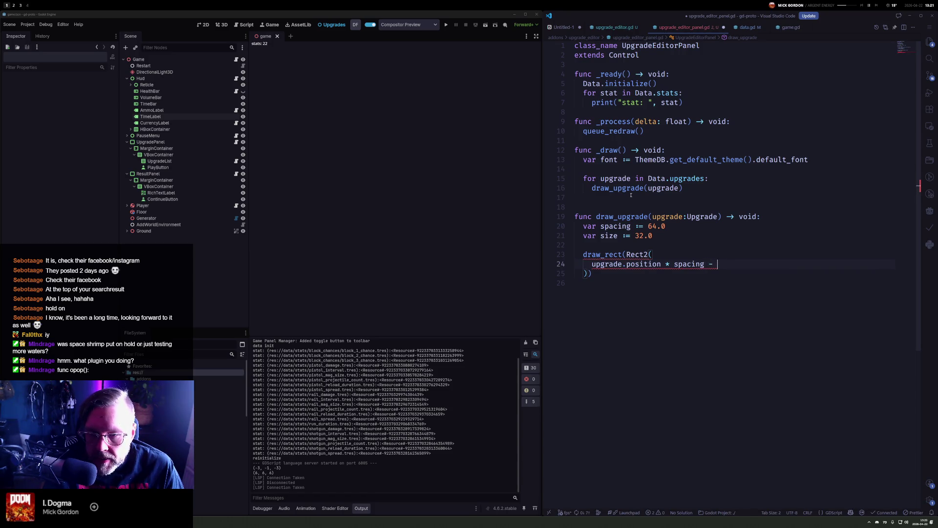
text(Vector2.)
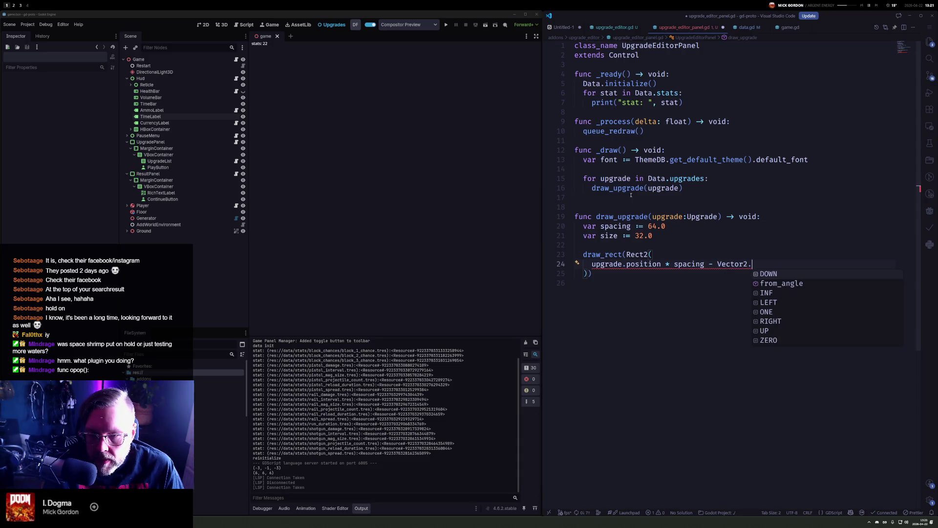
text(size)
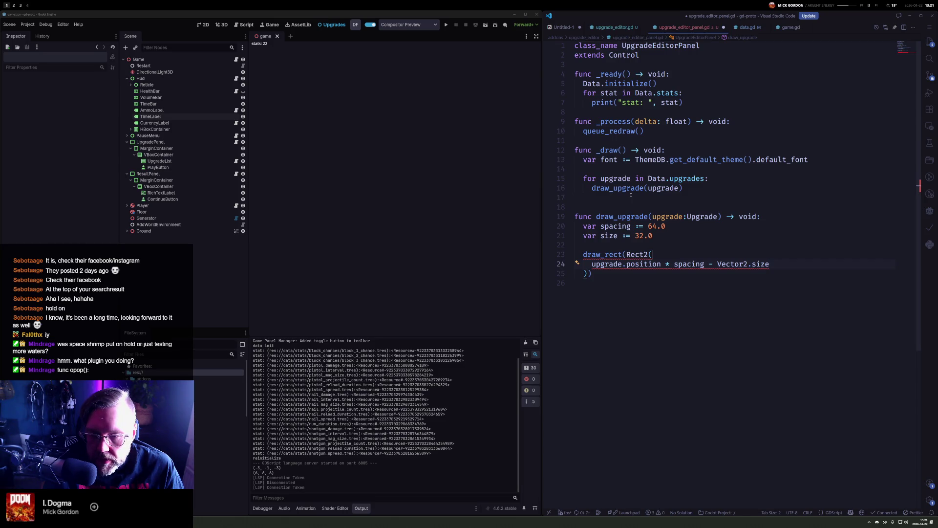
key(Home)
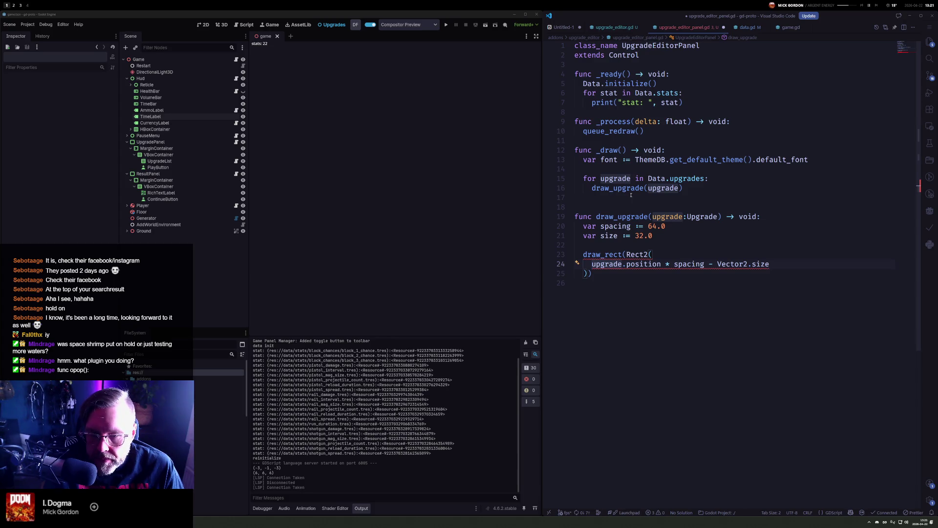
text(Ve)
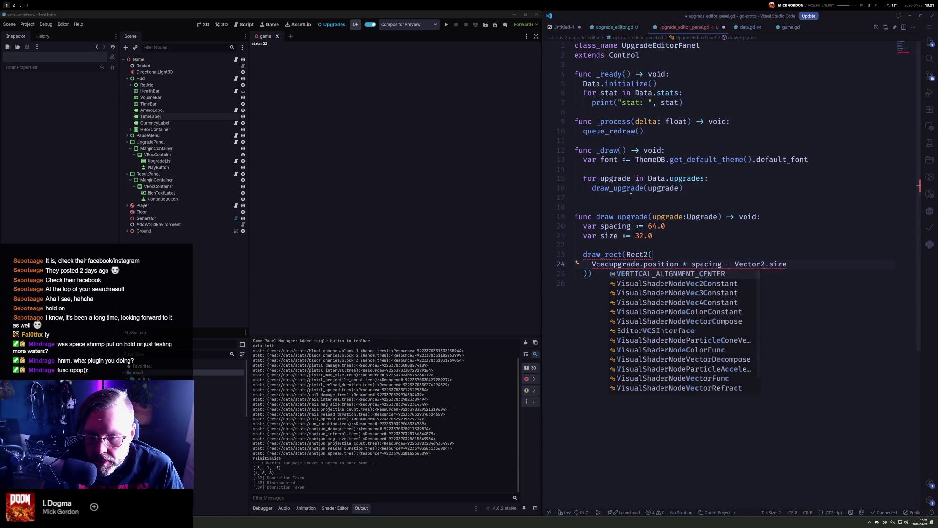
text(ctor2()
key(ctrl+Right)
key(ctrl+Right)
text())
key(End)
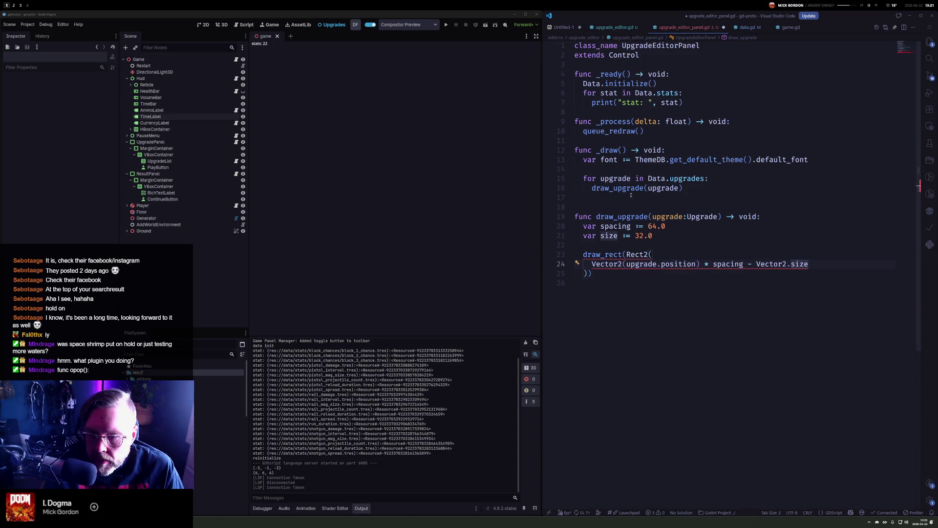
text(,)
- Correct the centring term on the position line to use Vector2.ONE * size
key(Return)
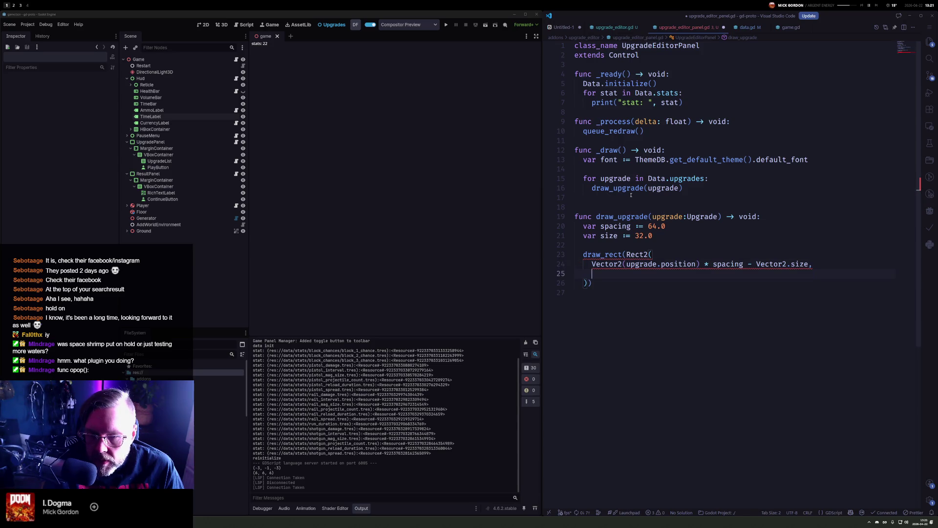
text(ec)
key(Escape)
key(Up)
key(End)
key(Left)
key(ctrl+BackSpace)
text(on)
key(Down)
key(Tab)
text(* size)
- Give the rectangle a size of Vector2.ONE * size and save the script
key(Down)
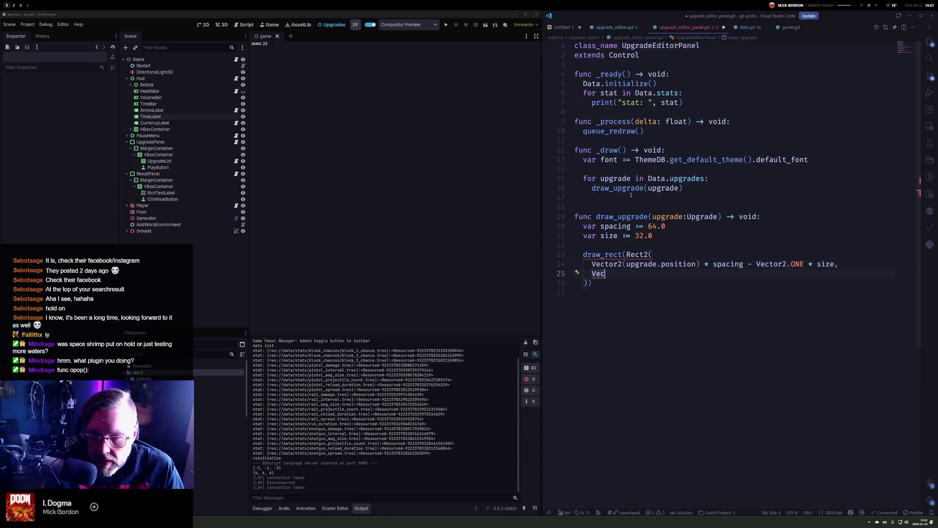
text(tor2.)
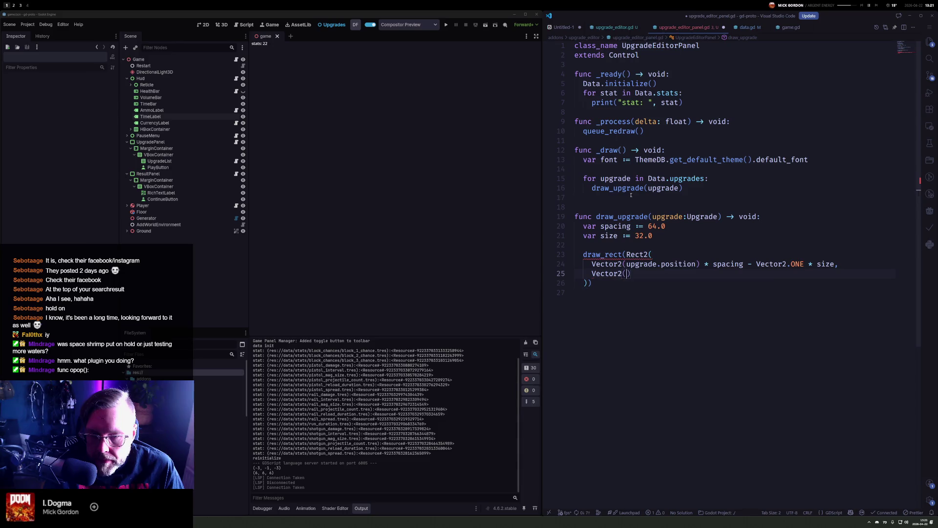
text(ONE * size)
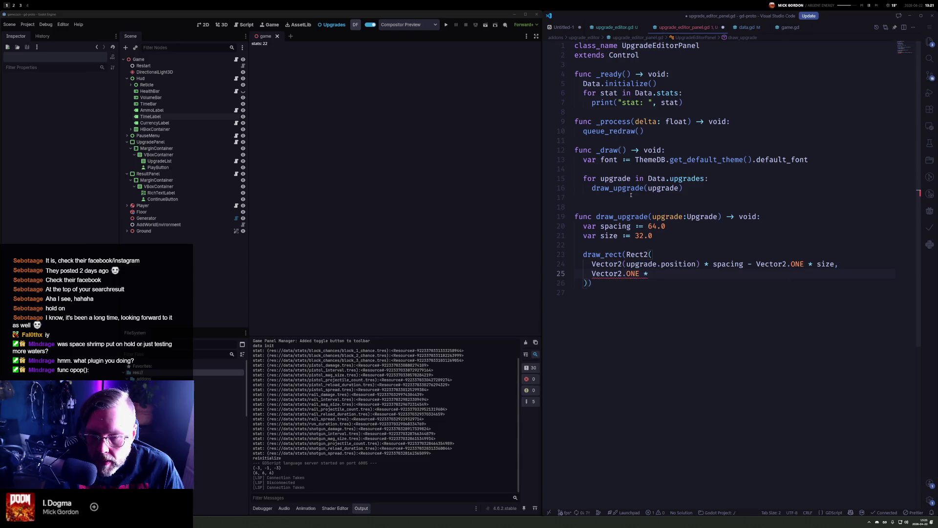
key(Escape)
text(* 95)
key(ctrl+s)
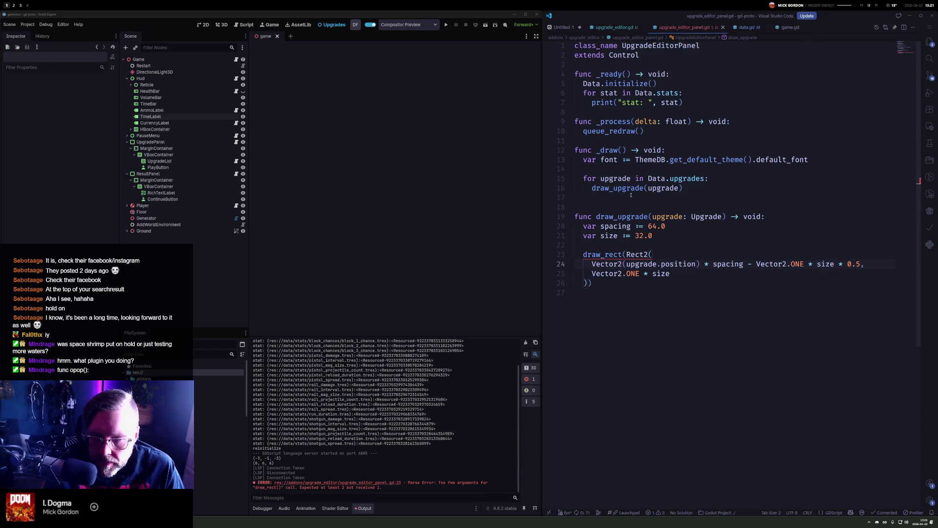
- Pass Color.WHITE as the draw_rect colour, save, and place the caret above draw_rect
key(Down)
key(Left)
text(,)
text( Color.red)
key(BackSpace)
key(BackSpace)
key(BackSpace)
text(whi)
key(Return)
key(ctrl+s)
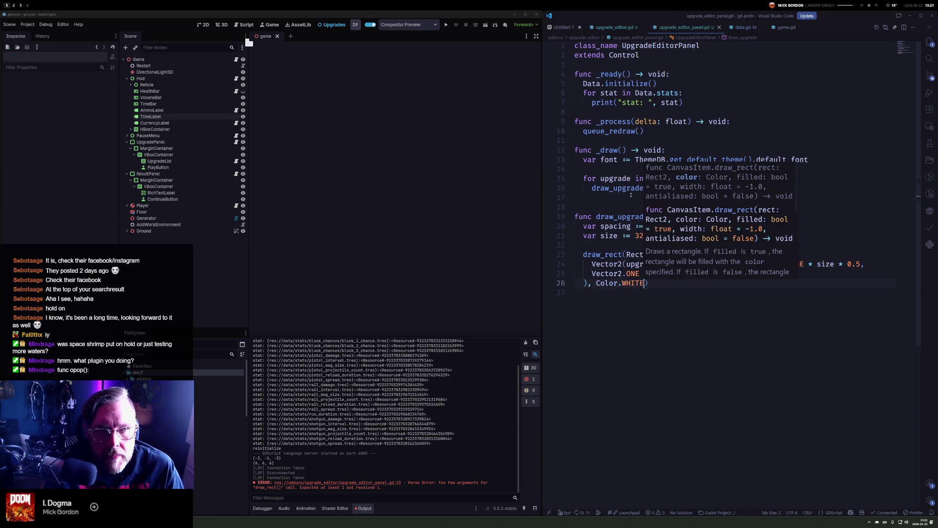
key(Down)
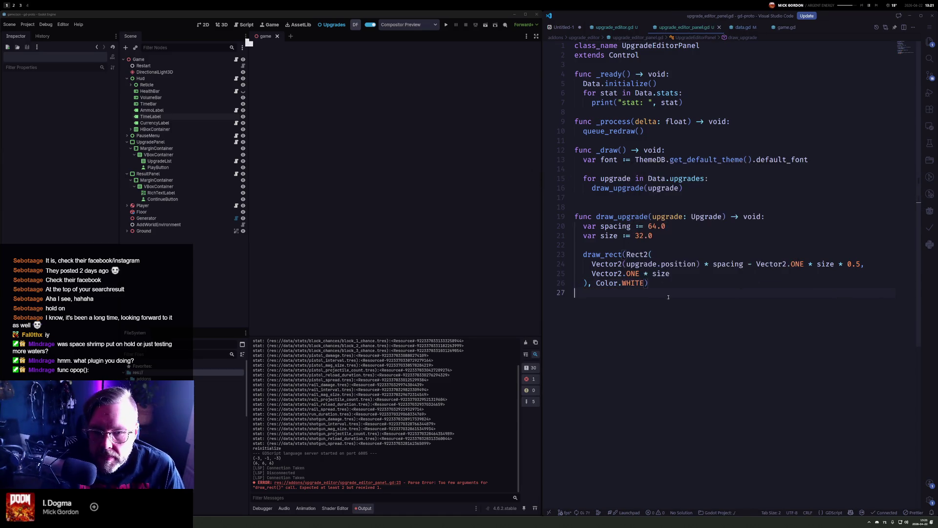
click(628, 255)
click(603, 244)
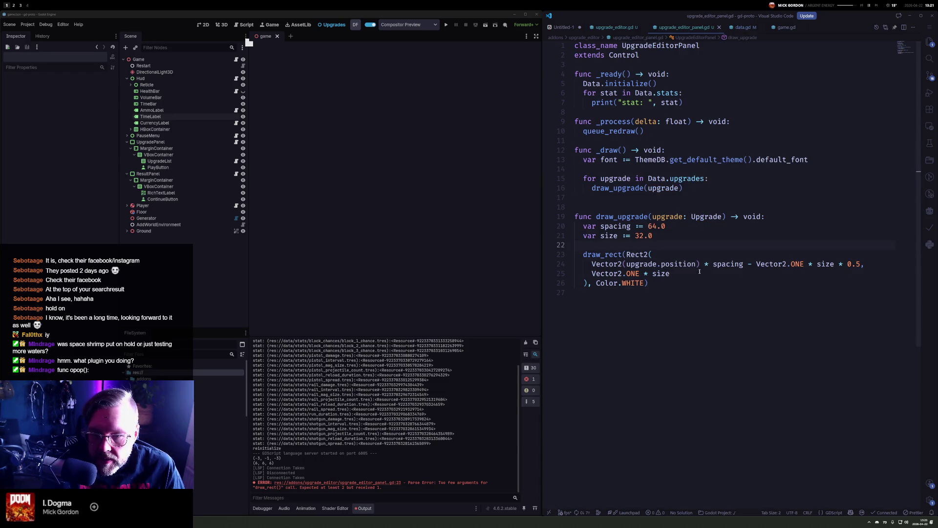
- Declare var offset := Vector2(100, 100) above draw_rect and save
text(var offset := )
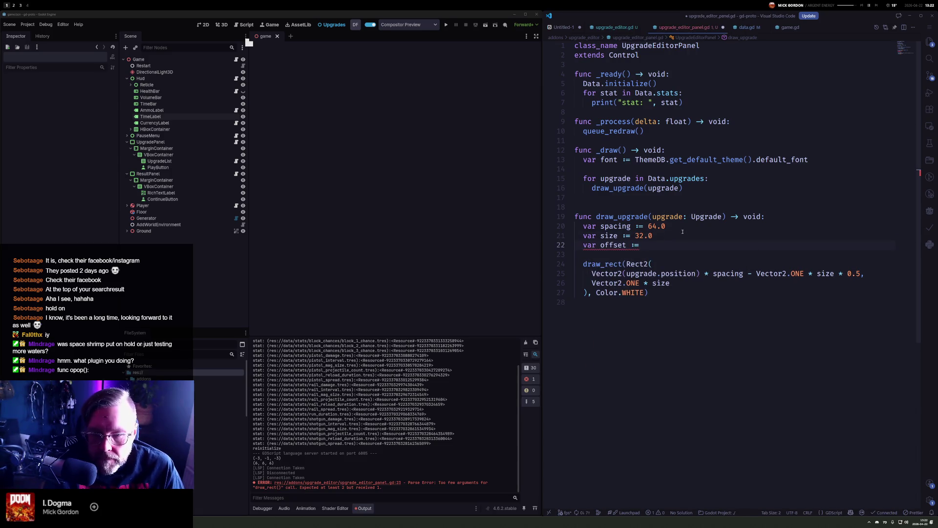
text(VEc)
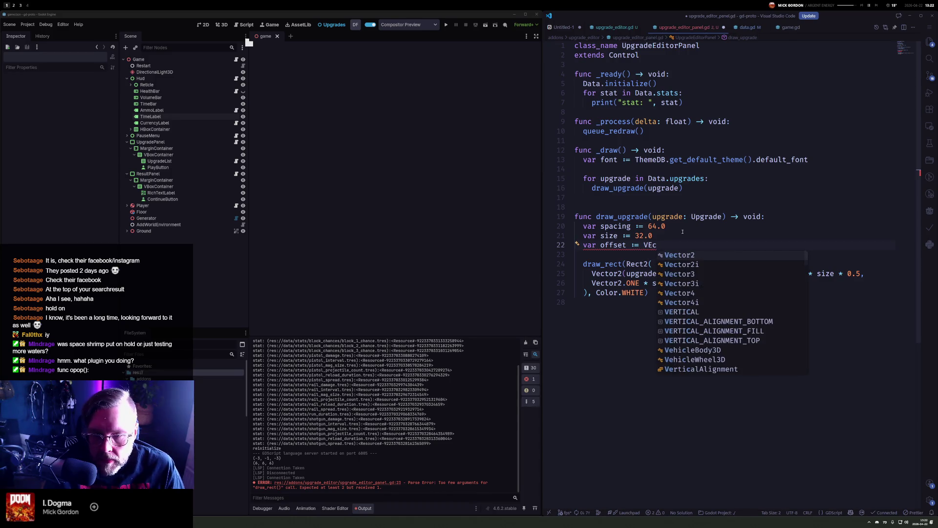
key(Return)
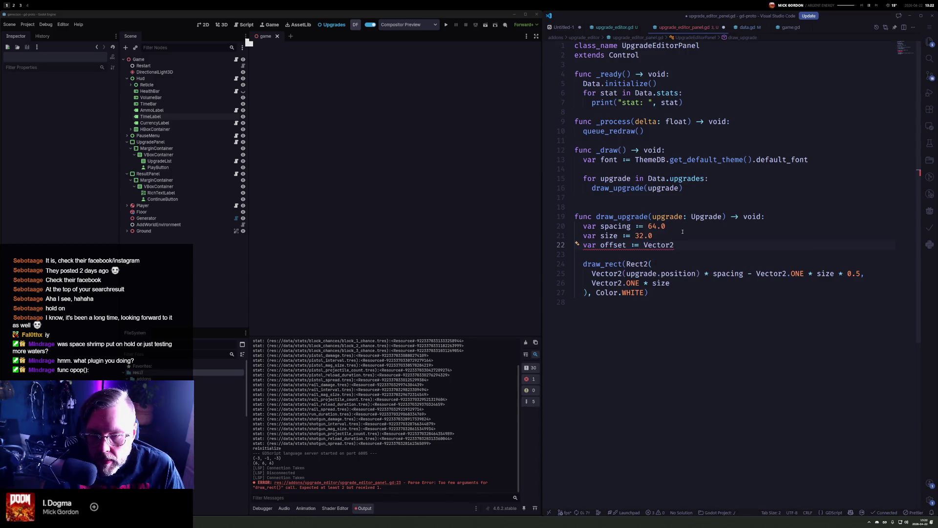
text((100, 100)
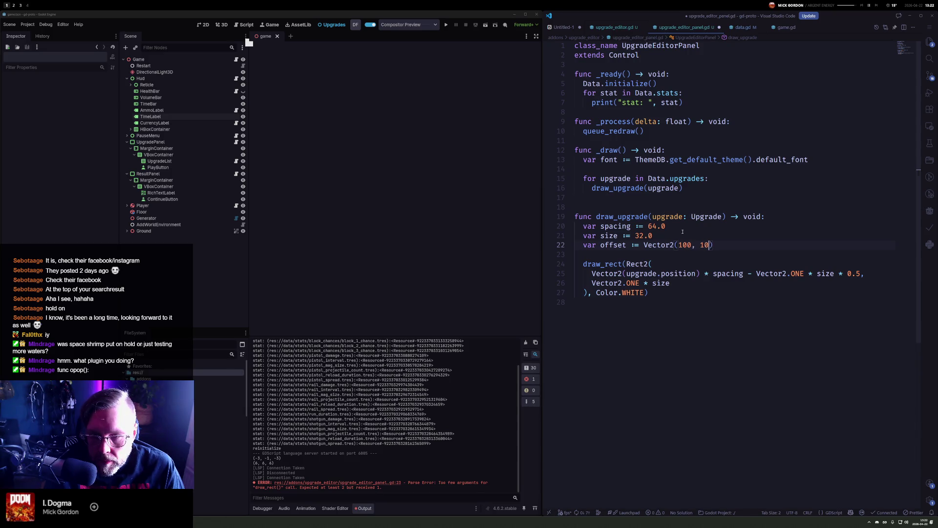
key(BackSpace)
key(BackSpace)
key(BackSpace)
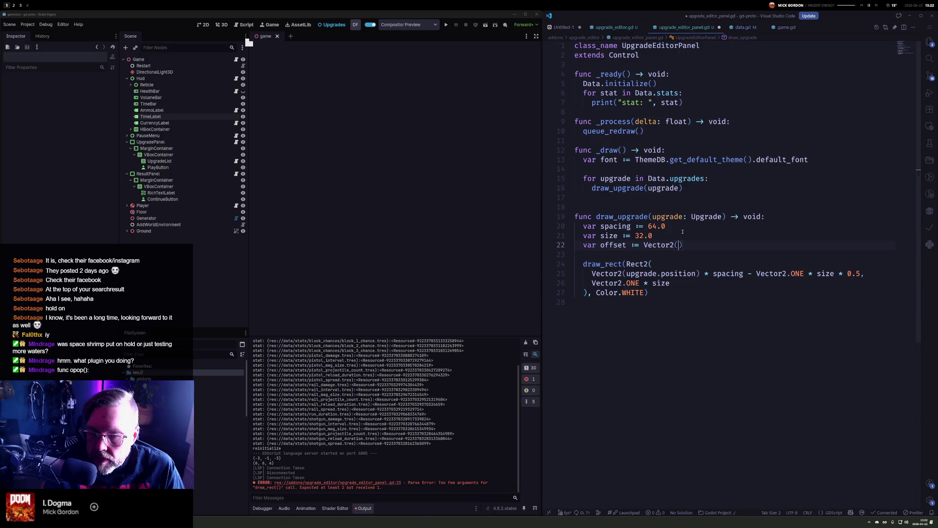
text(100, 100)
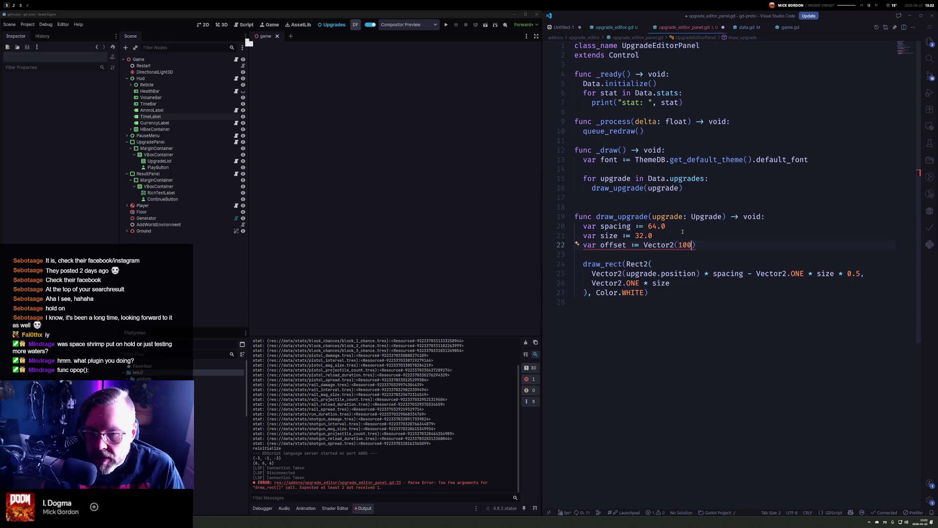
key(ctrl+s)
- Prefix the square's position expression with 'offset +'
key(Down)
key(Down)
key(Down)
key(Home)
text(offset +)
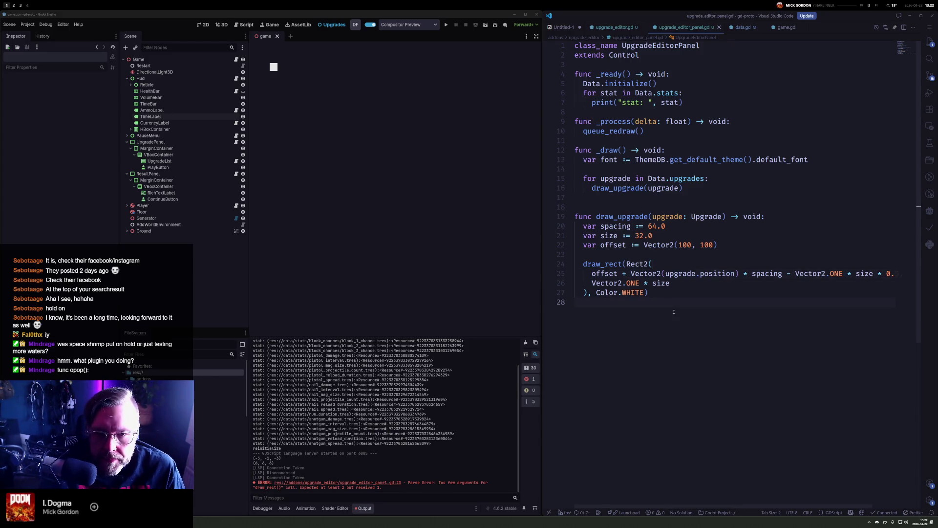
- Extract the multi-line Rect2 argument into a new 'var rect :=' variable above the draw call
key(Return)
key(Return)
text(draw)
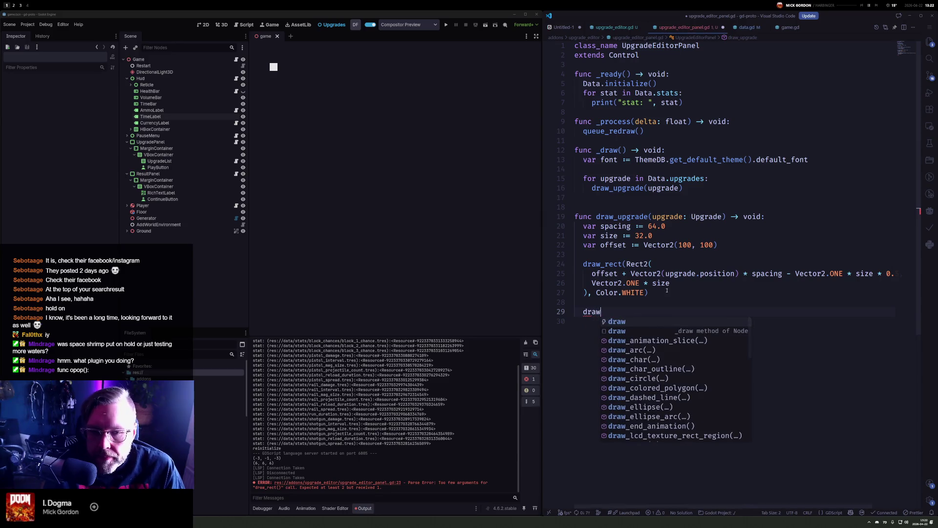
key(Escape)
key(Up)
key(Up)
key(Up)
key(Return)
key(Return)
key(Up)
text(v)
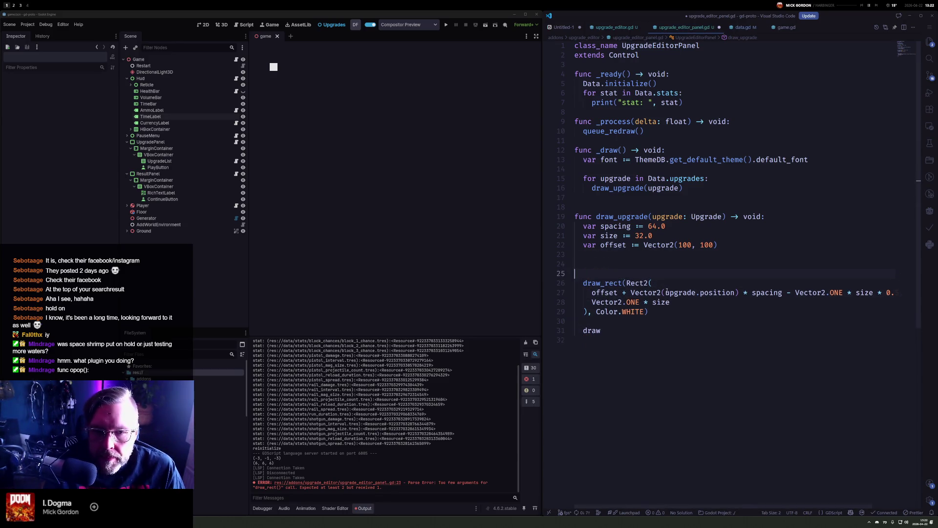
text(ar rect :)
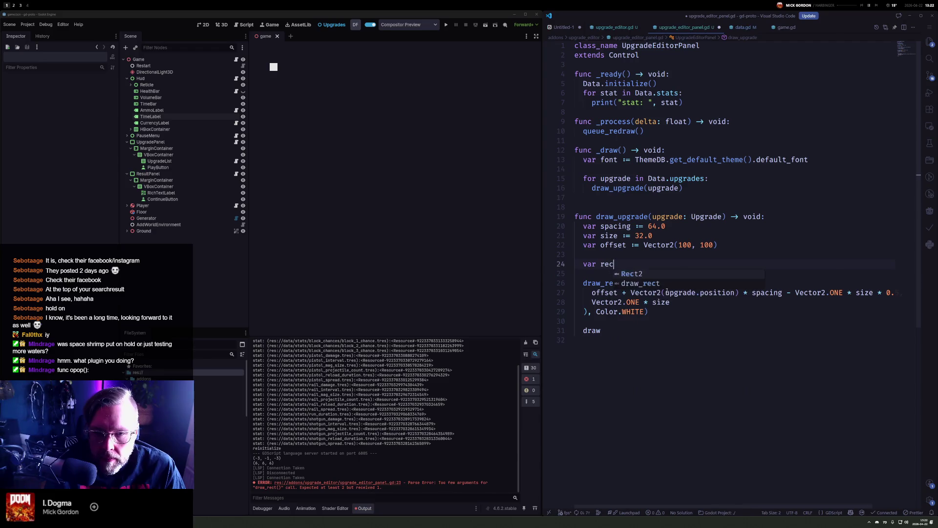
text(=)
key(Down)
key(Down)
key(ctrl+Right)
key(ctrl+Right)
key(Home)
key(shift+Down)
key(shift+Down)
key(shift+Down)
key(shift+Left)
key(shift+Left)
key(ctrl+x)
key(Up)
key(Up)
key(Up)
key(ctrl+v)
key(shift+Up)
key(shift+Up)
key(shift+Up)
key(shift+Home)
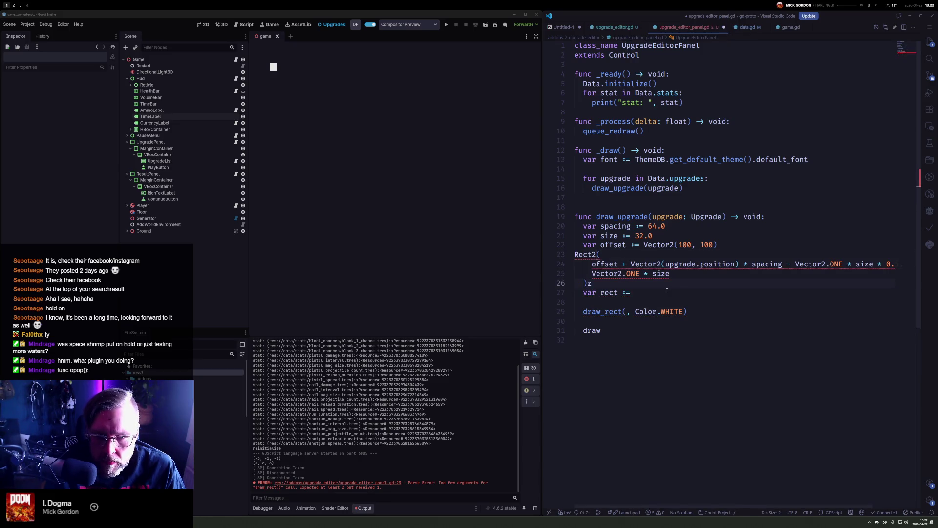
key(ctrl+x)
key(Down)
key(End)
key(ctrl+v)
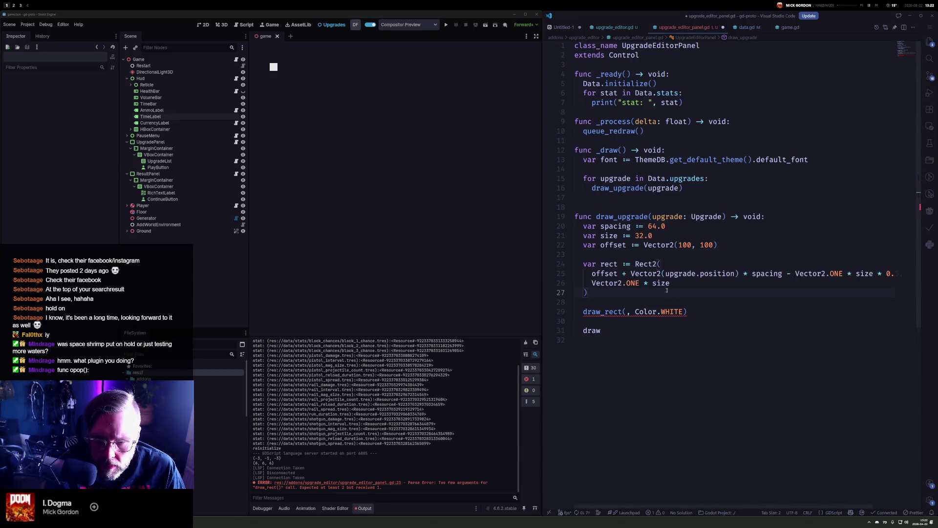
- Draw rect filled with Color.DIM_GRAY, then again with Color.WHITE and false for an outline
key(Down)
key(Down)
key(ctrl+Right)
key(Right)
text(rect)
key(End)
key(ctrl+Left)
text(dimgr)
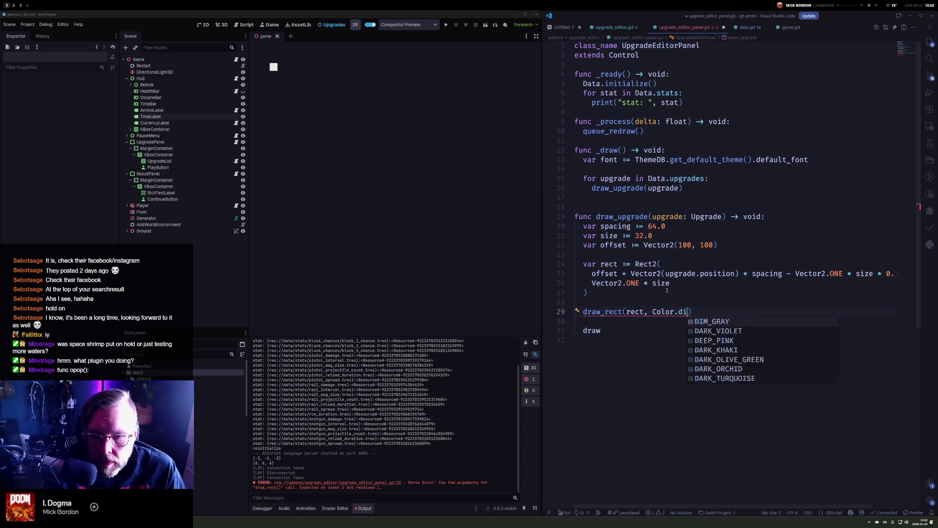
key(Return)
key(shift+alt+Down)
key(ctrl+shift+Left)
text(white)
key(Return)
text(, false)
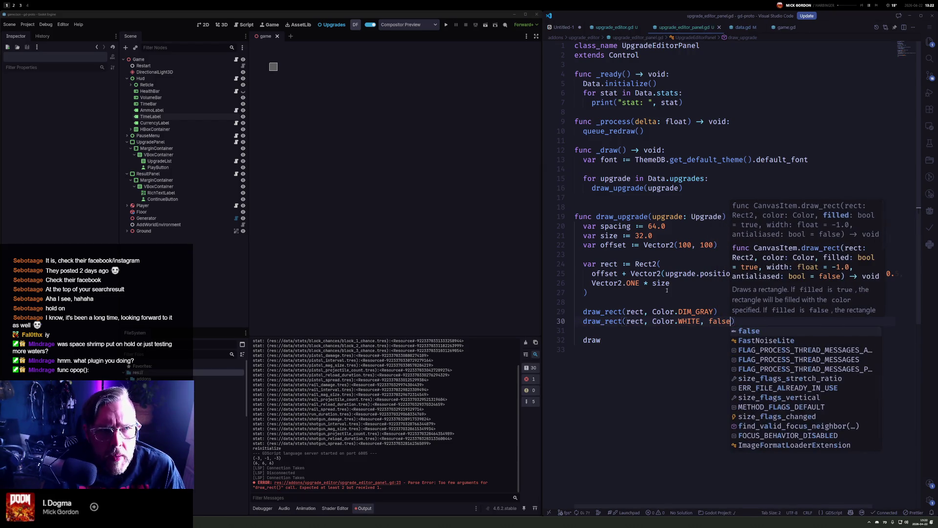
key(Escape)
- Set spacing to 128 and size to 64, then save the script
key(Up)
key(Up)
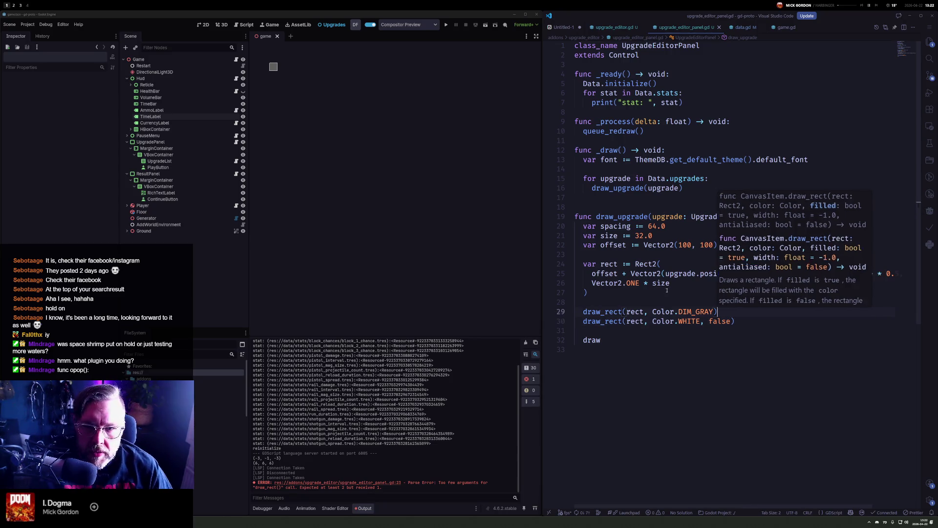
key(Up)
key(Up)
key(Up)
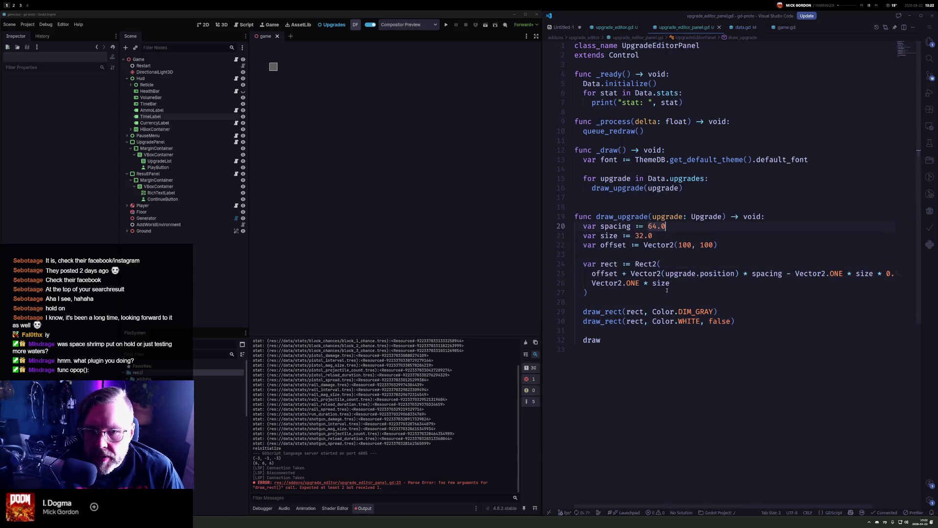
text(128)
key(Down)
text(64)
key(ctrl+s)
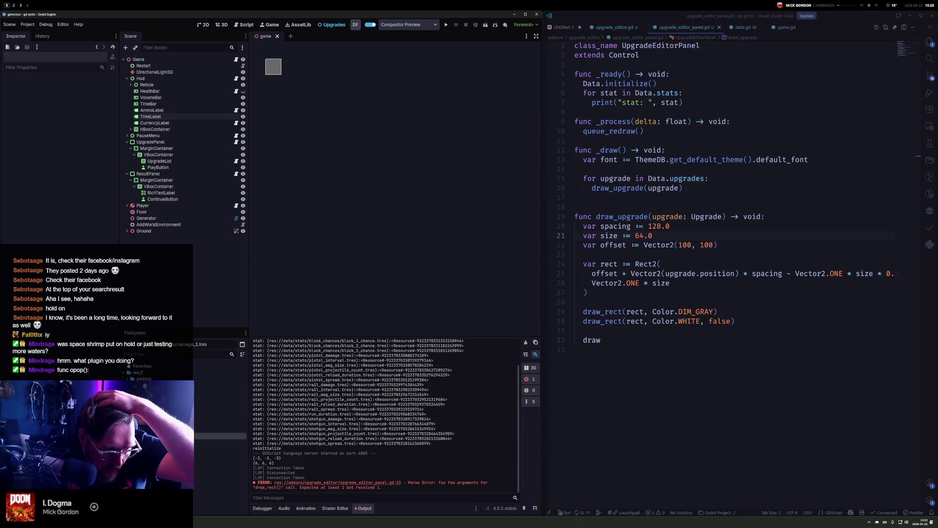
- Select damage_1.tres and raise its Position x to 1 so a second square appears
click(220, 435)
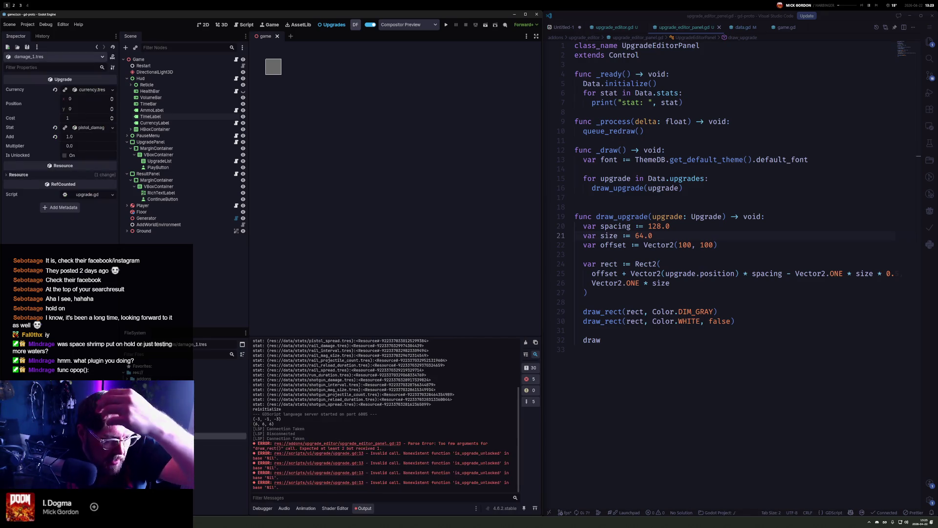
click(111, 97)
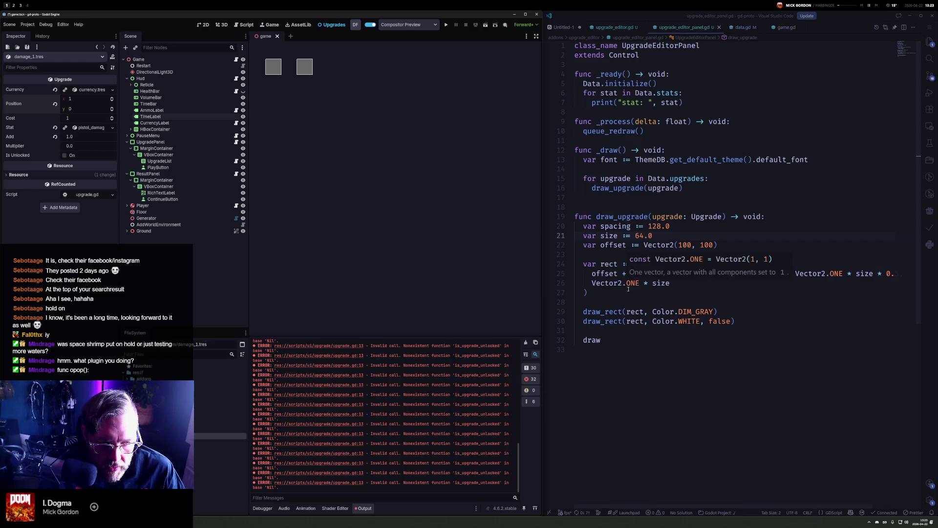
click(688, 337)
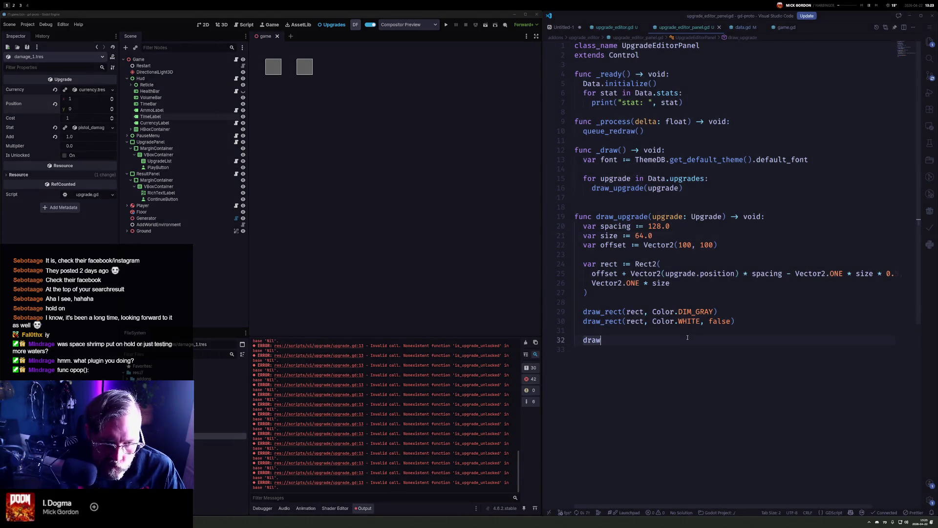
key(ctrl+p)
- Open upgrade.gd and add an 'if Engine.is_editor_hint()' line above the is_unlocked getter's return
text(upgrade)
key(Return)
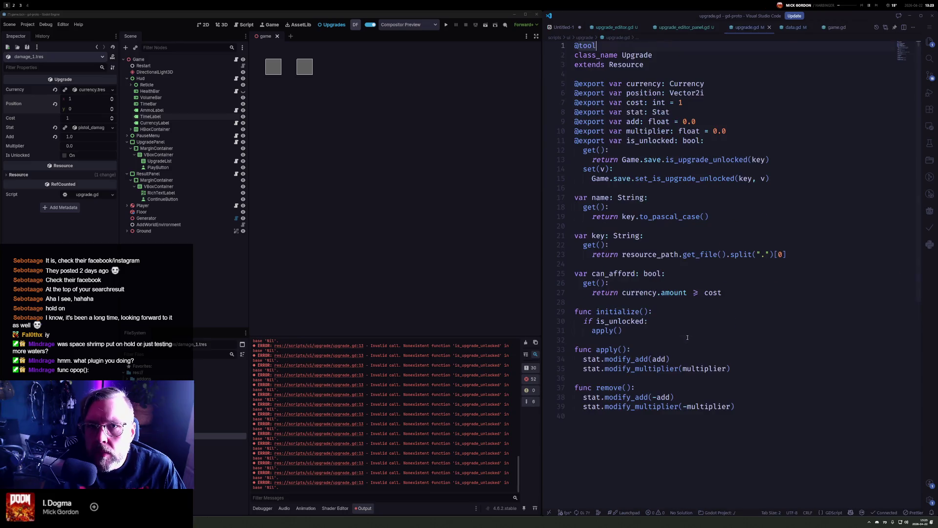
key(Down)
key(Down)
key(Down)
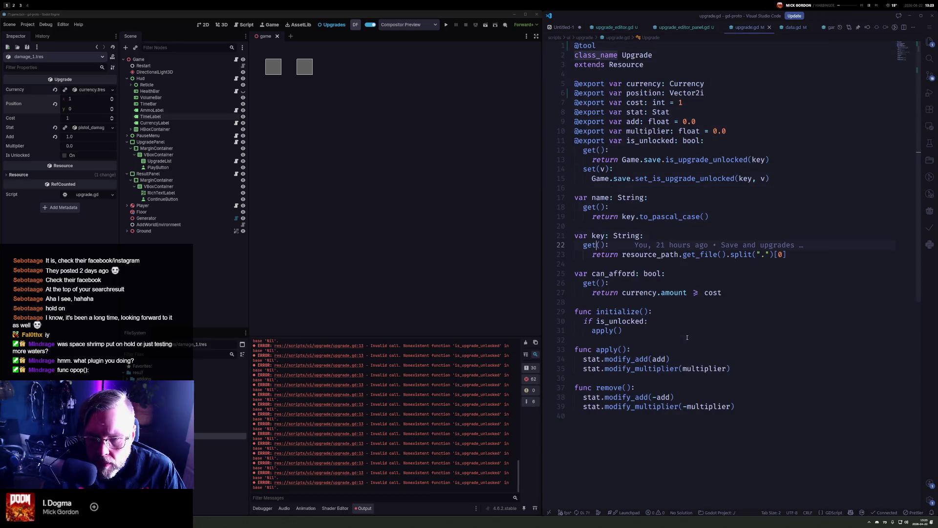
key(Up)
key(Up)
key(Up)
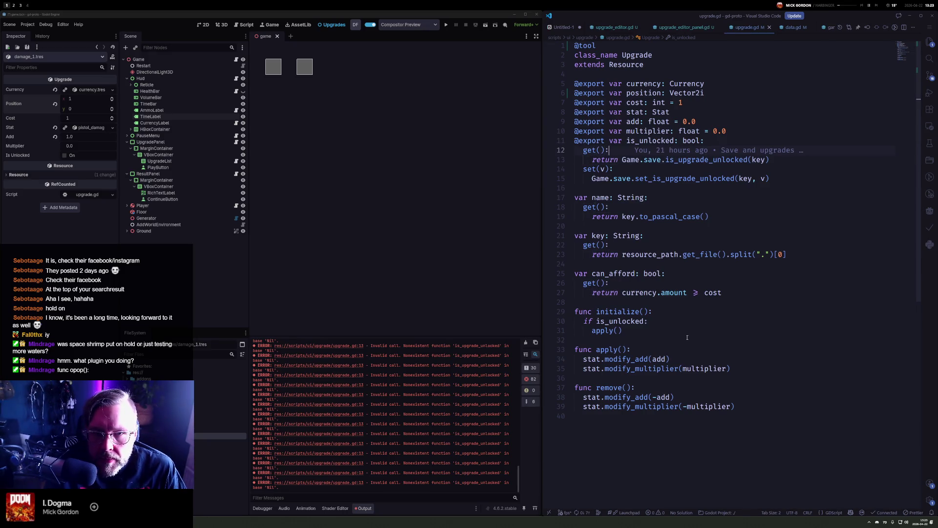
key(ctrl+shift+Return)
text(if Ise)
key(BackSpace)
key(BackSpace)
key(BackSpace)
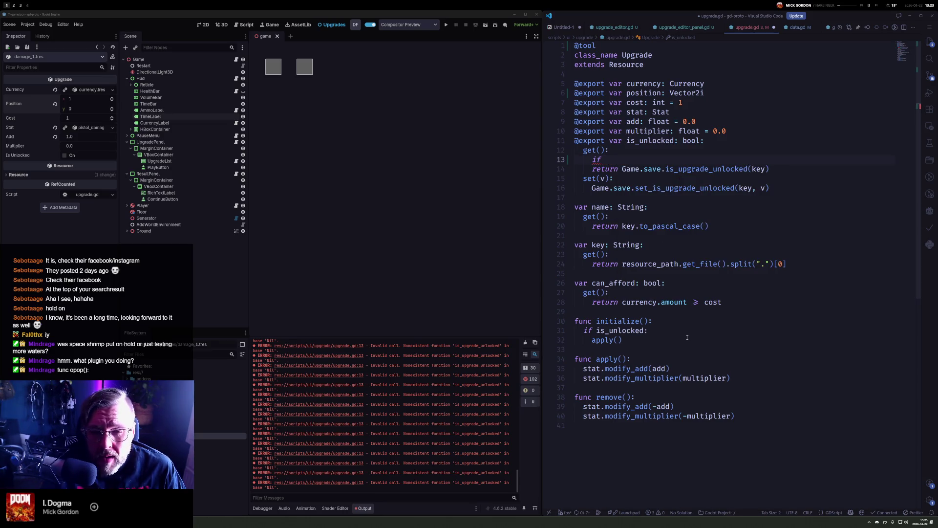
text(i)
key(BackSpace)
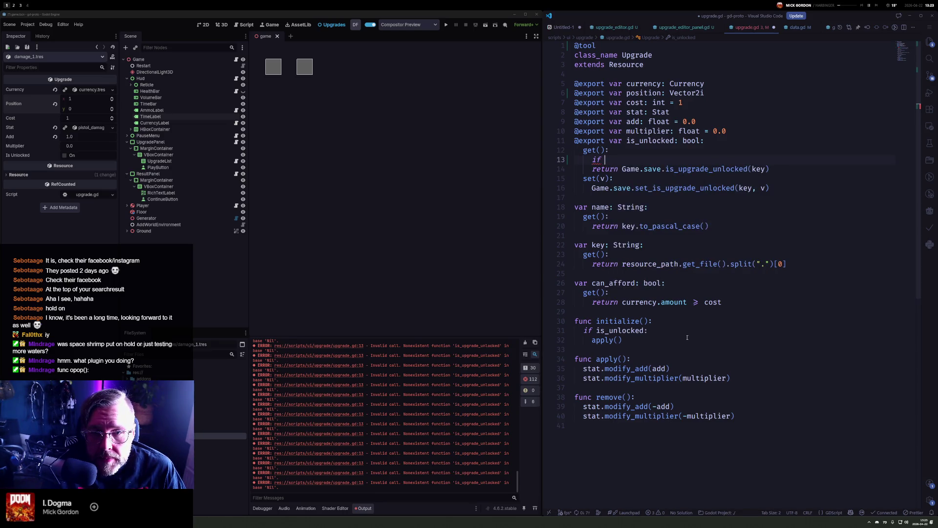
text(Engine.is_editor_hint():)
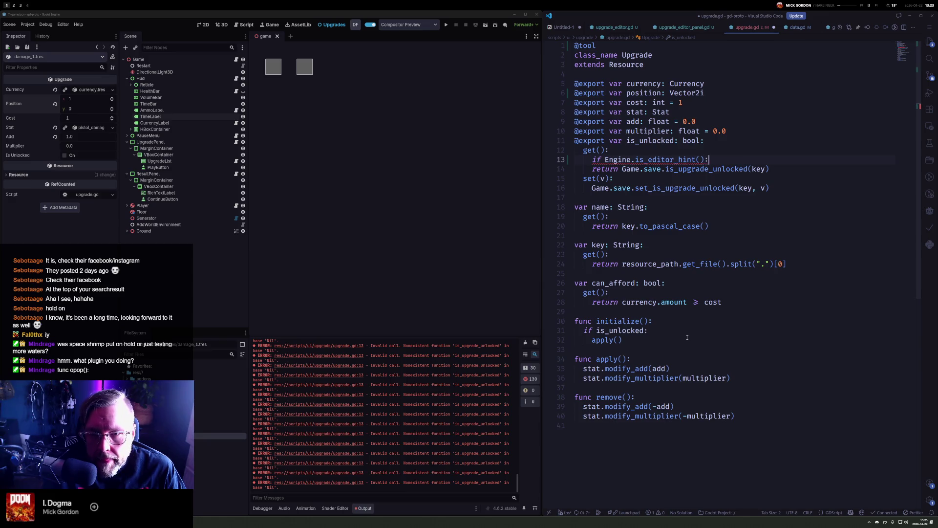
- Make the getter return true in the editor, keeping the original return under else:
key(Down)
key(Tab)
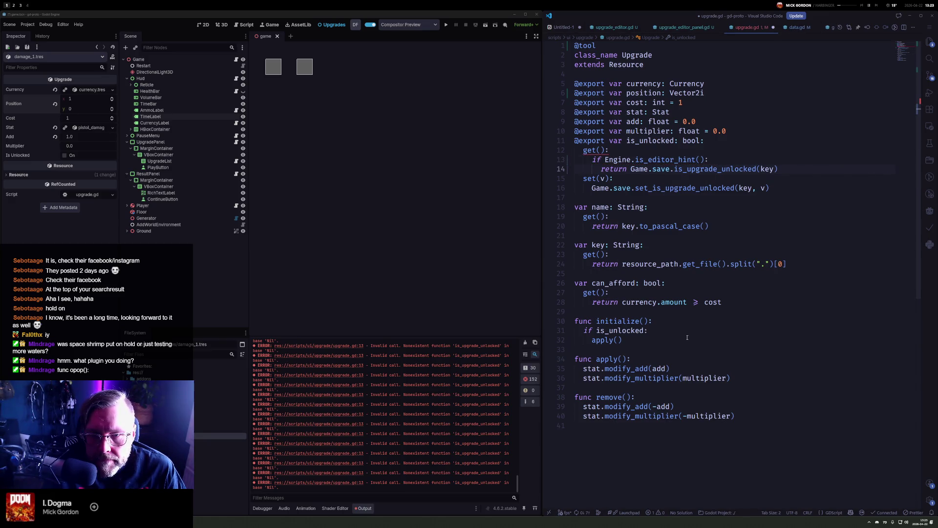
key(Up)
text(not)
key(Home)
key(Down)
key(End)
key(Return)
text(else:)
key(Up)
key(Up)
key(BackSpace)
key(BackSpace)
key(BackSpace)
key(End)
key(Return)
text(else:)
key(Down)
key(Down)
key(ctrl+shift+k)
- Copy the if/else into the setter with a bare return and the save call under else, then save
key(Up)
key(Up)
key(Up)
key(End)
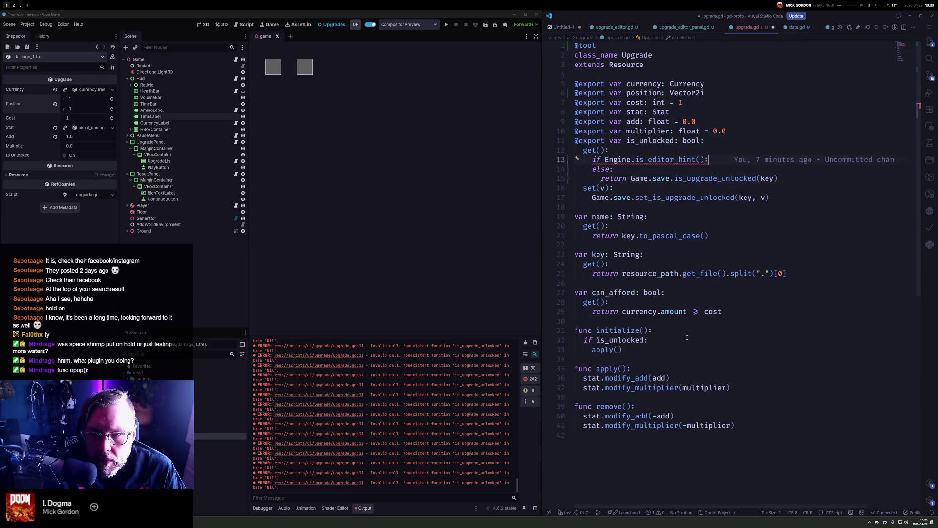
key(Return)
text(return true)
key(Down)
key(Down)
key(End)
key(Return)
key(Up)
key(Up)
key(Up)
key(Home)
key(shift+Down)
key(shift+Down)
key(shift+Down)
key(ctrl+c)
key(Down)
key(Down)
key(End)
key(Return)
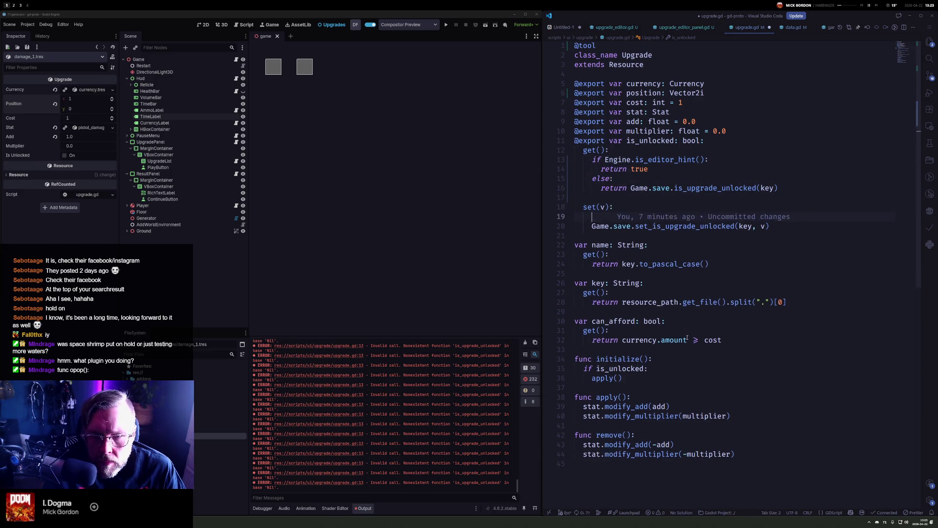
key(ctrl+v)
key(Up)
key(Up)
key(End)
key(ctrl+Left)
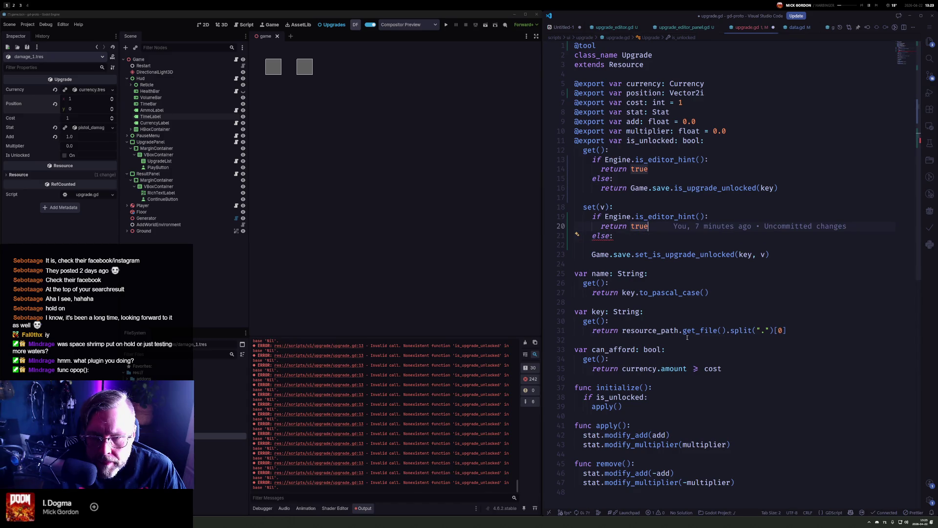
key(ctrl+Delete)
key(Down)
key(Down)
key(Down)
key(Home)
key(BackSpace)
key(BackSpace)
key(BackSpace)
key(ctrl+s)
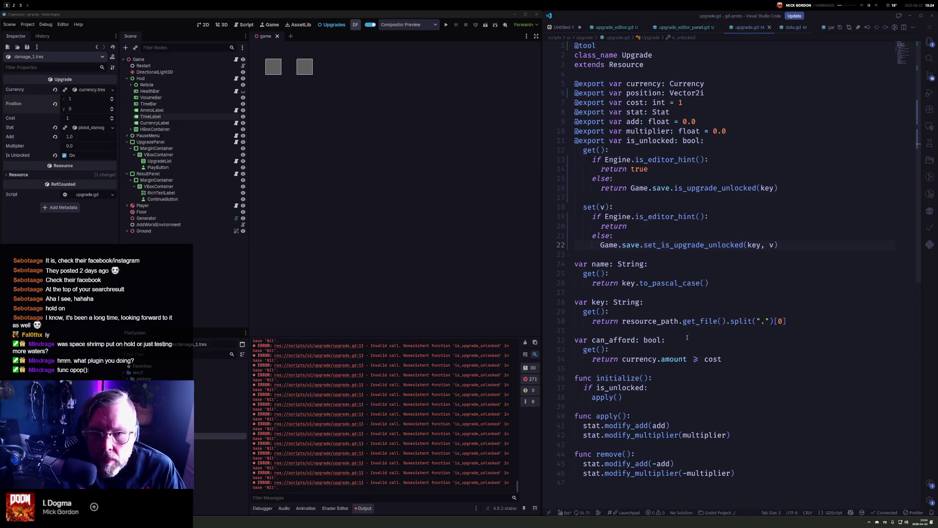
- Group and clear the Output log, then select ammo_1.tres and nudge its Position values
click(526, 354)
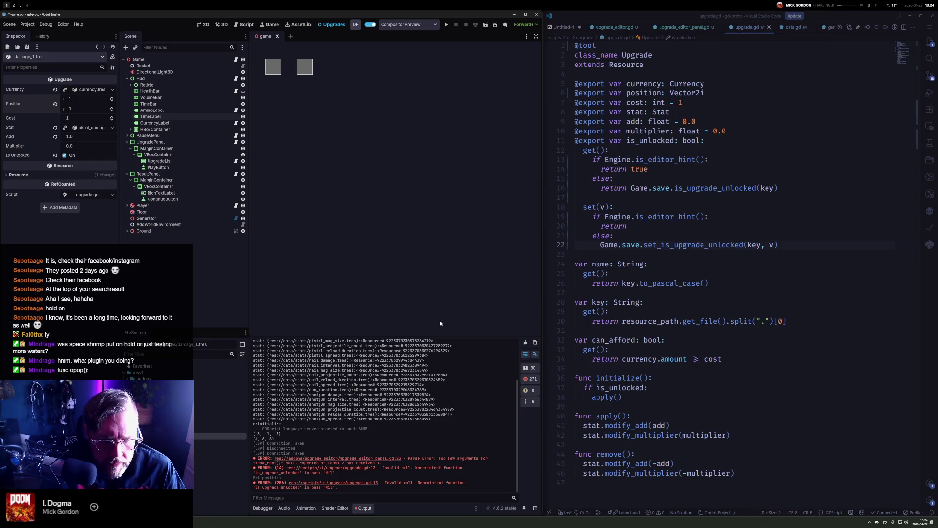
click(526, 342)
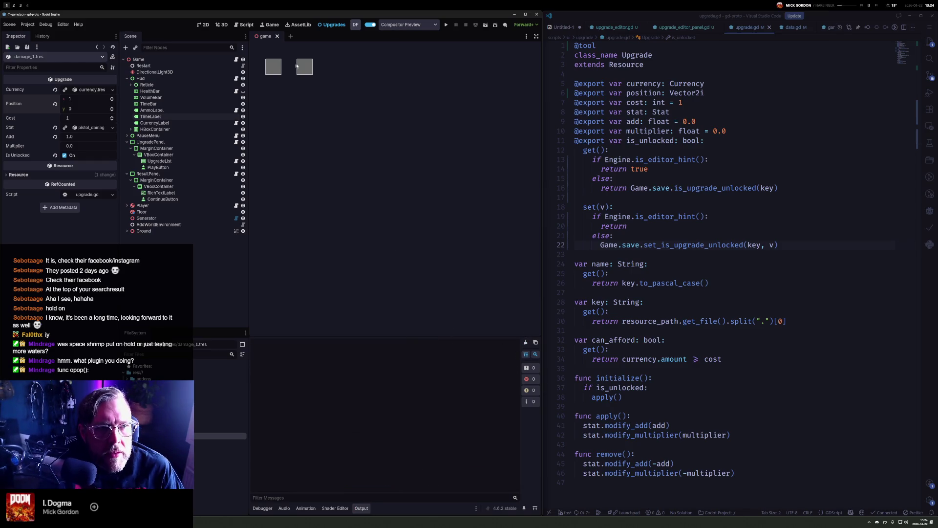
click(220, 429)
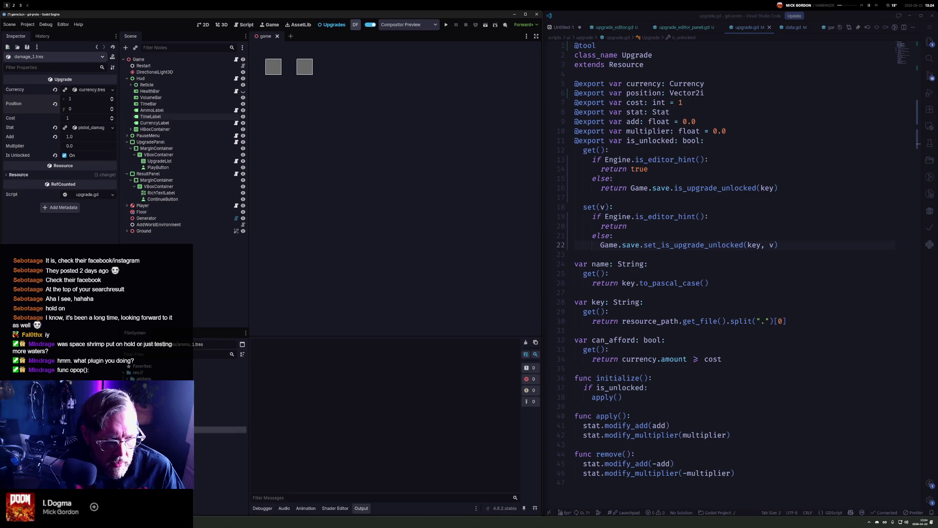
click(112, 109)
click(112, 110)
drag(112, 100, 111, 105)
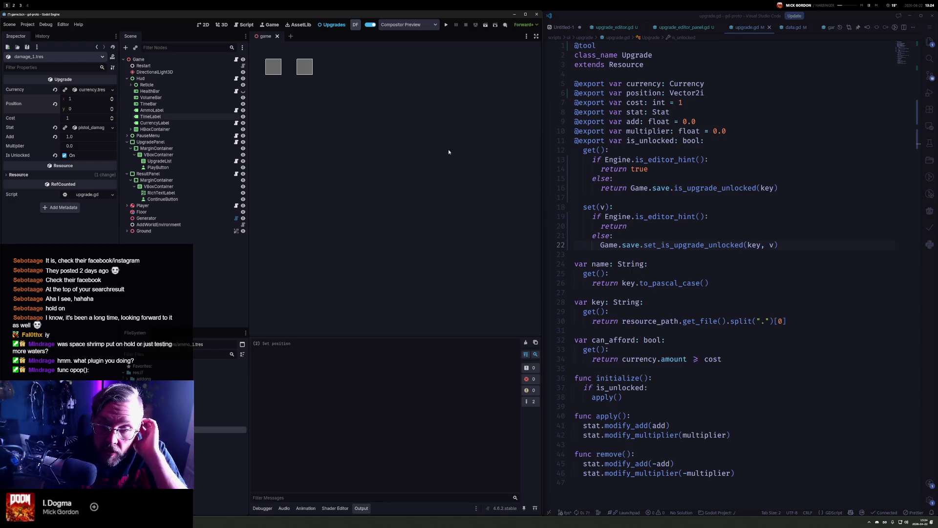
mouse_move(673, 164)
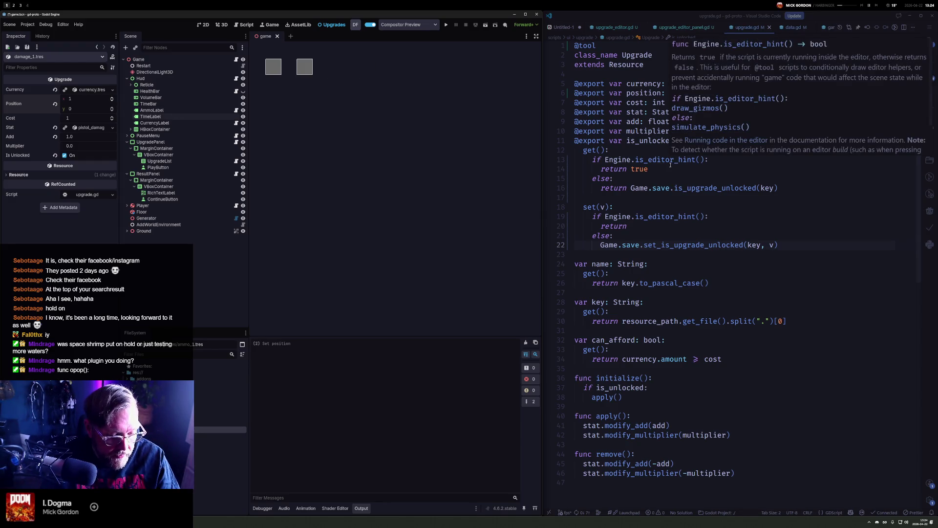
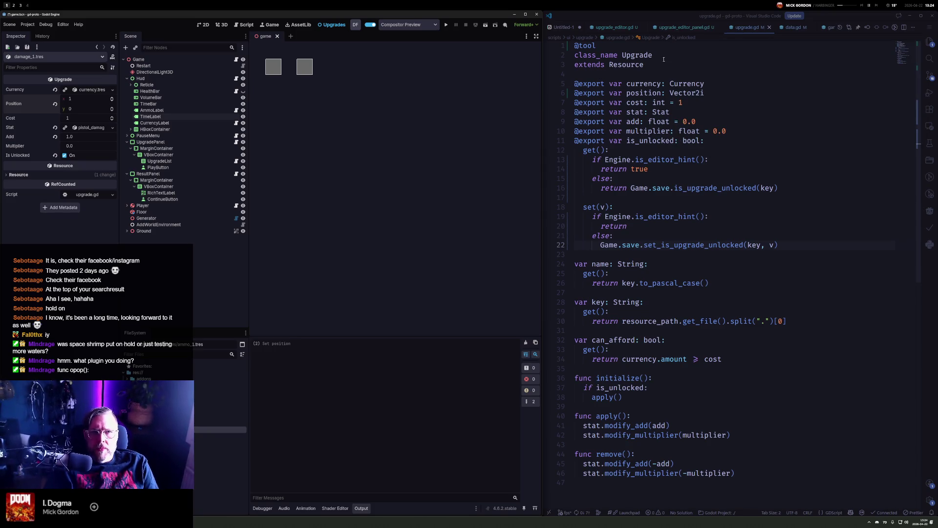
- Close the upgrade_editor.gd, upgrade.gd and data.gd tabs, keeping upgrade_editor_panel.gd open to edit
click(642, 27)
click(709, 28)
click(696, 28)
click(694, 96)
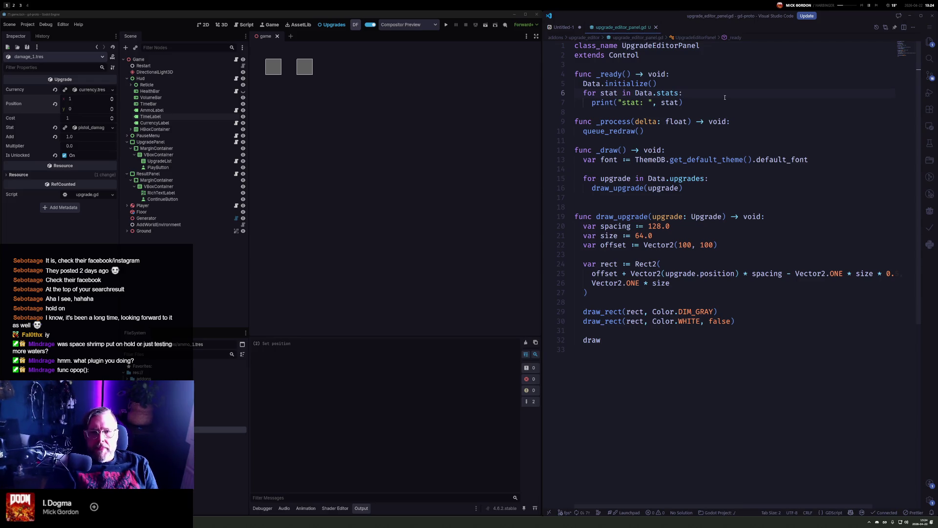
key(Down)
key(Down)
key(Down)
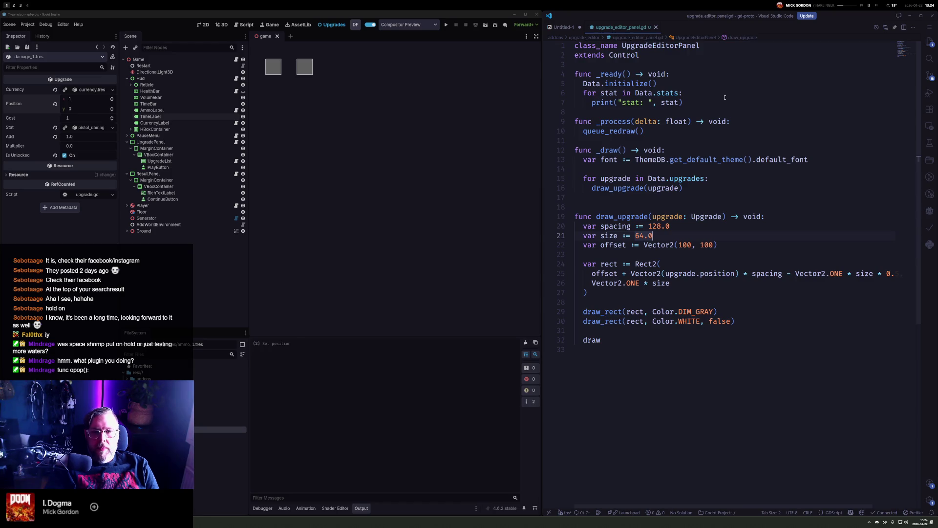
key(Up)
key(Up)
key(Up)
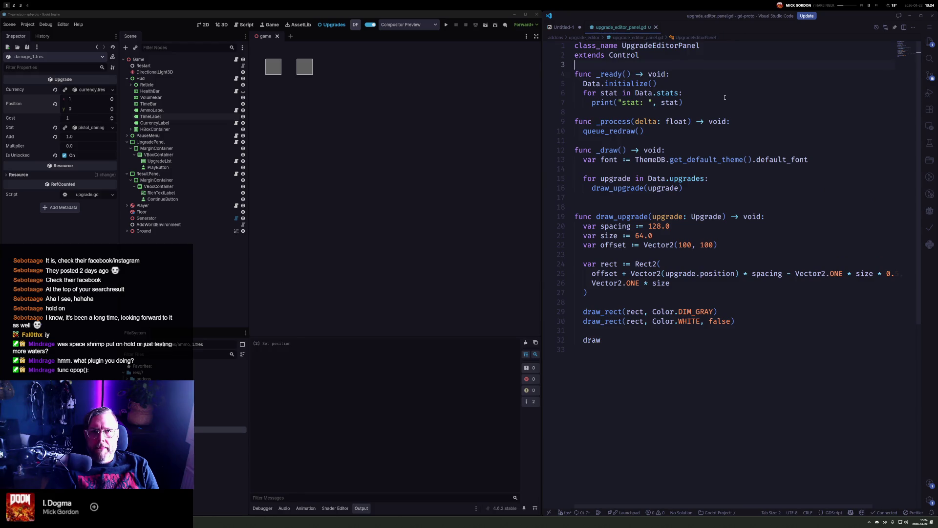
- Declare 'var dragged_upgrade:Upgrade' above the _ready function
key(ctrl+shift+Return)
key(ctrl+shift+Return)
text(fu)
key(BackSpace)
key(BackSpace)
text(var d)
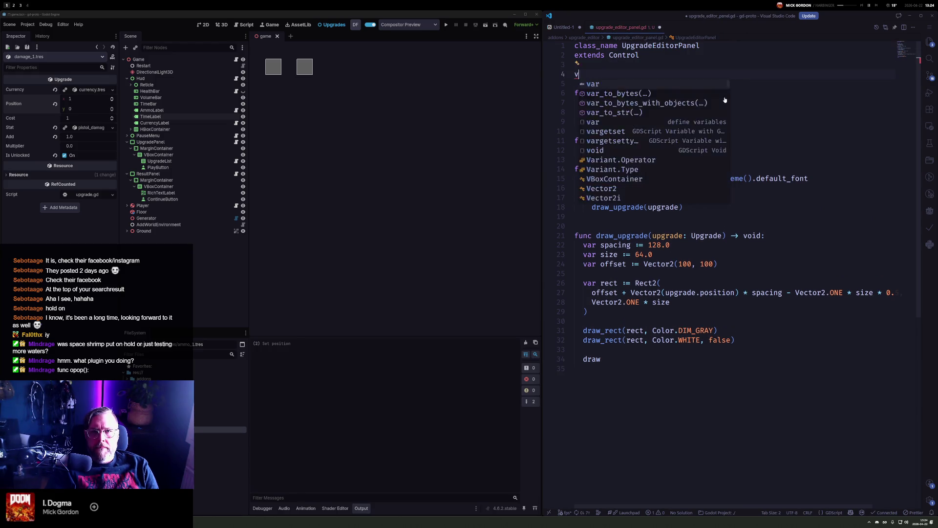
text(ragged)
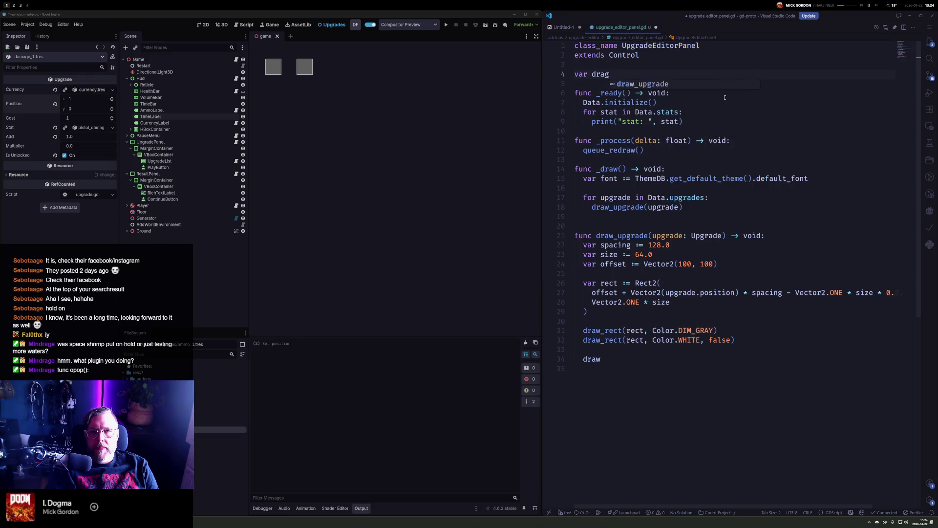
text(_upgrade:Up)
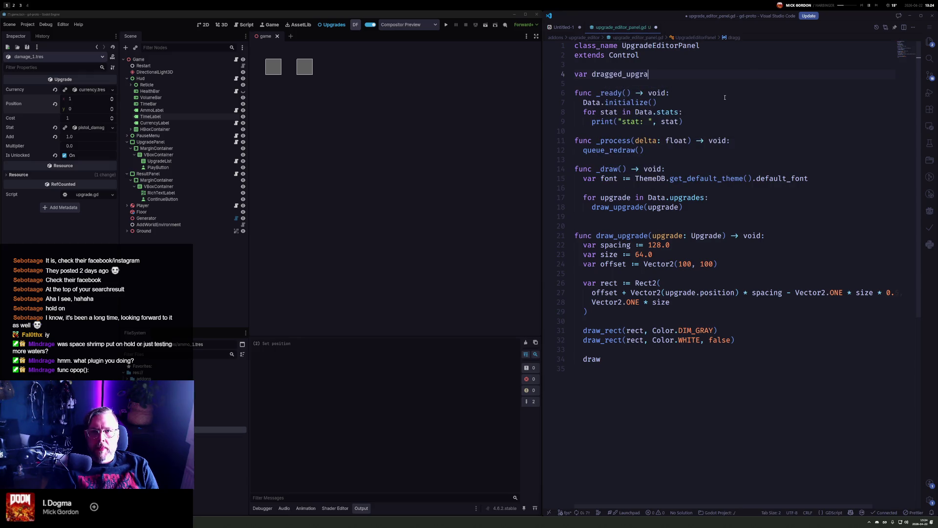
text(grade)
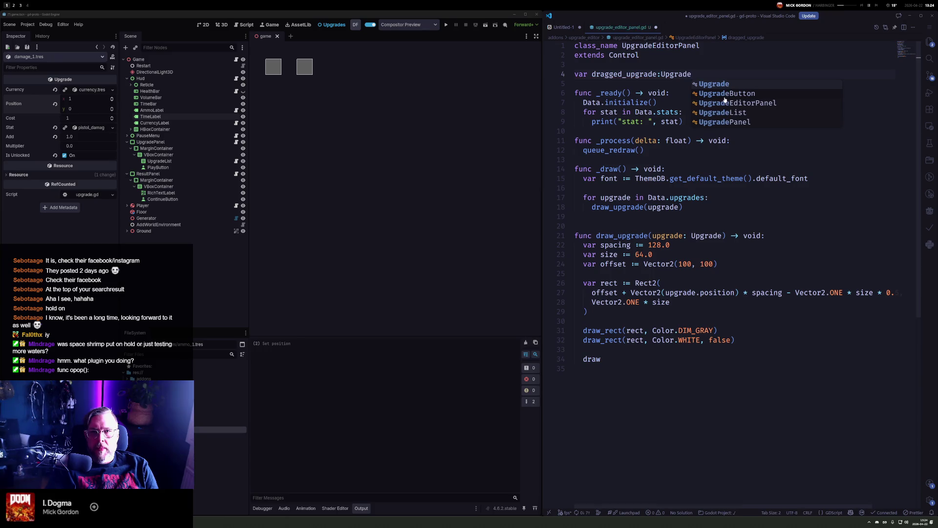
key(Escape)
key(Down)
key(Down)
key(Down)
key(Down)
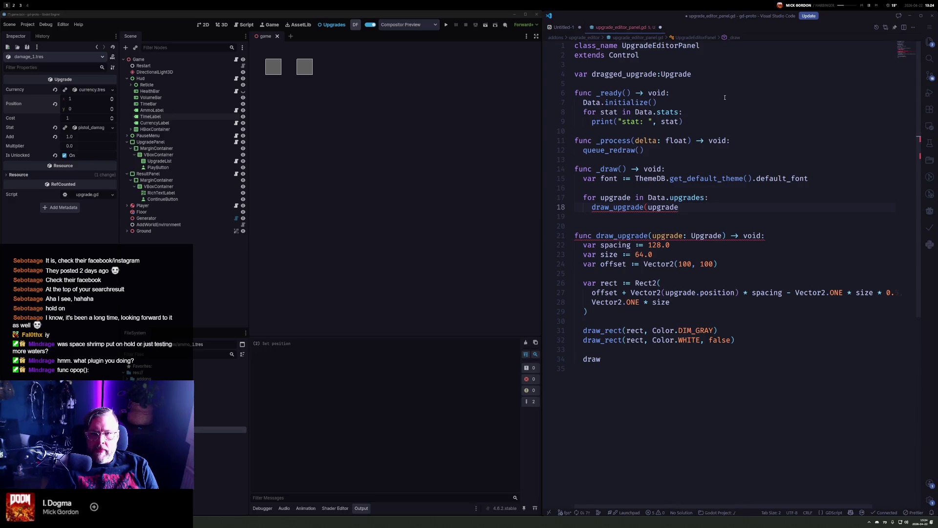
- Add blank lines inside the upgrades loop, discarding an unfinished if
key(Up)
key(Return)
key(Return)
key(Up)
text(if)
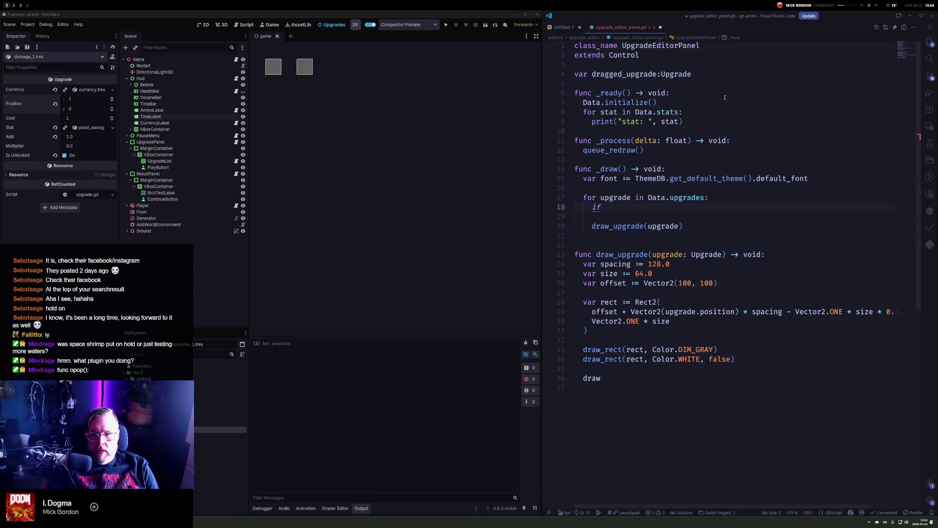
key(BackSpace)
key(BackSpace)
key(BackSpace)
- Start a new function 'get_upgrade_rect(upgrade:Upgrade) -> rect' below _draw
key(Down)
key(Down)
key(Down)
key(Up)
key(Up)
key(Up)
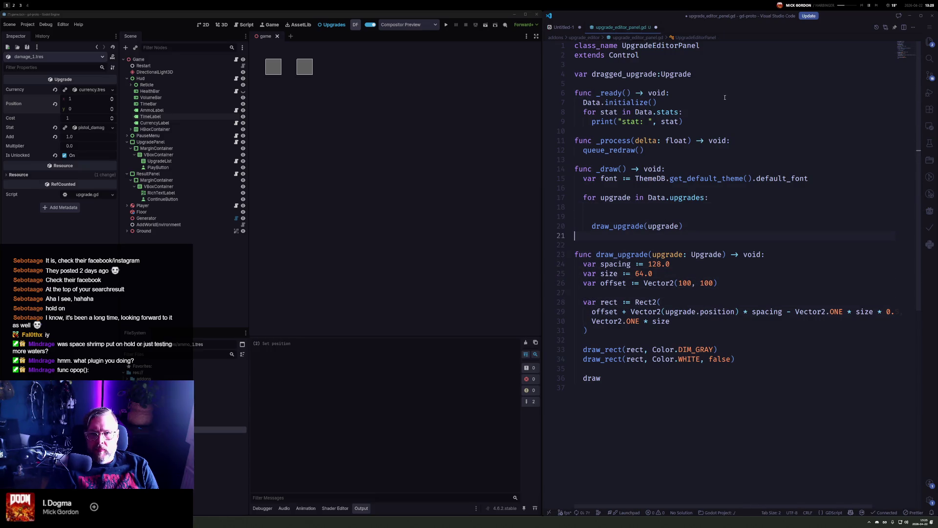
key(Return)
text(func get_ugp)
key(BackSpace)
key(BackSpace)
text(pgrade)
key(ctrl+shift+Left)
text(get_upgrade_rect()
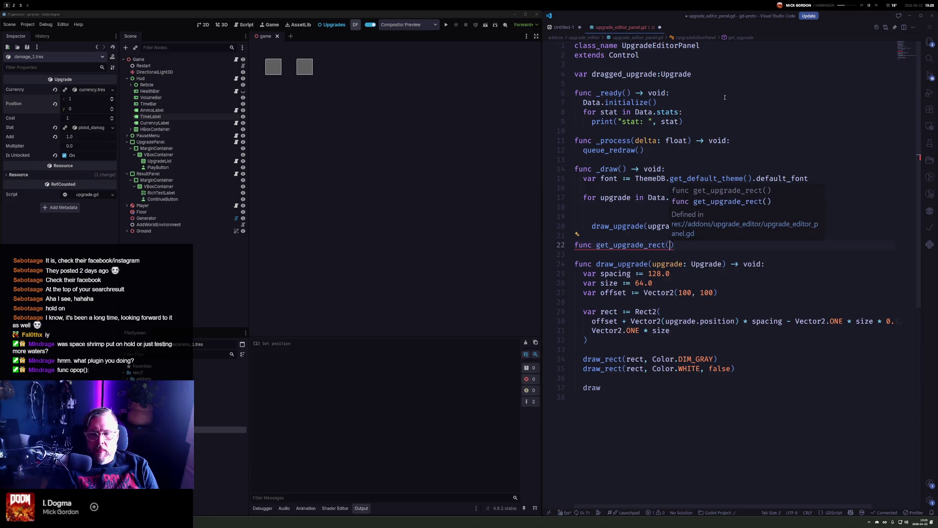
text(upgrade:Upgrade) -> rect)
- Complete the get_upgrade_rect header with a Rect2 return type and remove draw_upgrade's Rect2 expression
key(Return)
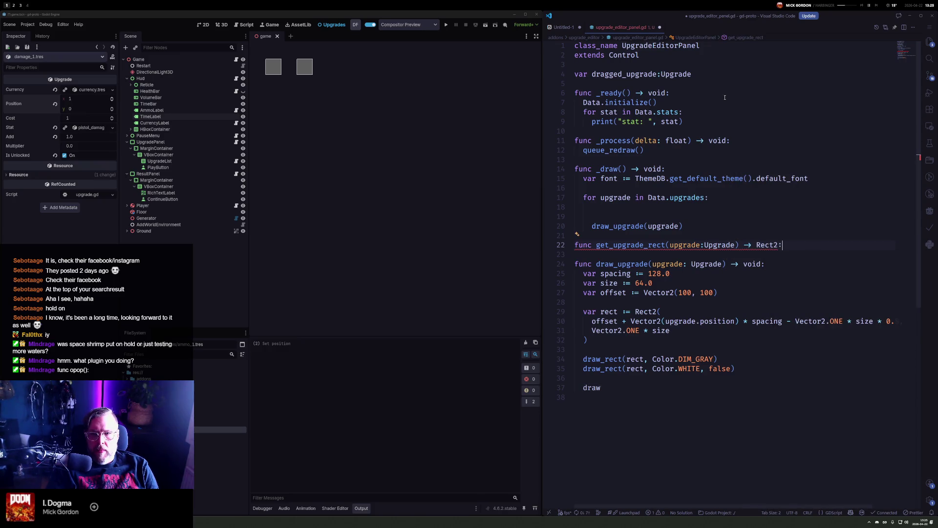
text(:)
key(Return)
key(Down)
key(Down)
key(Down)
key(ctrl+shift+Left)
key(shift+Down)
key(shift+Down)
key(shift+Down)
key(shift+End)
key(BackSpace)
- Call get_upgrade_rect(upgrade) in draw_upgrade and make the function return the pasted Rect2
text(get_up)
key(Return)
text(upgrade))
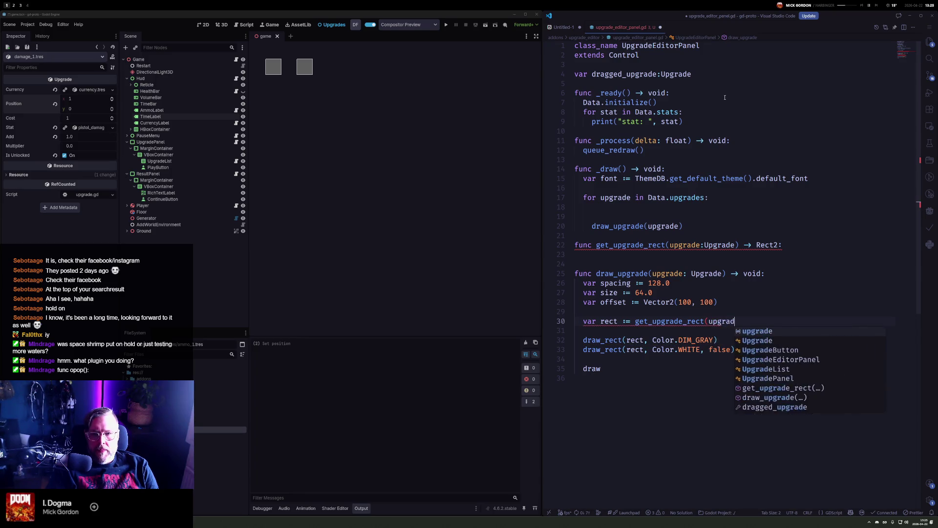
key(Escape)
key(Up)
key(Up)
key(Up)
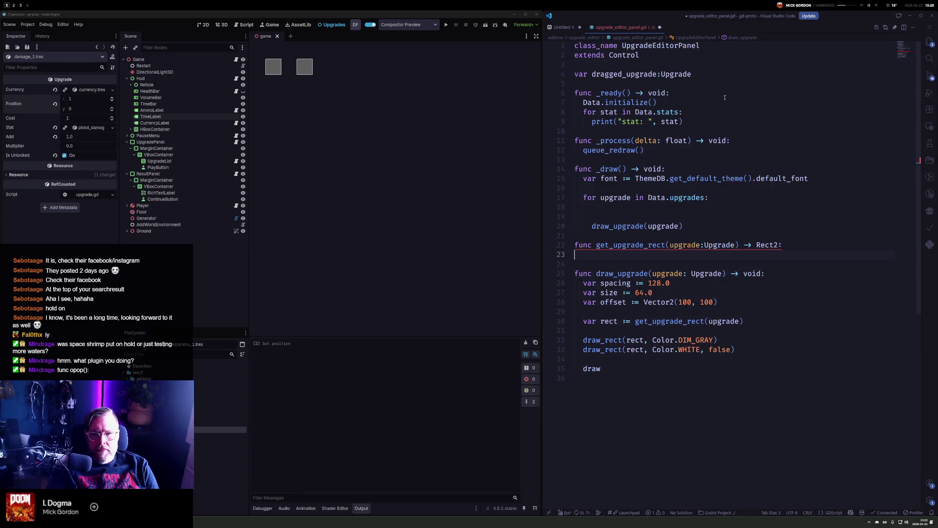
key(ctrl+v)
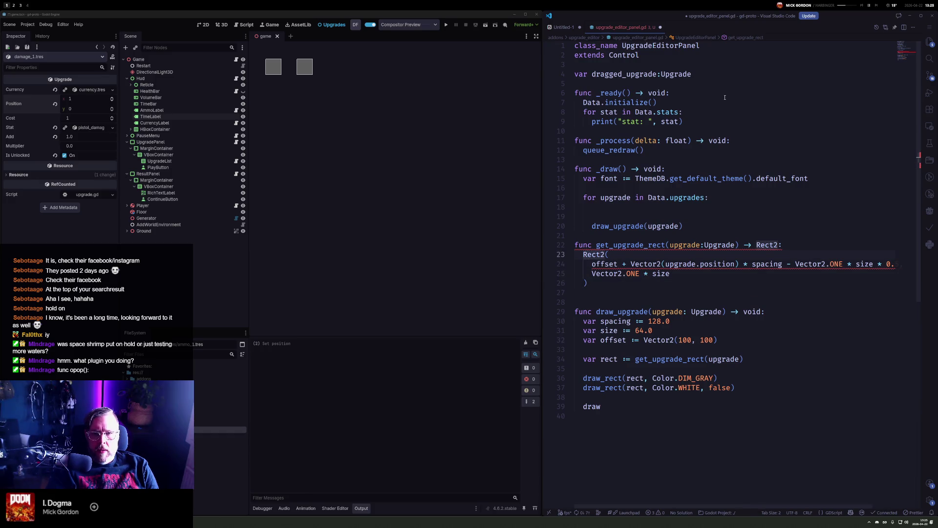
text(upgrad)
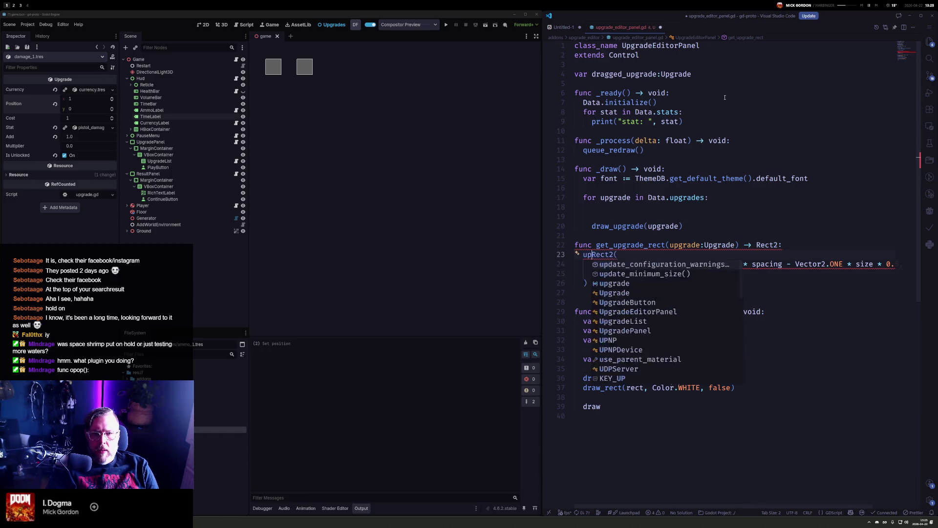
text(e)
key(Escape)
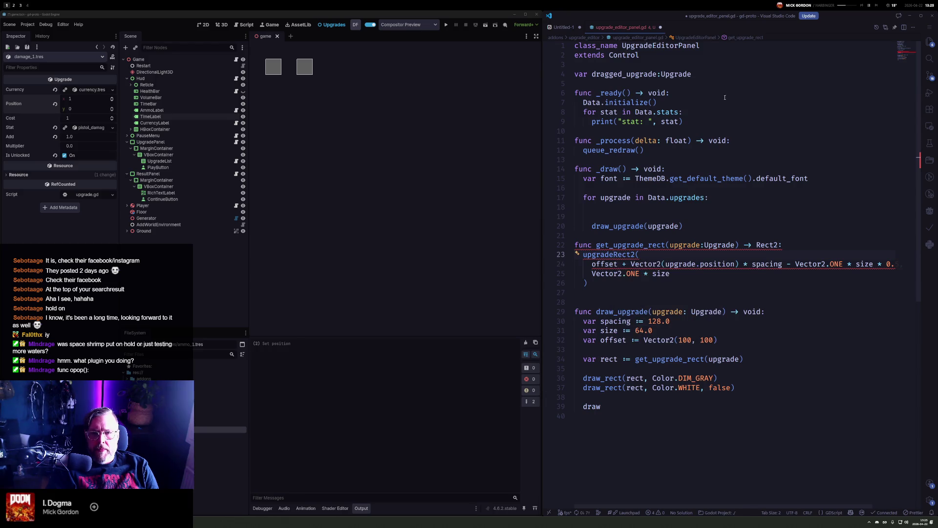
key(ctrl+BackSpace)
text(return)
- Move the offset Vector2(100, 100) line out of draw_upgrade to a script-level variable
key(Down)
key(Down)
key(Down)
key(ctrl+shift+k)
key(Up)
key(Up)
key(Up)
text(var offset := Vector2(100, 100))
key(ctrl+shift+Return)
key(ctrl+z)
key(Down)
key(End)
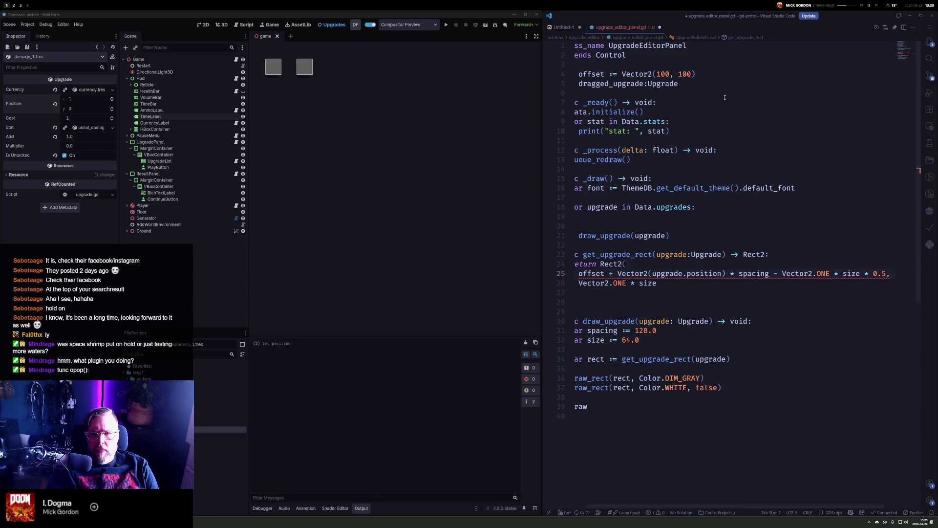
- Move the spacing and size lines from draw_upgrade to the top of the script, unindented
key(Down)
key(Down)
key(Down)
key(Home)
key(shift+Down)
key(shift+Down)
key(ctrl+x)
key(Up)
key(Up)
key(Up)
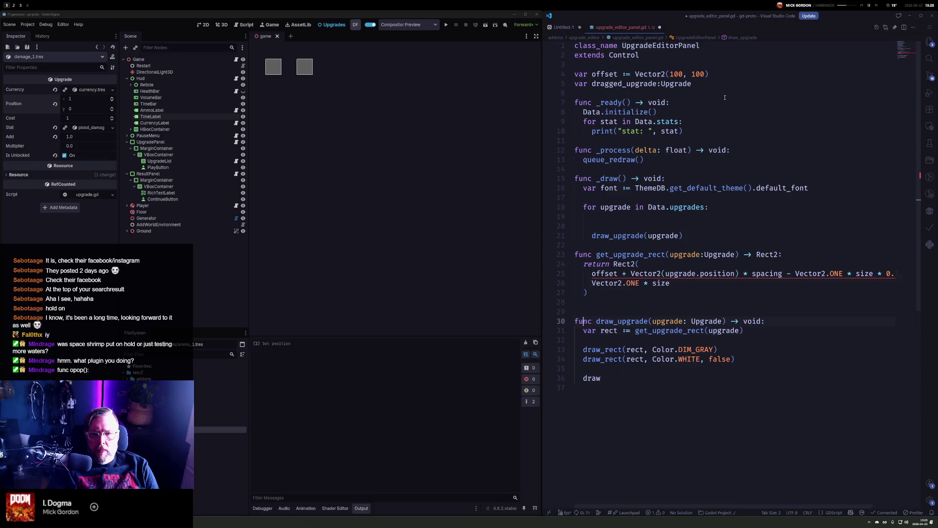
key(Up)
key(Up)
key(Up)
key(Return)
key(Return)
key(Up)
key(Up)
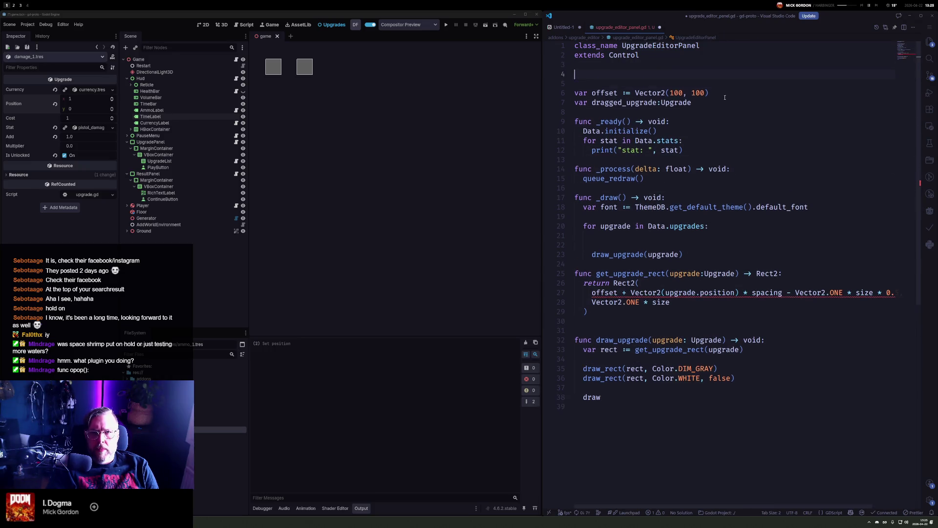
key(ctrl+v)
key(Up)
key(Up)
key(shift+Tab)
- Replace the spacing assignment with a float type declaration, 'var spacing :float:'
key(Up)
key(End)
key(ctrl+Left)
key(Left)
key(BackSpace)
text(g)
key(BackSpace)
text(float)
key(BackSpace)
key(BackSpace)
key(BackSpace)
text(loat:)
- Give spacing a getter returning 128.0, then view the Untitled-1 to-do notes
key(Return)
text(get(): return)
key(Escape)
key(End)
key(Return)
key(Down)
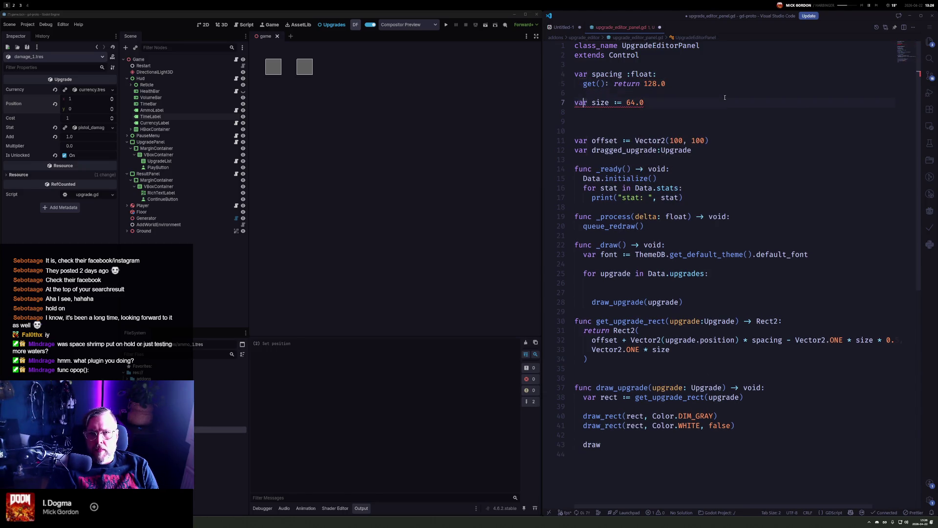
key(ctrl+Tab)
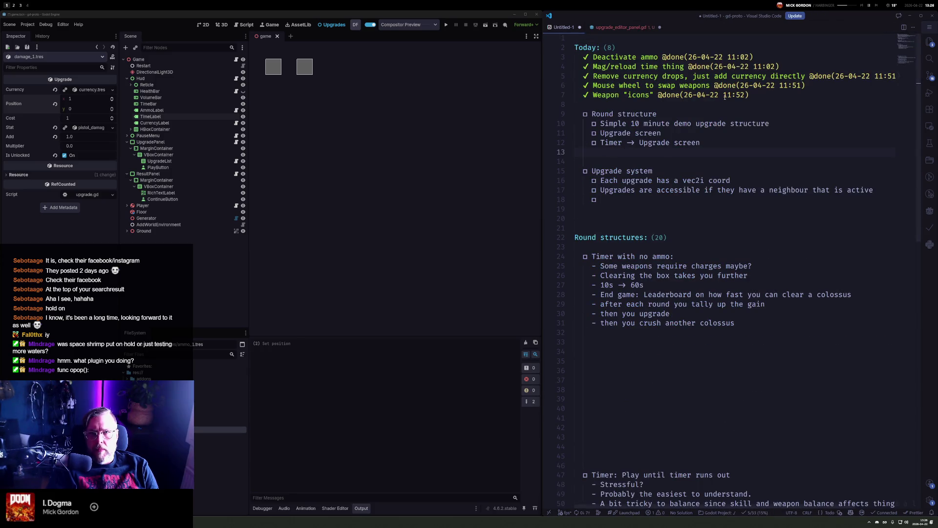
- Make size a float with a getter returning 64.0 and save the script
key(ctrl+Tab)
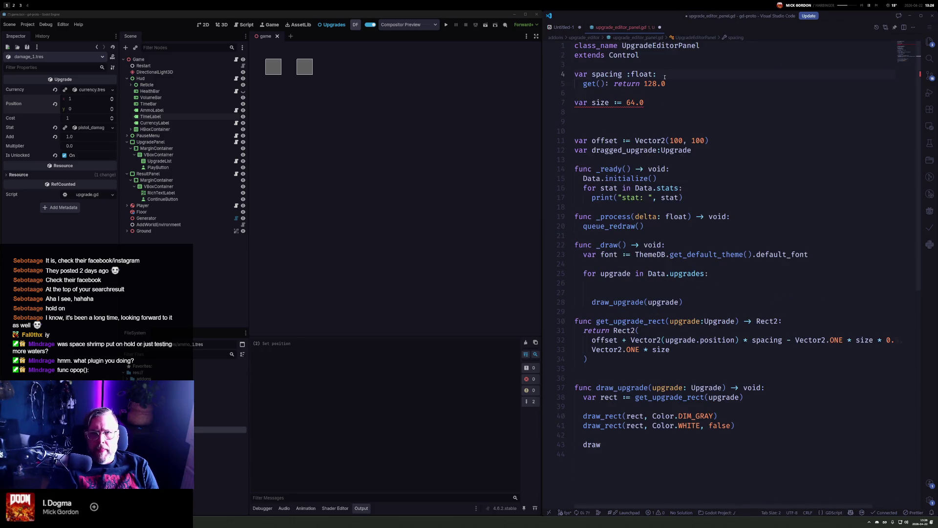
key(ctrl+v)
key(alt+Down)
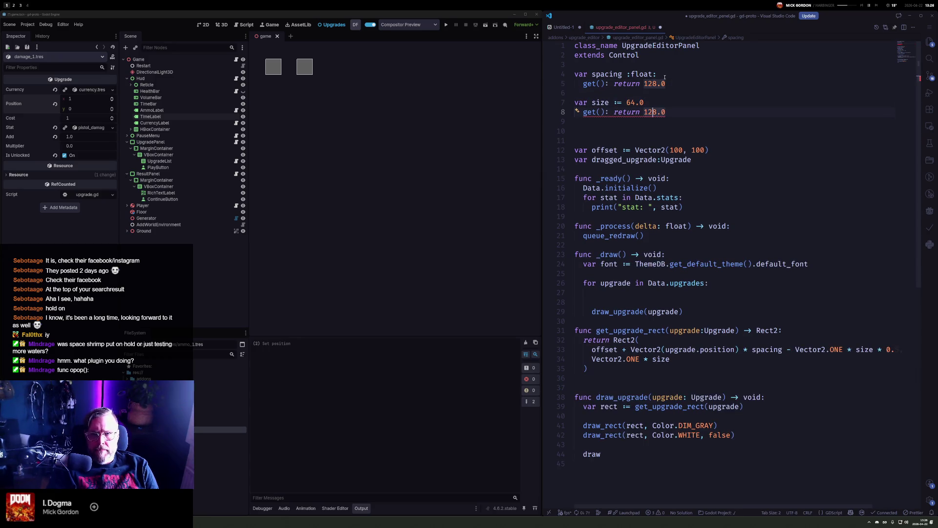
key(shift+End)
text(64.0)
key(Up)
key(Left)
key(Left)
key(Left)
key(shift+End)
text(float:)
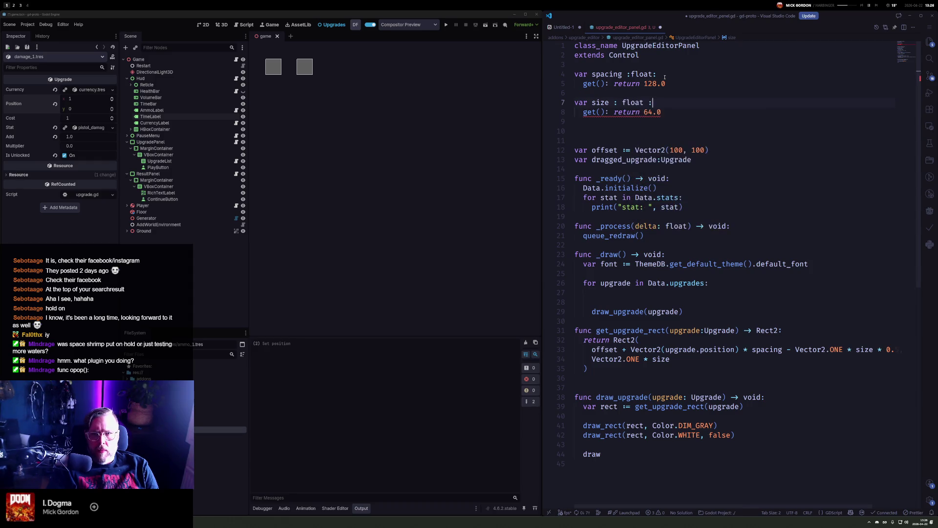
key(ctrl+s)
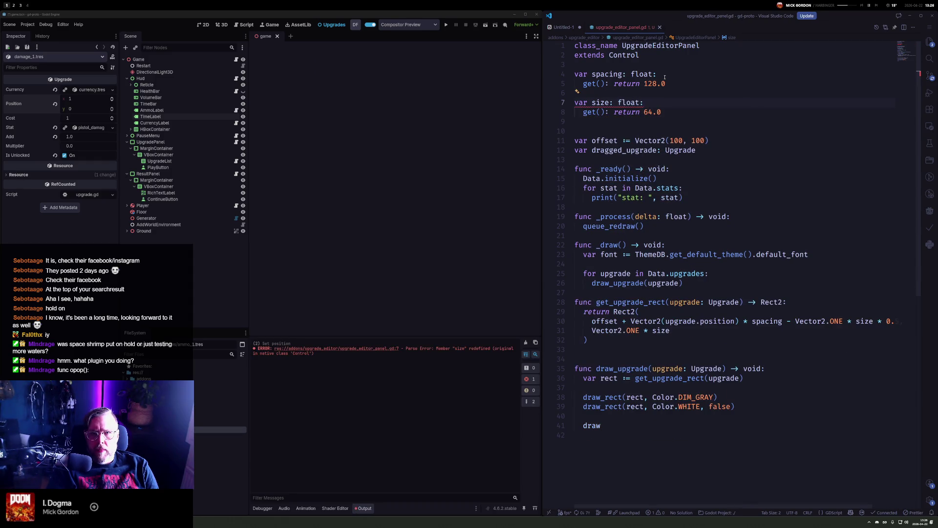
- Put the return of both the spacing and size getters on its own line and save
key(ctrl+Left)
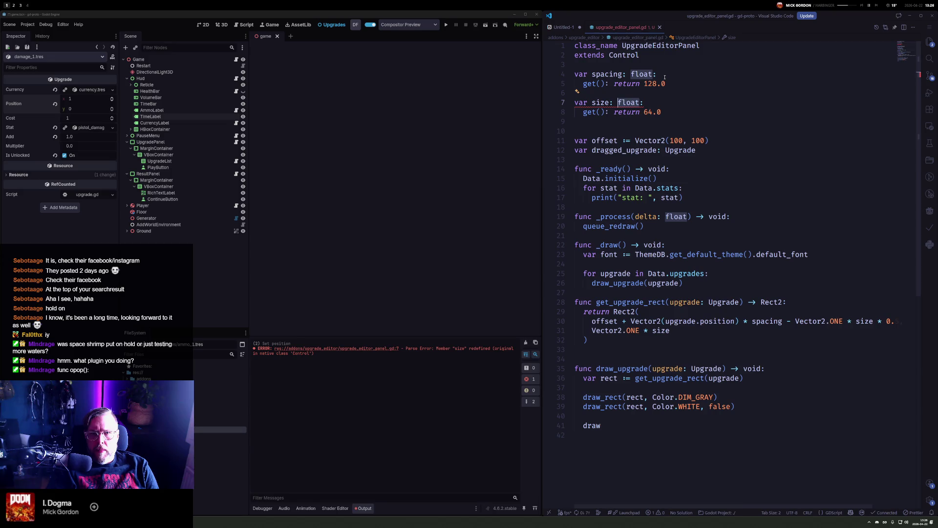
key(Down)
key(ctrl+Left)
key(Return)
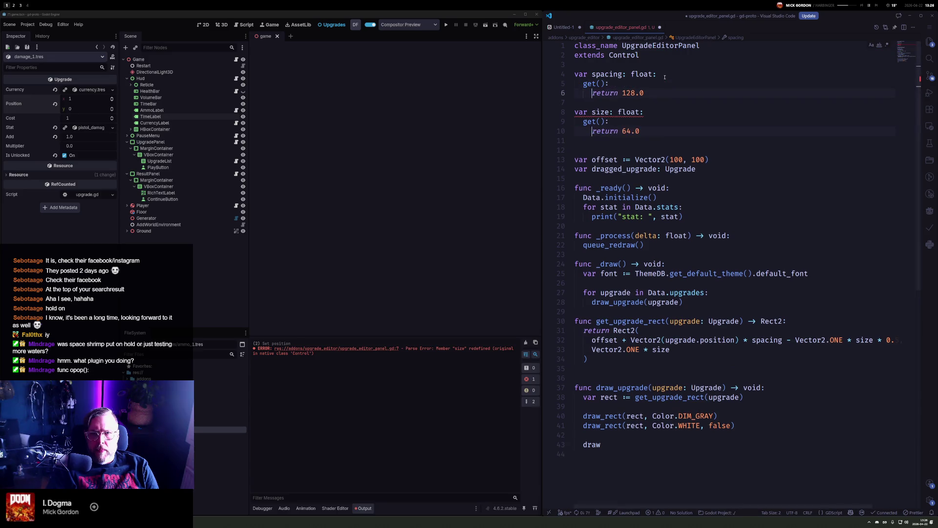
key(Escape)
key(ctrl+s)
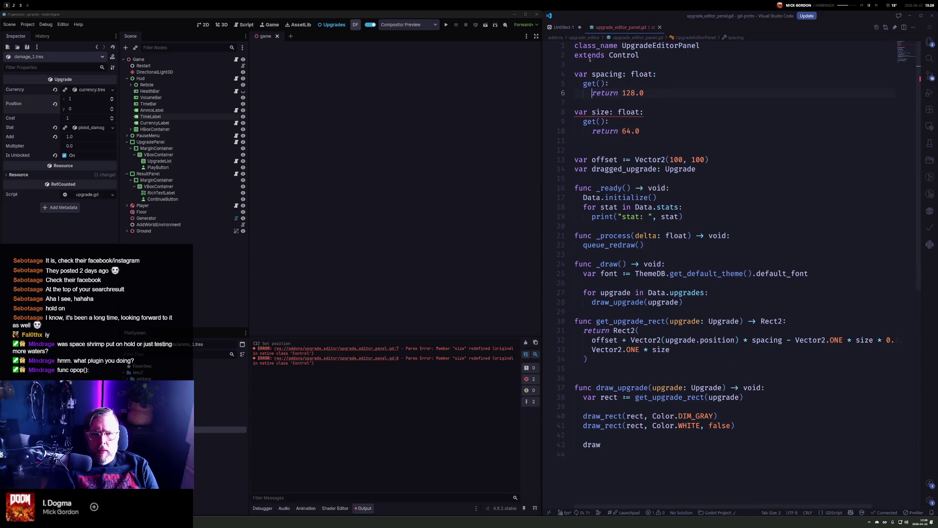
click(602, 113)
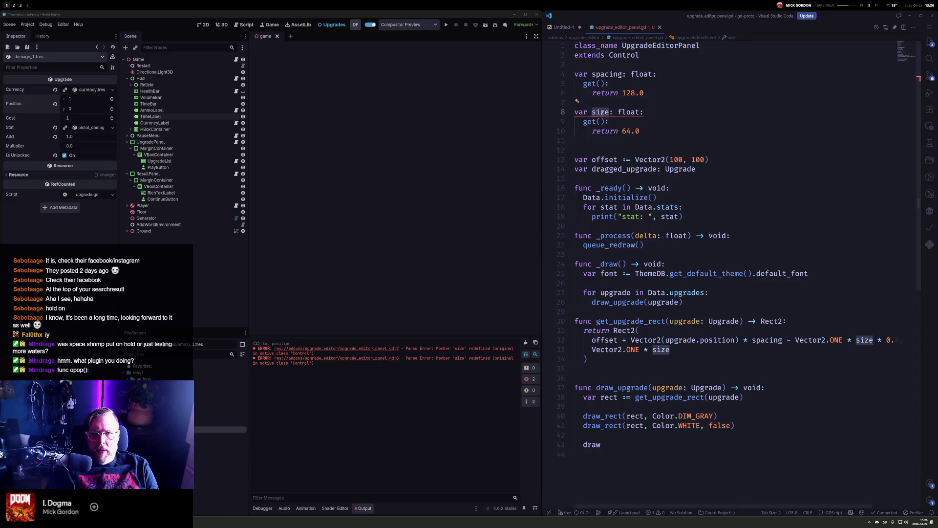
- Rename size to icon_size at its declaration and line 32 reference, then save
double_click(600, 113)
text(icon_si)
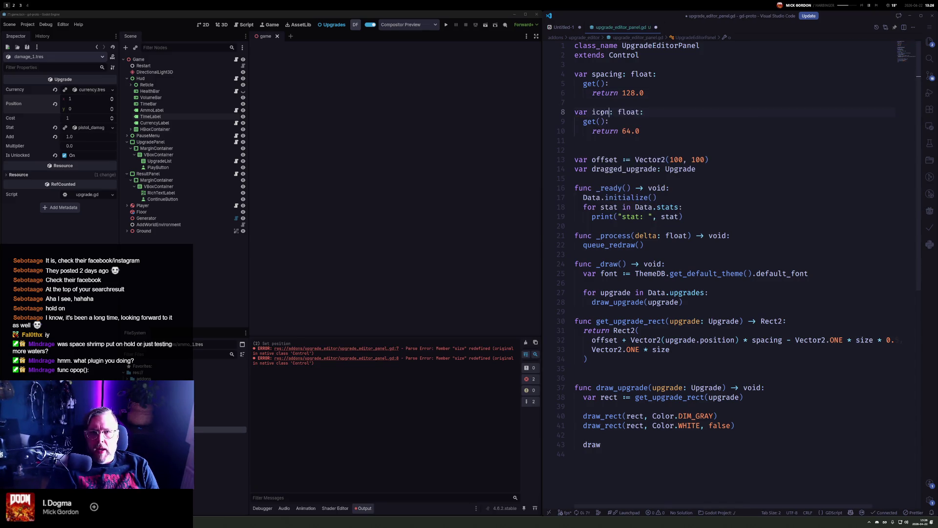
text(ze)
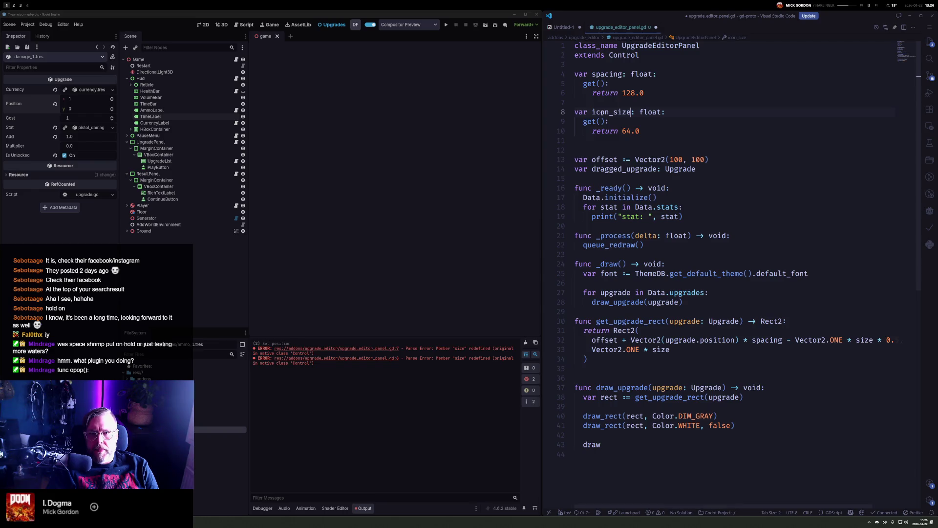
click(592, 113)
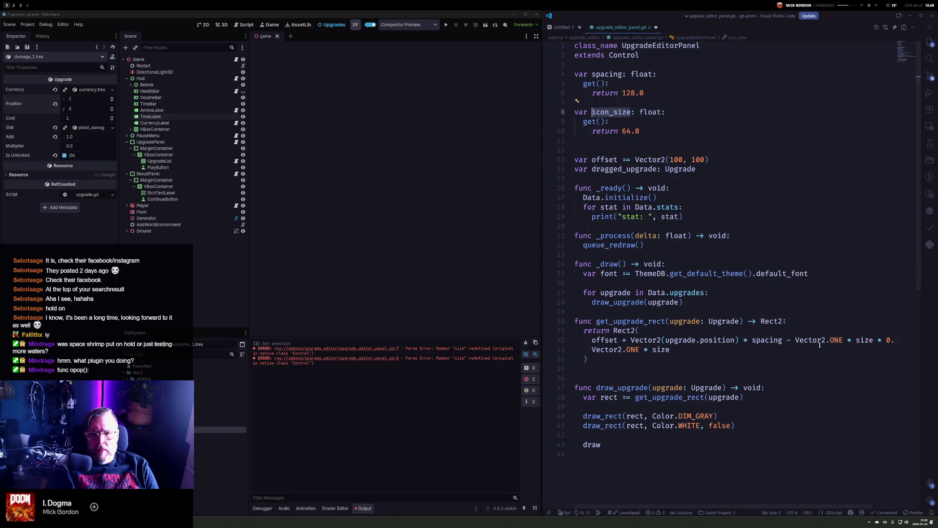
double_click(865, 339)
text(icon_size)
key(ctrl+s)
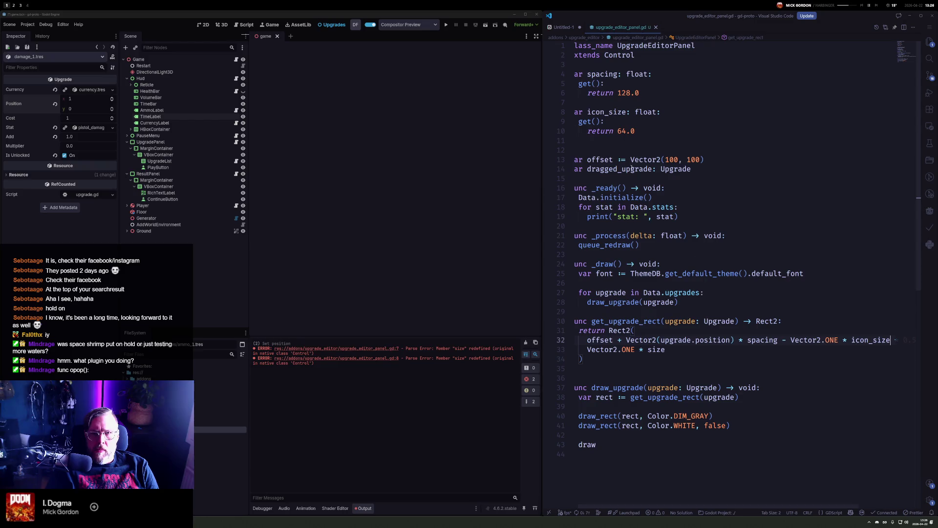
- Rename spacing to icon_spacing everywhere with F2 and save
click(606, 75)
key(F2)
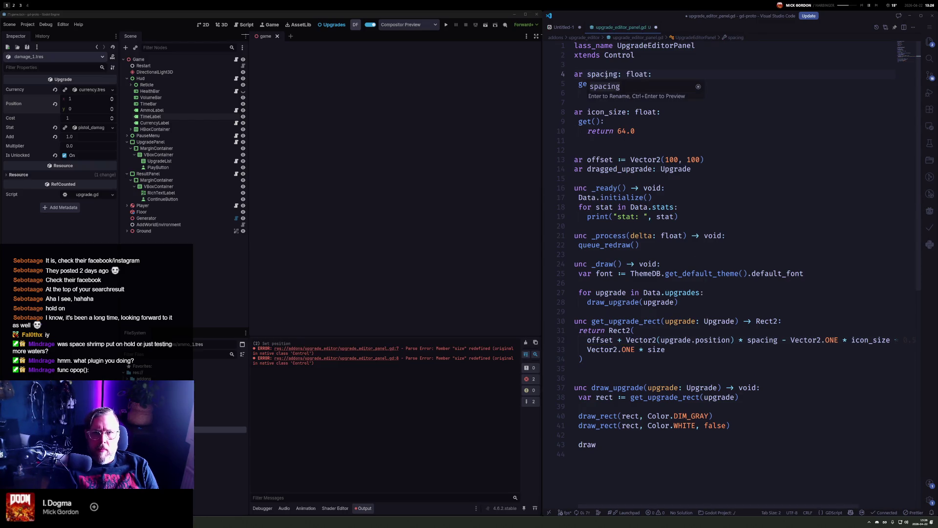
text(con_)
key(Return)
key(ctrl+s)
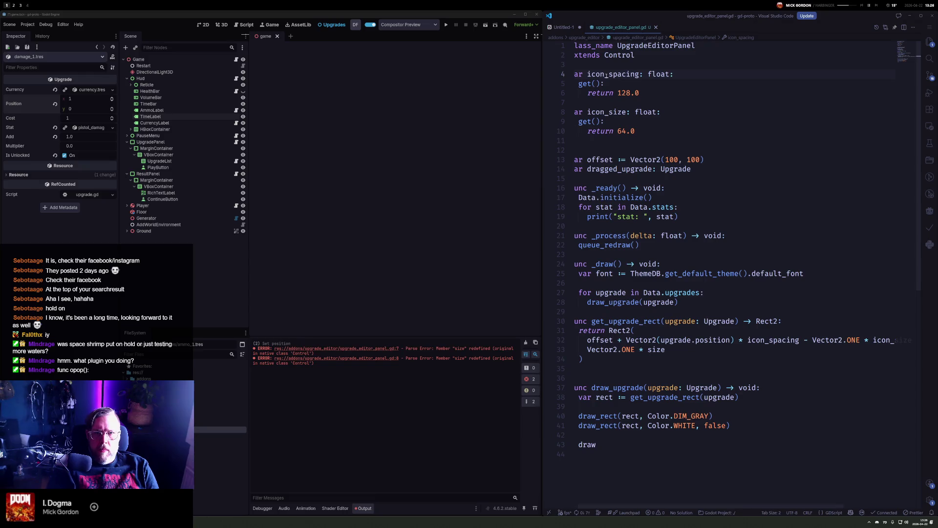
click(691, 311)
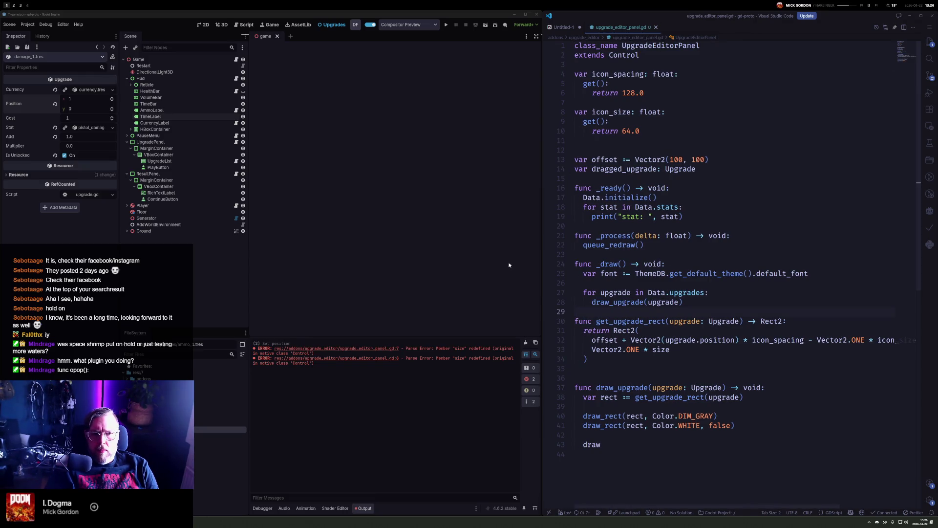
- Reload the UpgradeEditor plugin and delete the extra blank line after icon_size
click(406, 25)
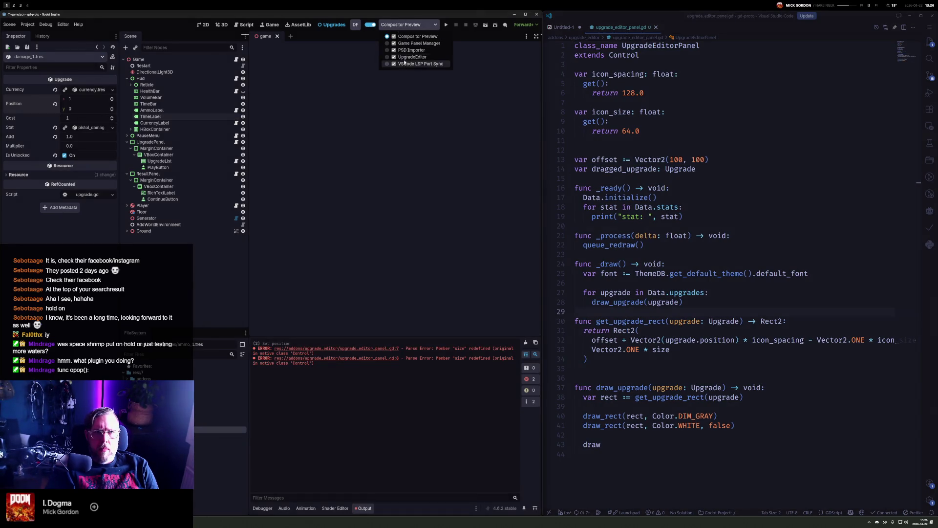
click(399, 46)
click(369, 25)
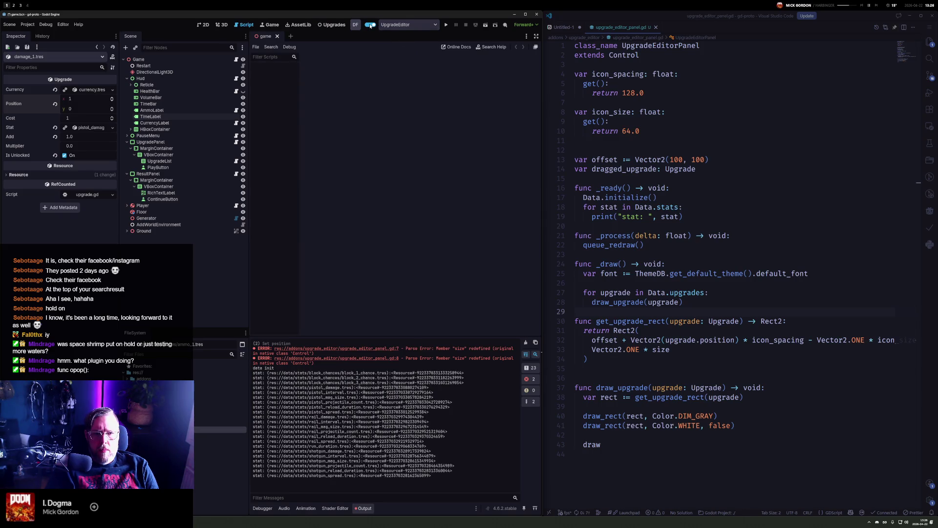
click(622, 113)
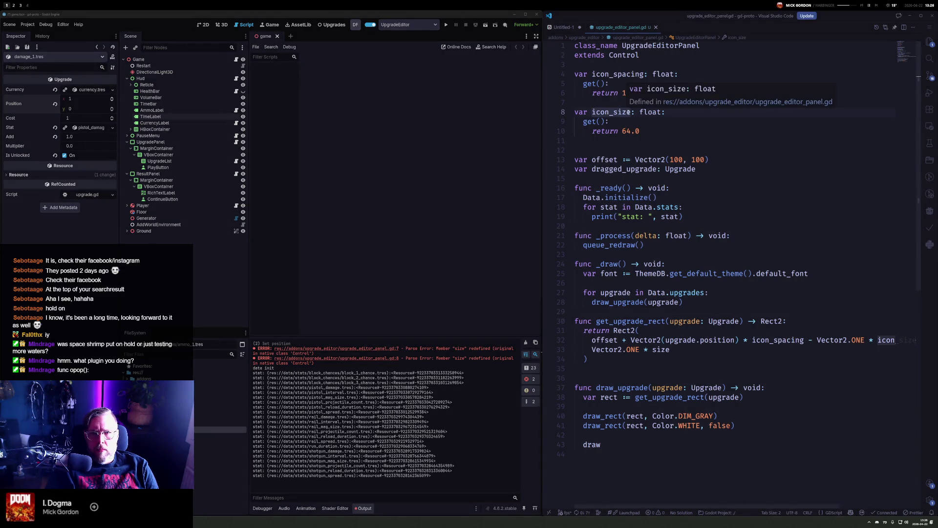
click(624, 150)
key(BackSpace)
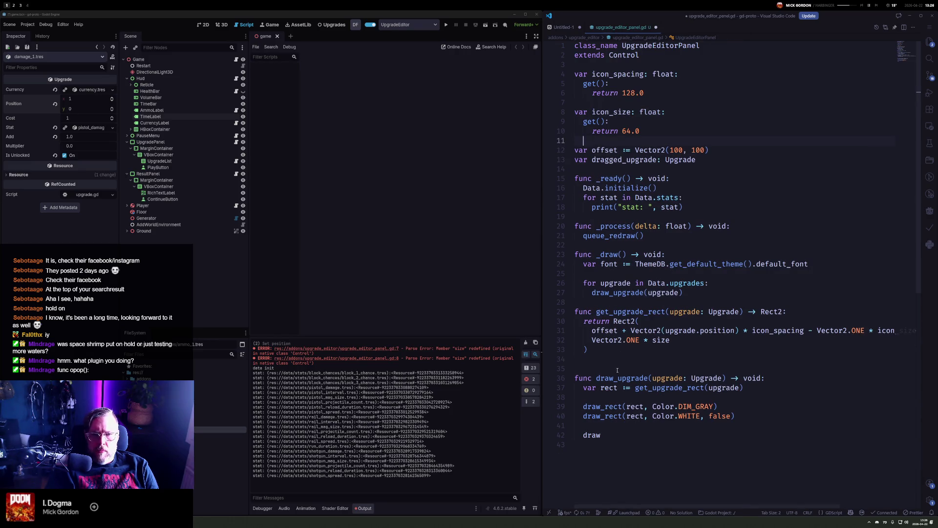
- Clear the Output log, reload UpgradeEditor again, show the Upgrades screen, and widen the code editor
click(526, 342)
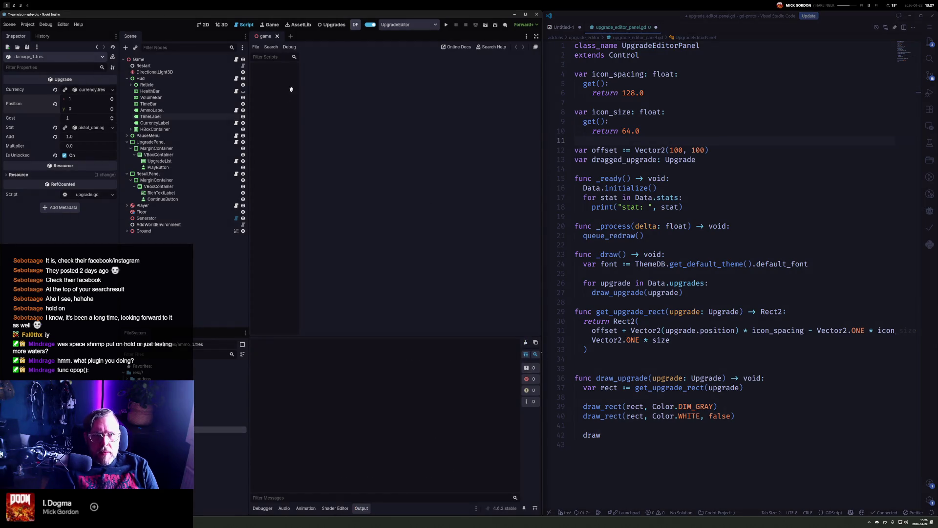
click(369, 25)
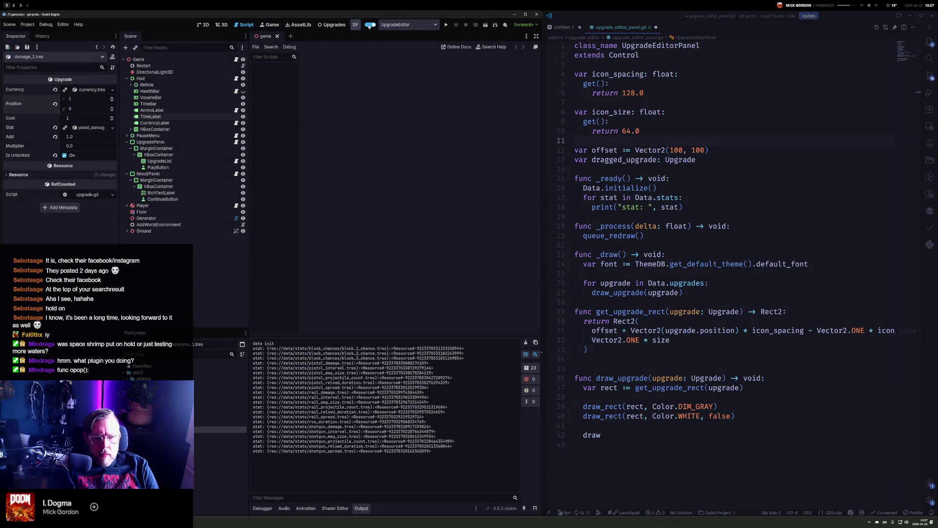
click(333, 24)
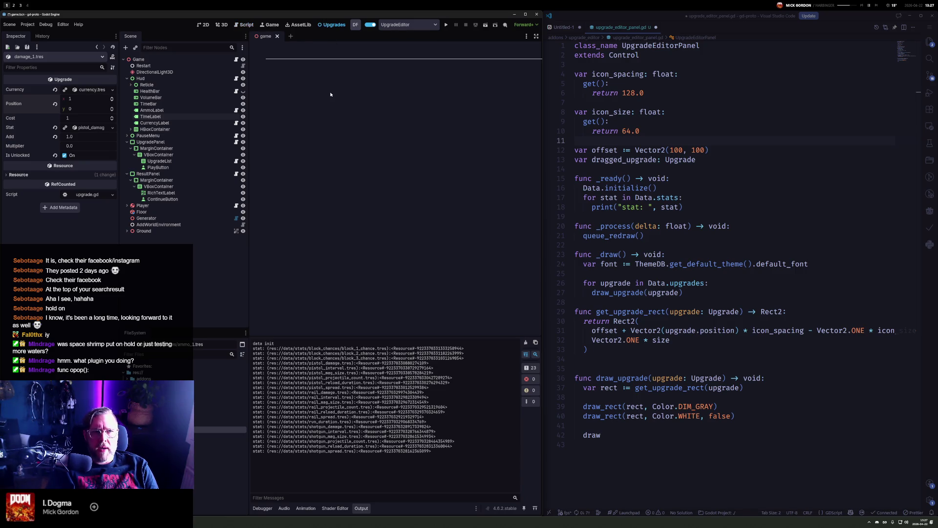
click(299, 25)
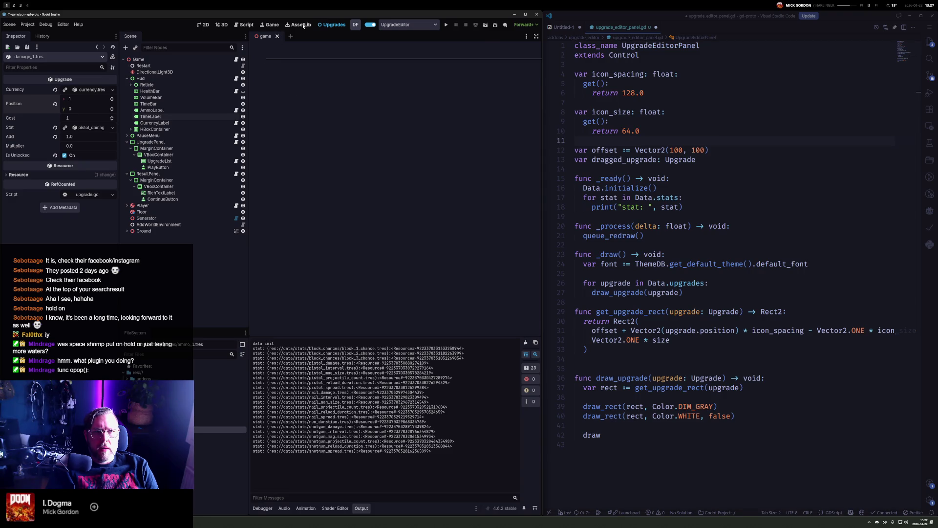
click(332, 25)
click(665, 226)
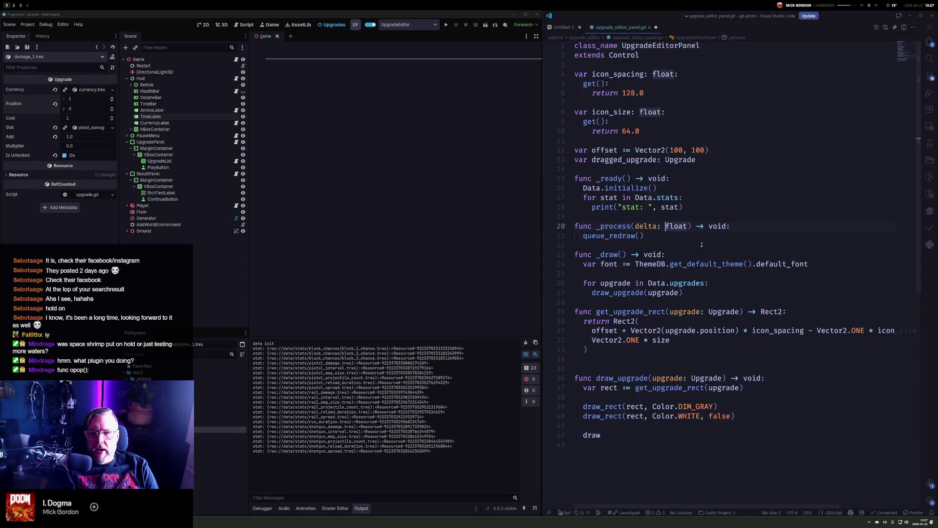
drag(543, 234, 371, 156)
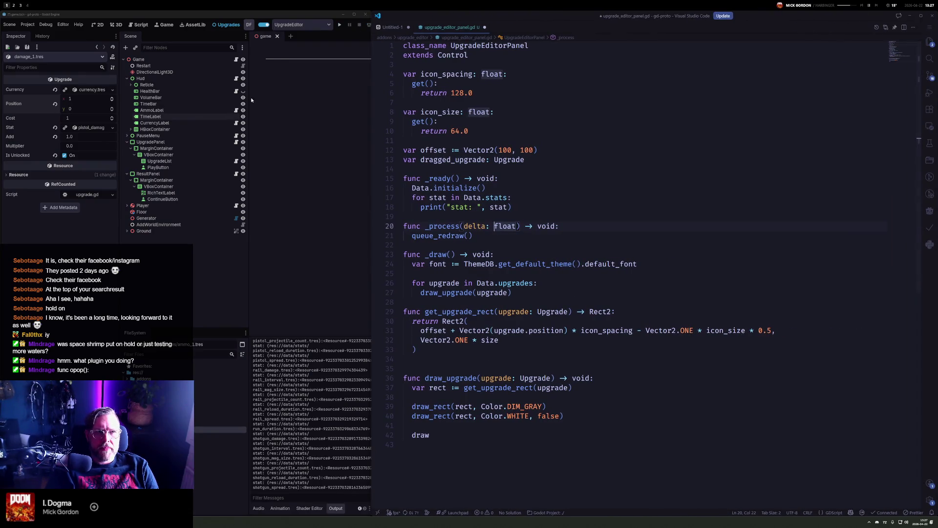
drag(247, 102, 179, 104)
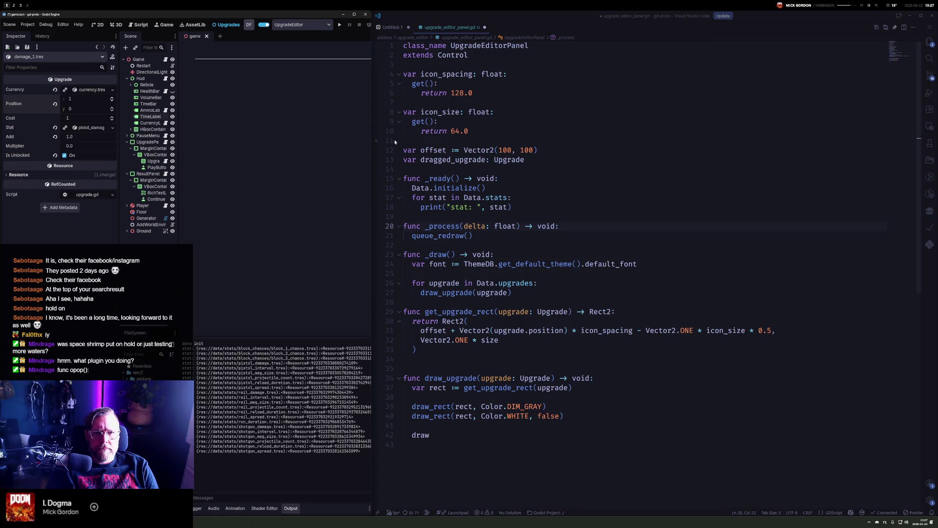
double_click(452, 321)
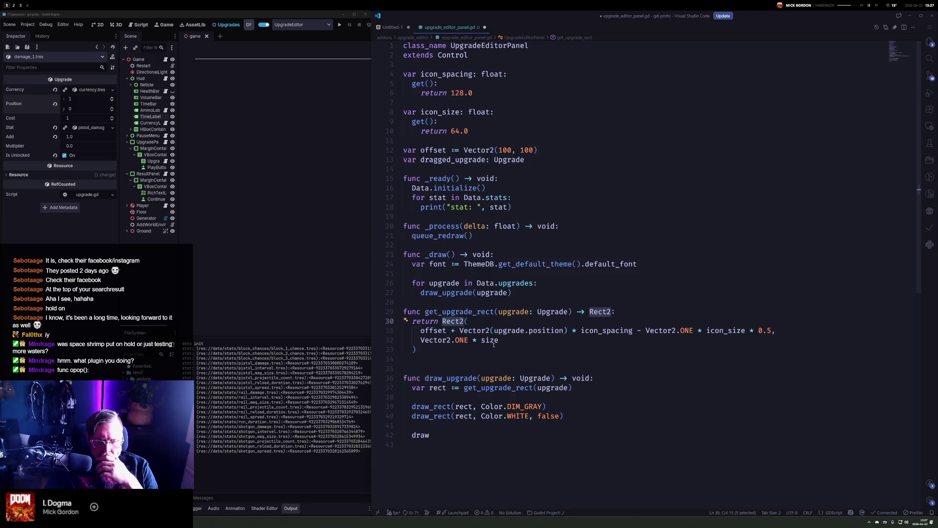
mouse_move(484, 340)
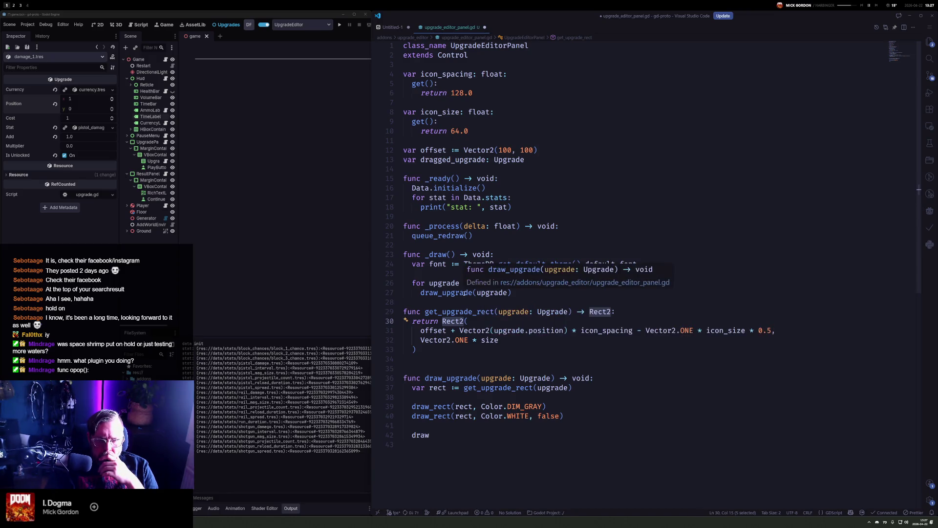
click(542, 295)
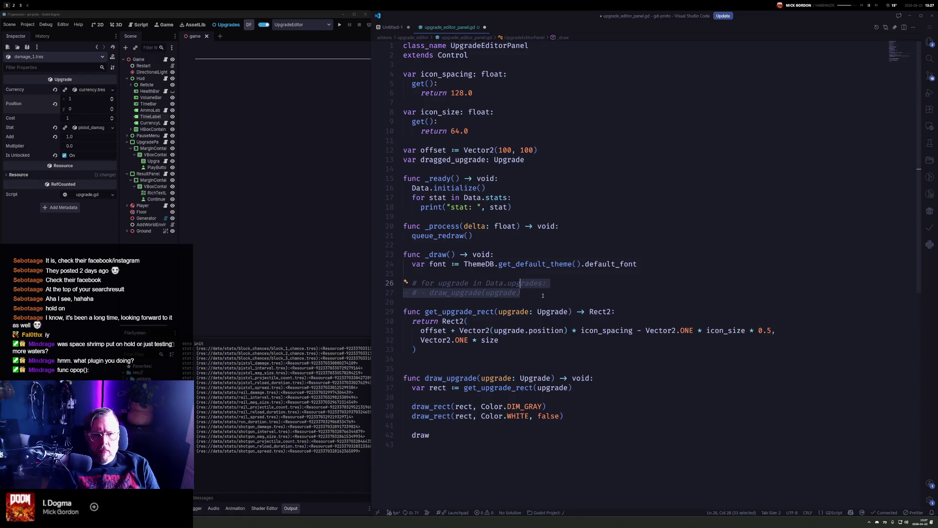
key(Down)
key(ctrl+s)
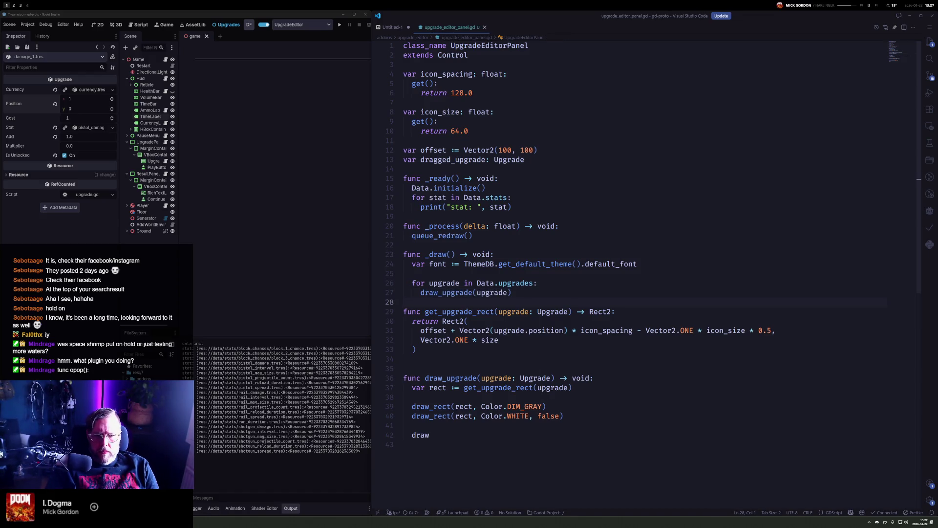
click(457, 97)
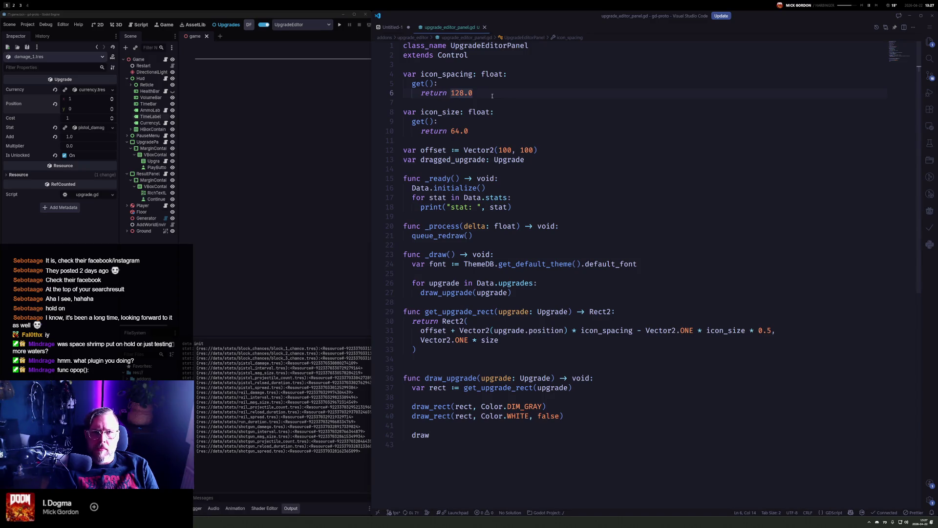
key(BackSpace)
key(BackSpace)
text(64)
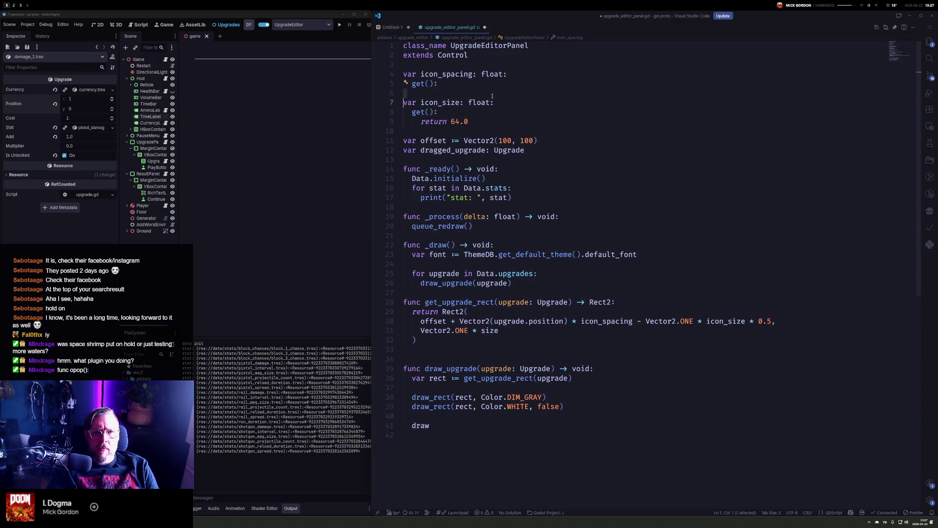
key(Delete)
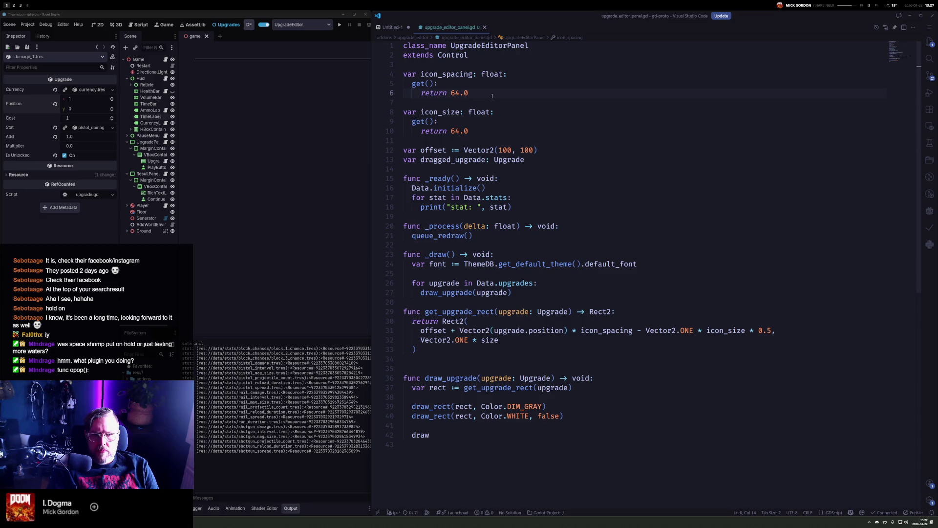
key(alt+Tab)
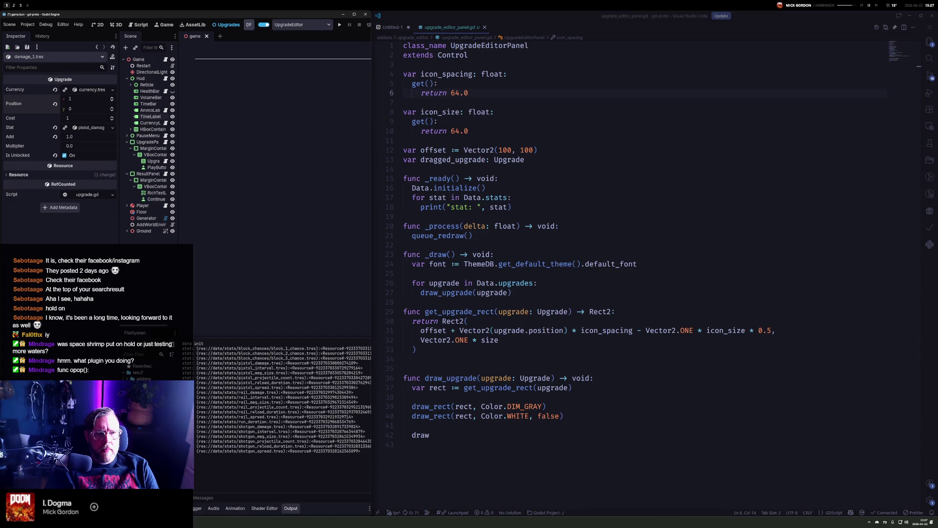
key(Up)
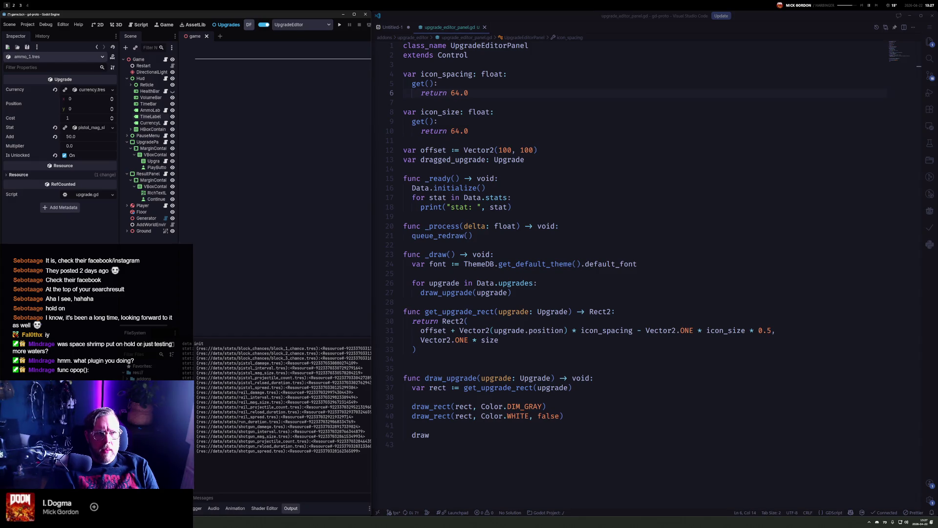
key(Down)
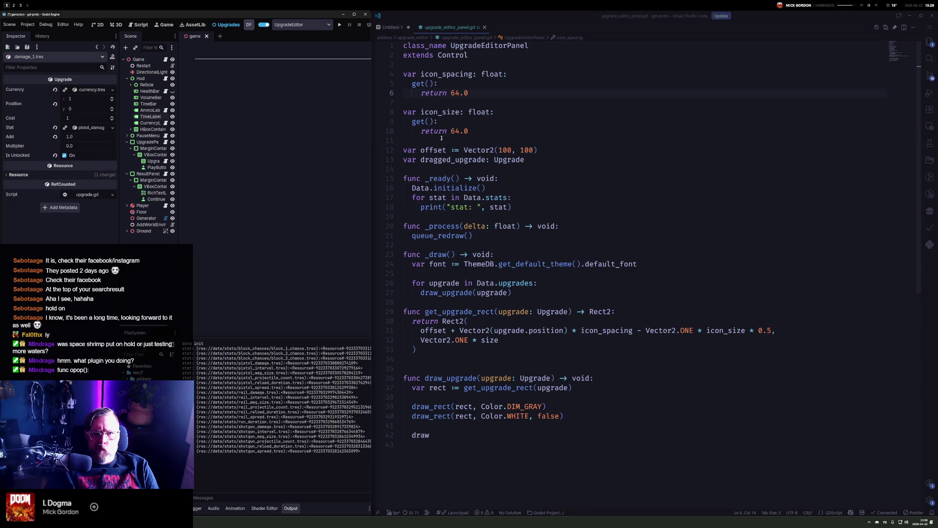
double_click(456, 92)
text(128)
key(ctrl+s)
key(Down)
key(Down)
key(ctrl+d)
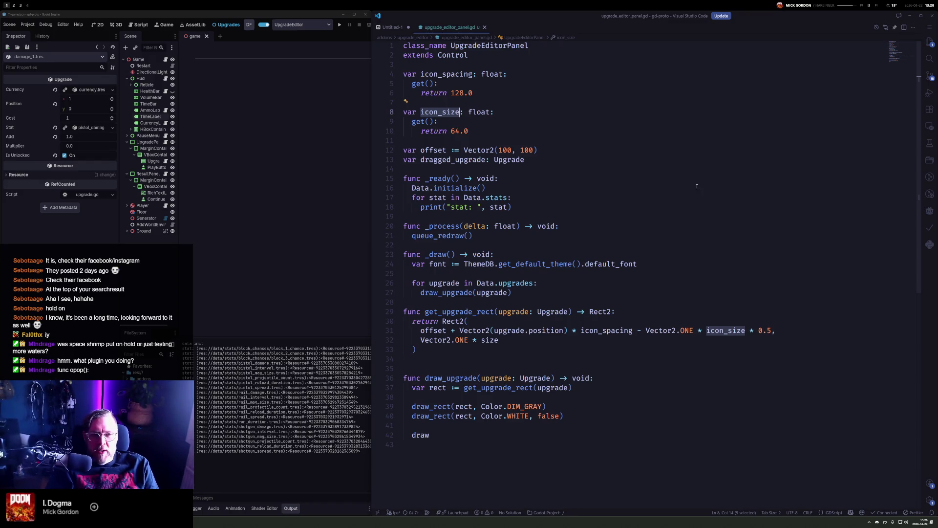
click(515, 111)
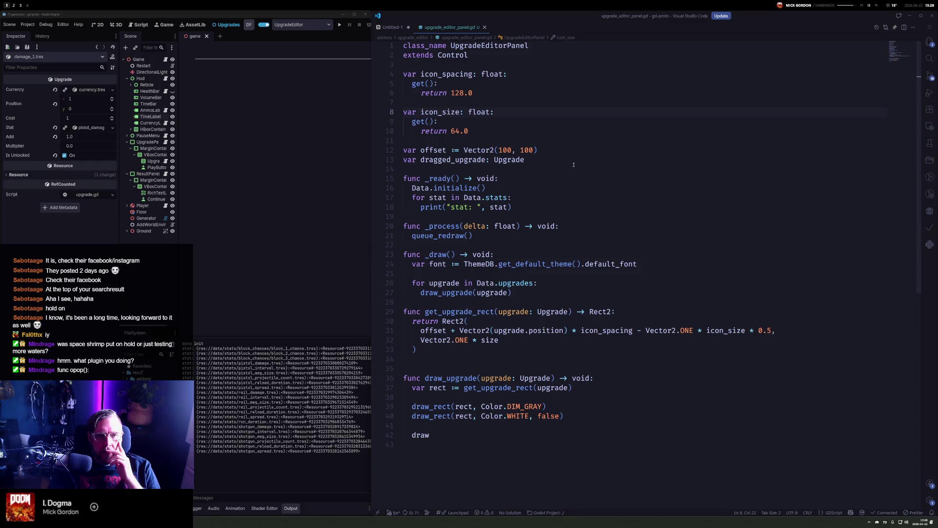
click(322, 398)
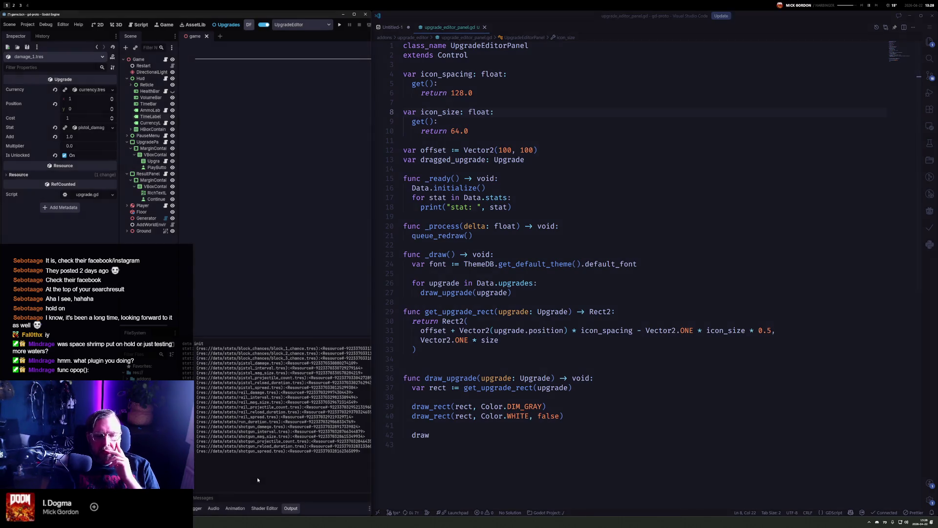
click(291, 508)
click(290, 508)
click(295, 511)
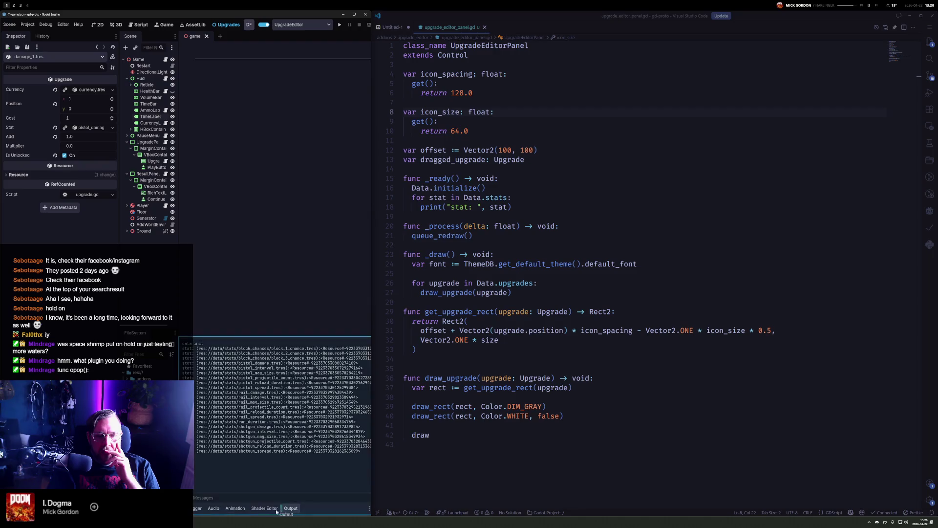
click(214, 511)
double_click(515, 386)
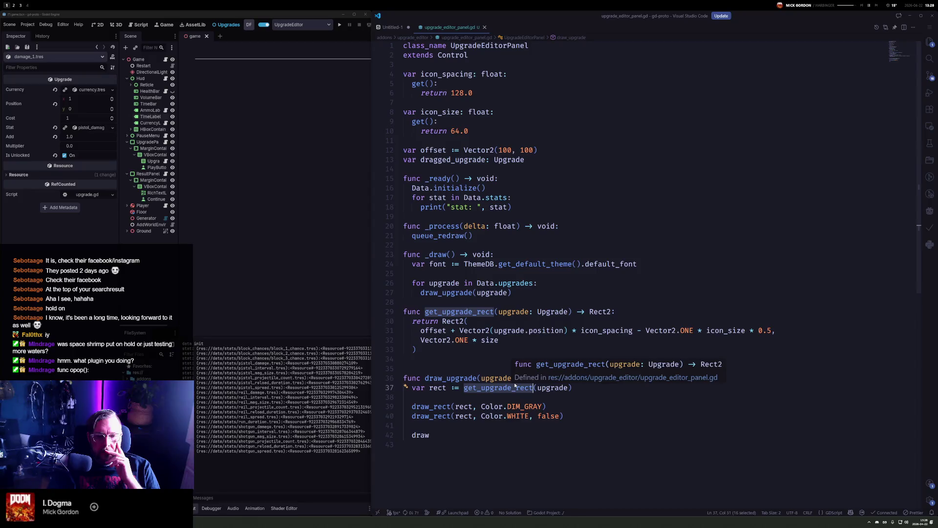
mouse_move(526, 313)
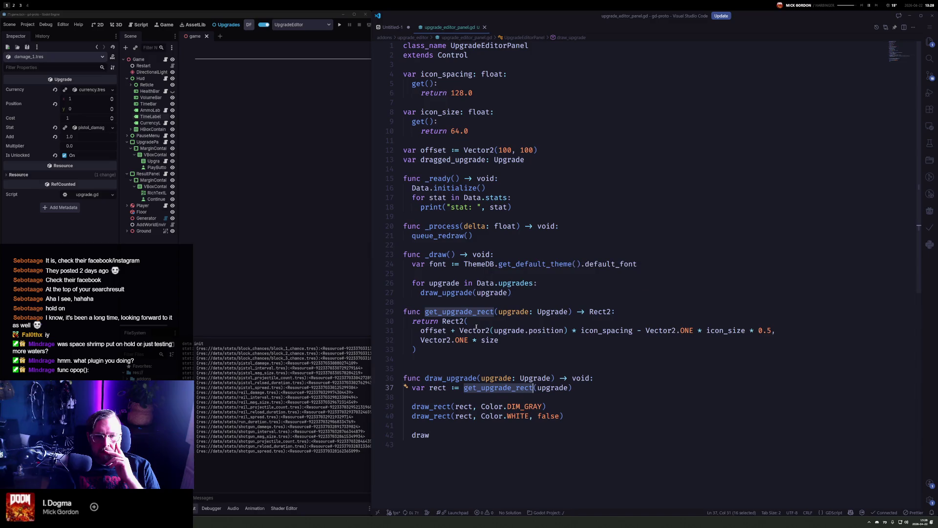
double_click(428, 330)
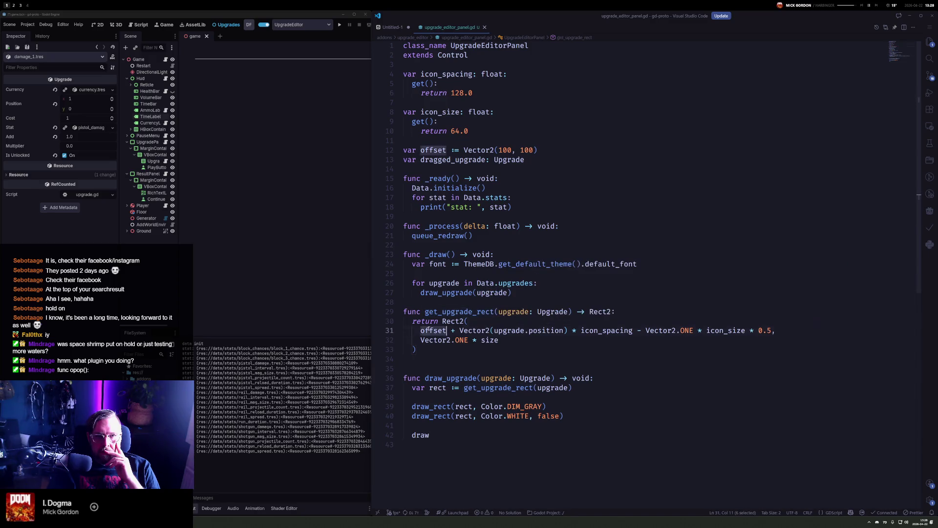
click(586, 142)
key(Tab)
key(Tab)
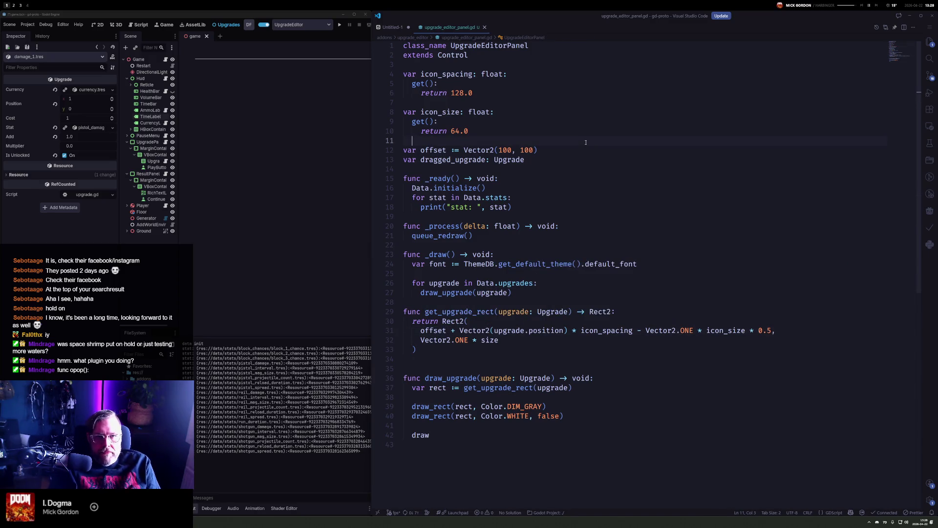
- Change the offset declaration to an explicitly typed 'var offset: Vector2:'
key(Down)
key(ctrl+Right)
key(Right)
key(shift+Right)
key(BackSpace)
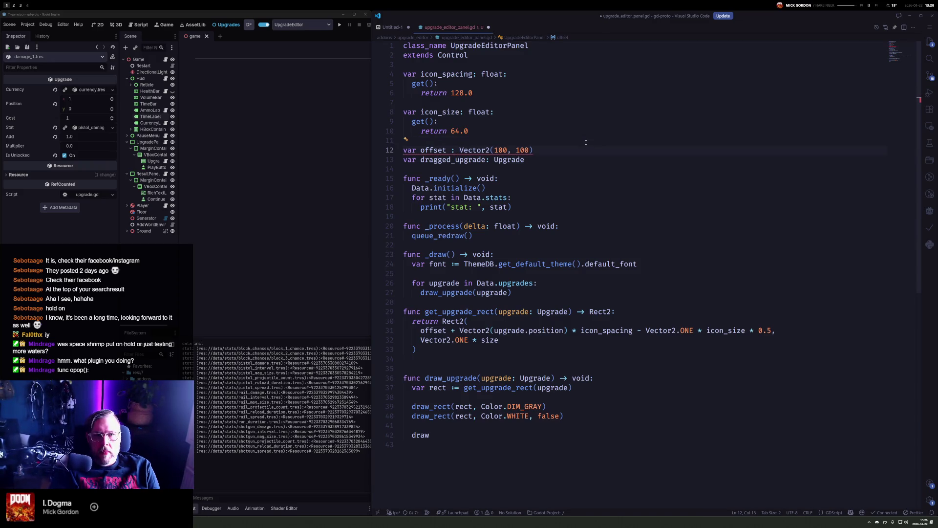
text(Vector2)
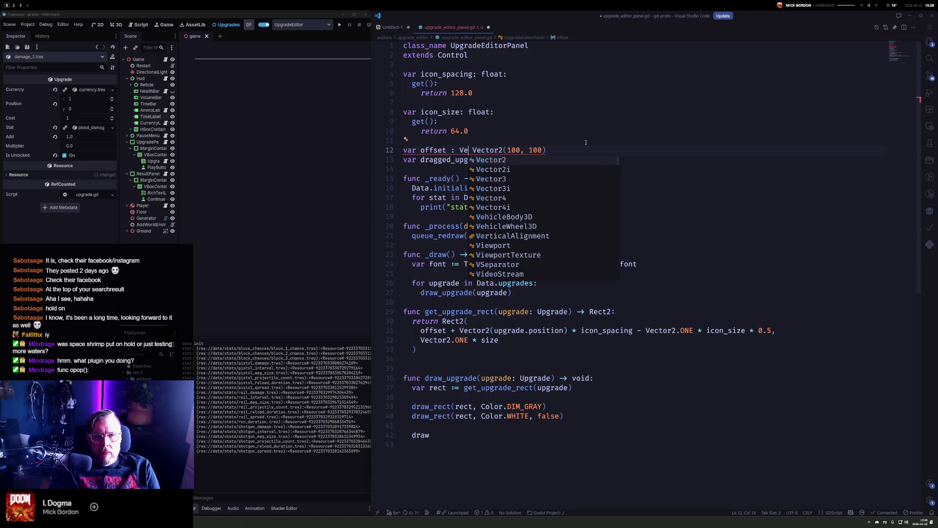
text(:)
- Add a 'get():' getter returning Vector2(100, 100) under offset and save the script
key(Return)
text(get())
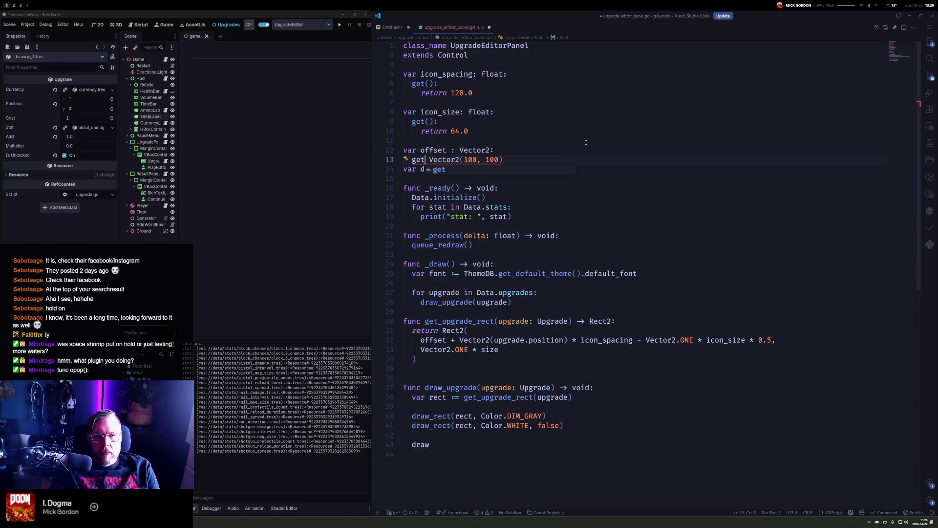
text(:)
key(Return)
text(return)
key(Escape)
key(End)
key(Return)
key(ctrl+s)
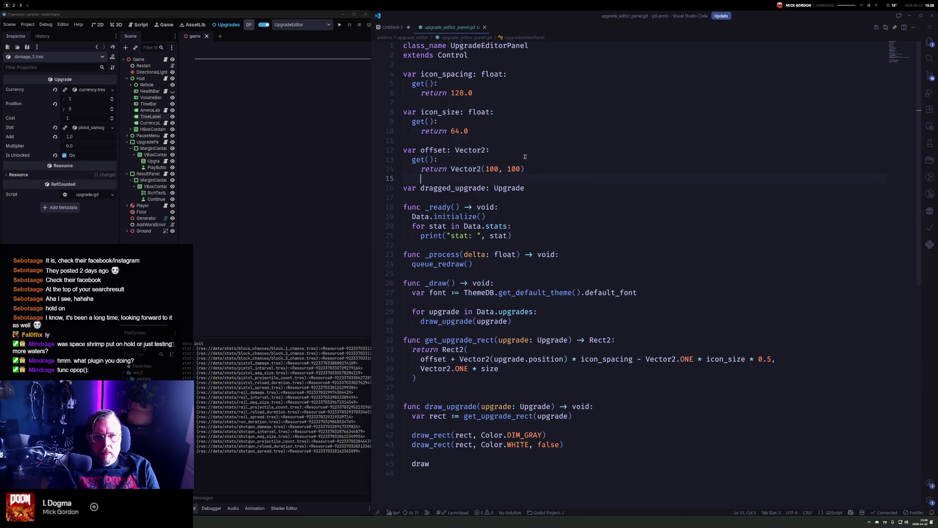
- In Godot, toggle the upgrade editor plugin off and back on
click(29, 26)
click(28, 25)
click(46, 25)
click(264, 24)
click(264, 24)
click(265, 25)
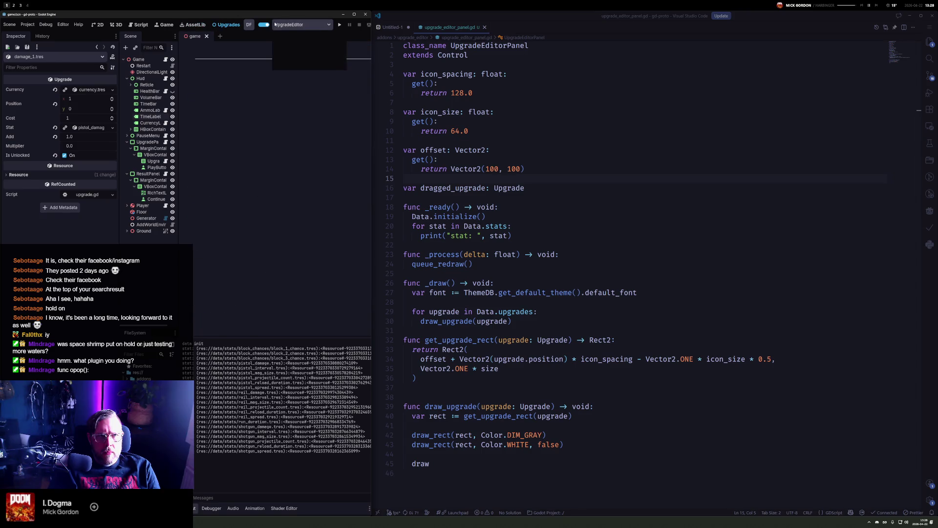
click(263, 24)
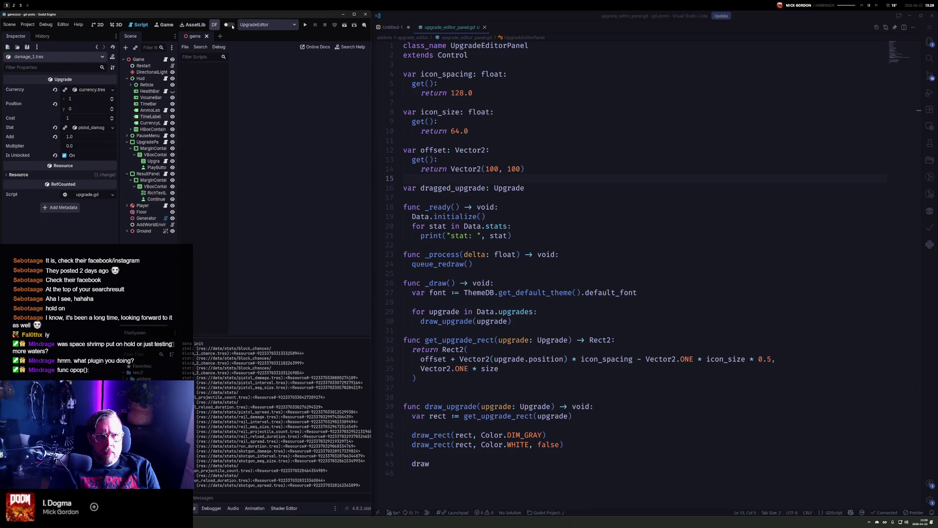
click(264, 24)
click(215, 25)
- Reload the current Godot project and swap VS Code and Godot to opposite screen sides
click(27, 25)
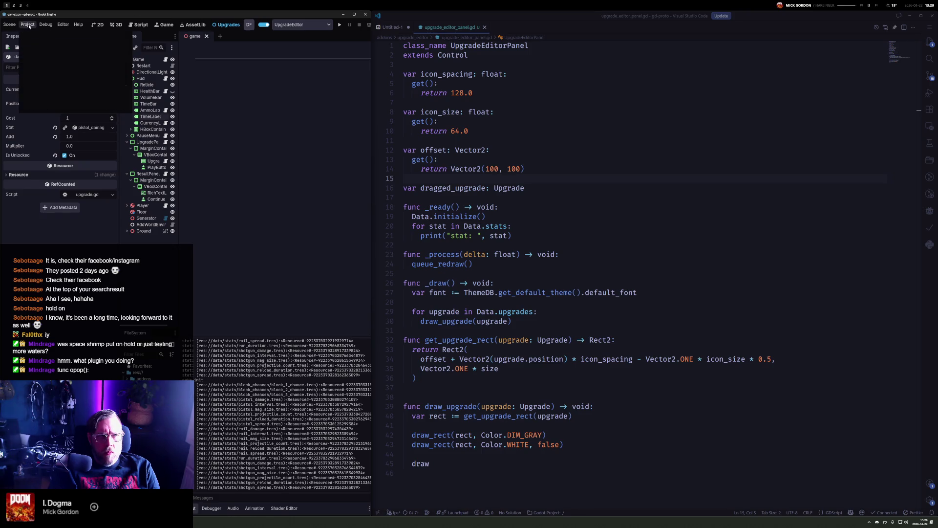
click(31, 100)
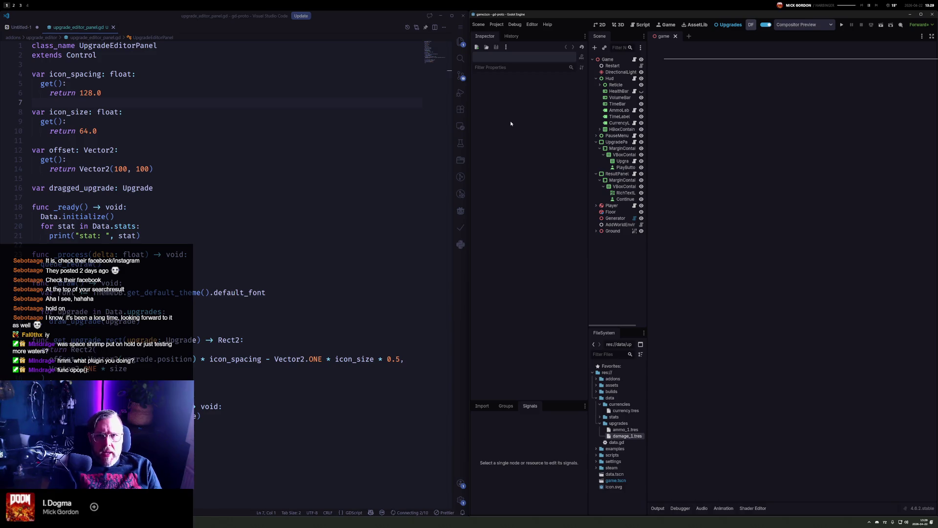
click(375, 130)
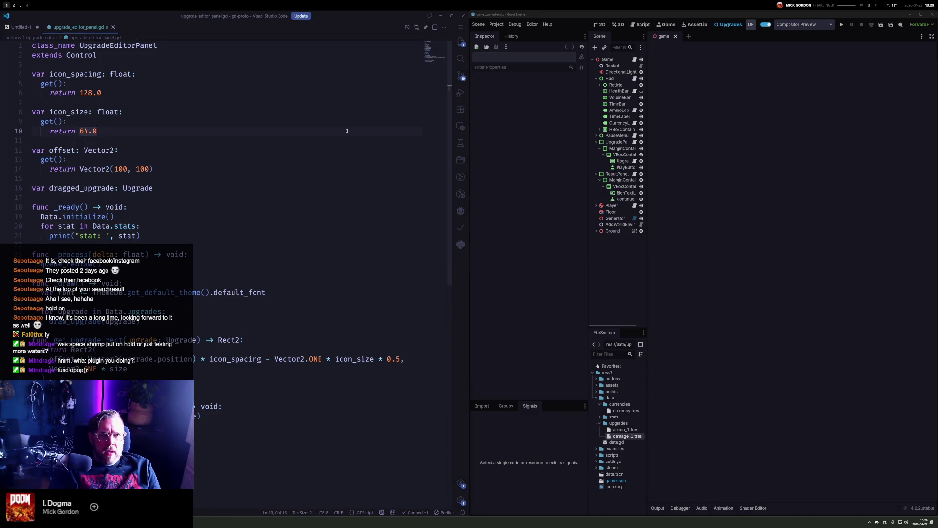
key(super+Right)
click(313, 134)
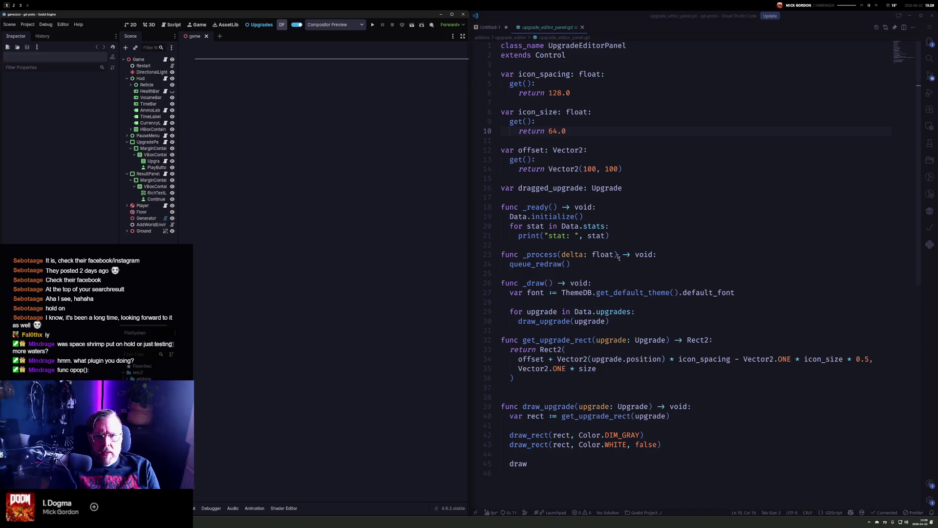
- Delete the unfinished draw line and trailing empty lines in draw_upgrade, then save
click(594, 368)
key(Down)
key(Down)
key(Down)
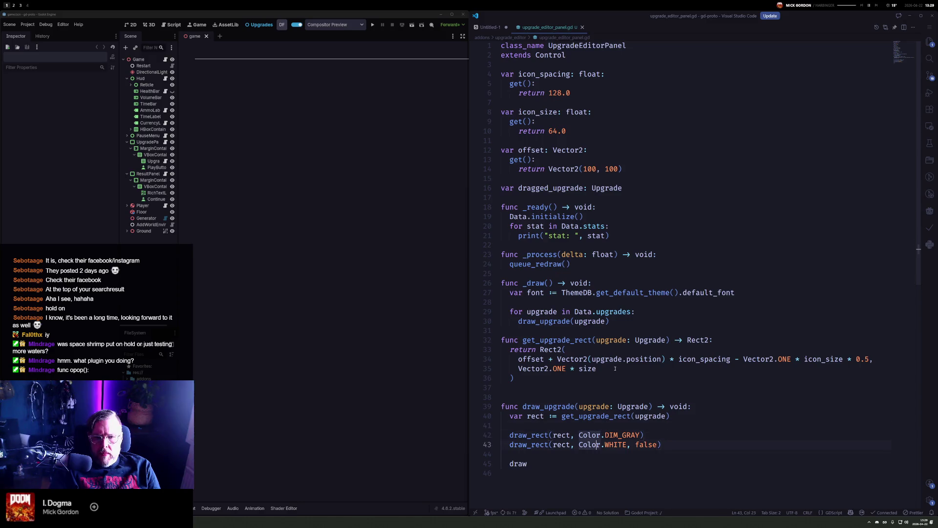
key(Down)
key(Down)
key(Down)
key(BackSpace)
key(BackSpace)
key(BackSpace)
key(Up)
key(Up)
key(Up)
key(ctrl+s)
key(Up)
key(Up)
key(Up)
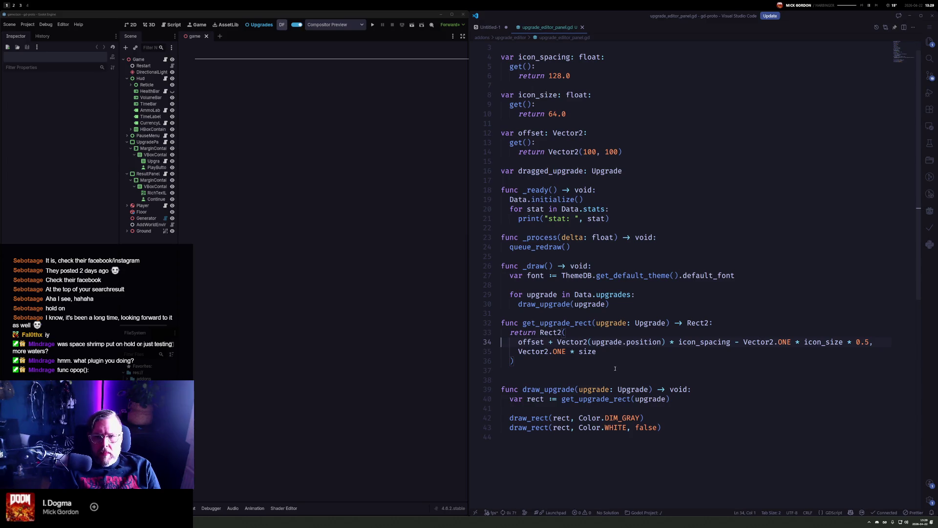
- Add a 'rect: Rect2' parameter to draw_upgrade
key(Down)
key(Down)
key(Down)
key(End)
key(Left)
key(Left)
key(Left)
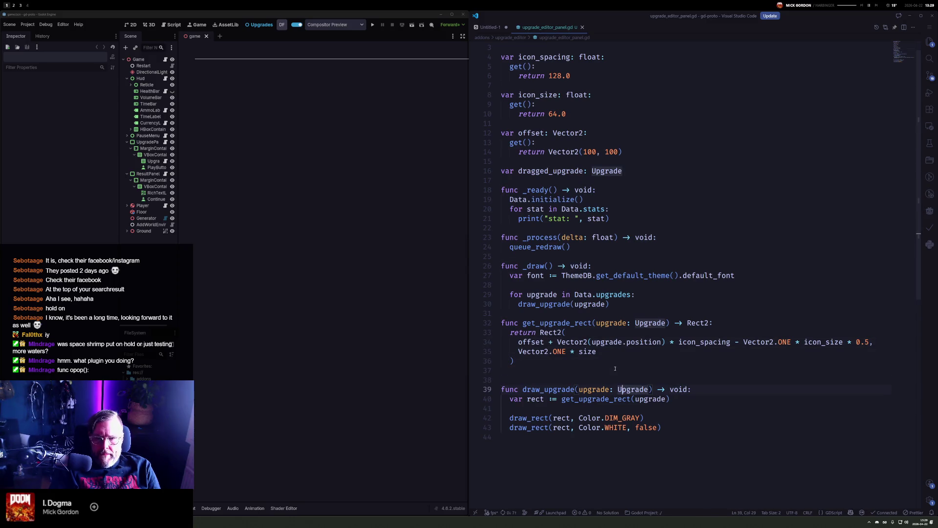
key(Right)
key(Right)
text(, rect:Rec)
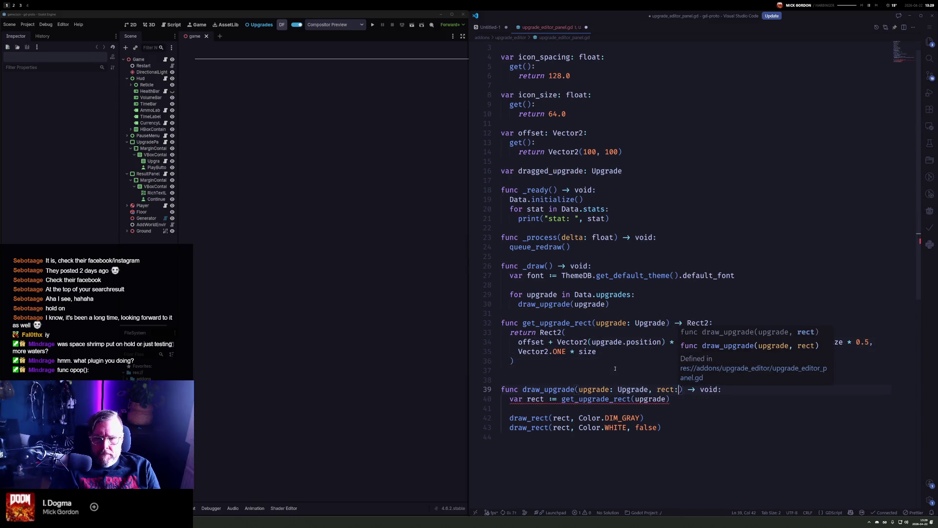
text(t2)
key(Down)
- Move the rect = get_upgrade_rect(upgrade) line from draw_upgrade into the _draw for loop
key(Home)
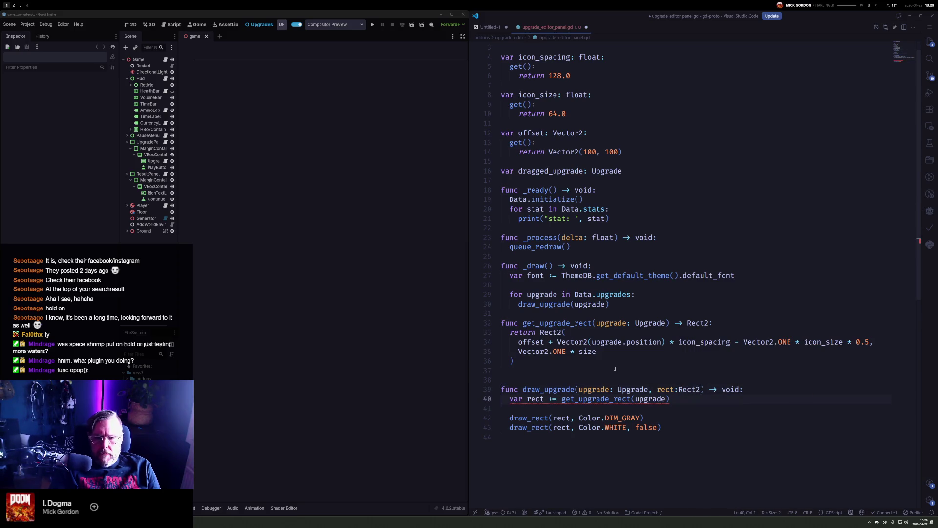
key(ctrl+shift+k)
key(Up)
key(Up)
key(Up)
key(End)
key(Return)
text(var rect := get_upgrade_rect(upgrade))
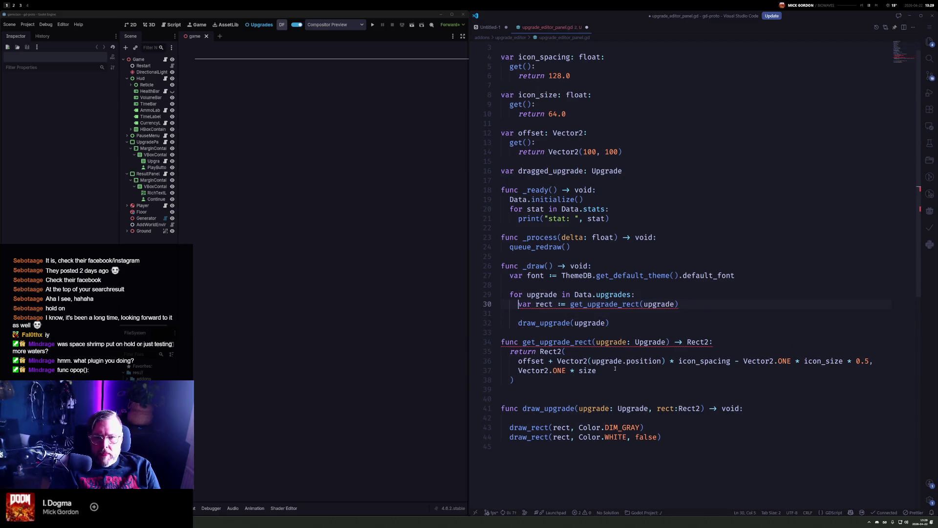
- Pass rect as the second argument in the draw_upgrade call and save
key(Down)
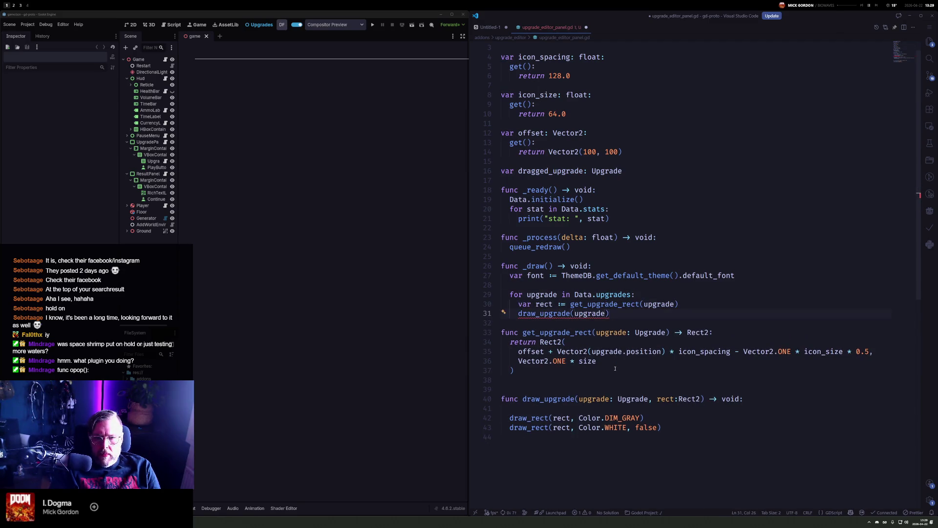
text(, ret)
text(c))
key(ctrl+slash)
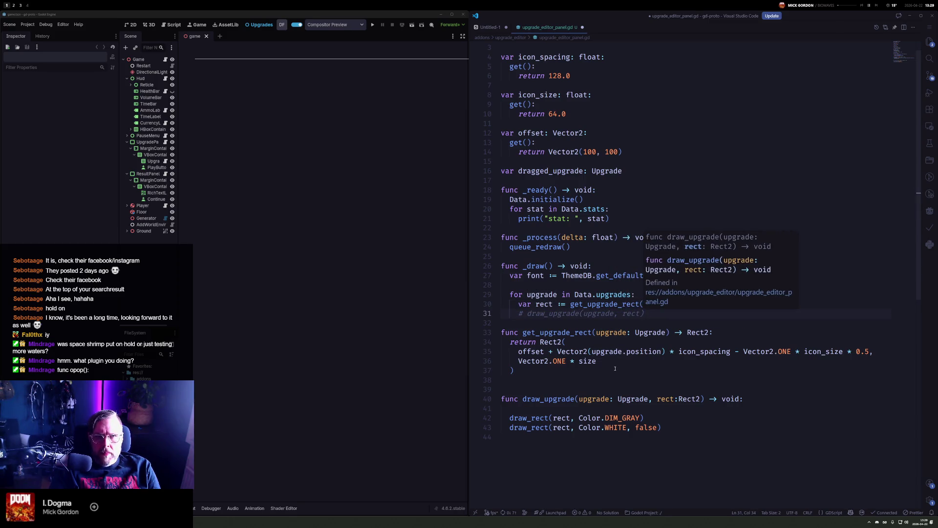
key(ctrl+s)
key(ctrl+slash)
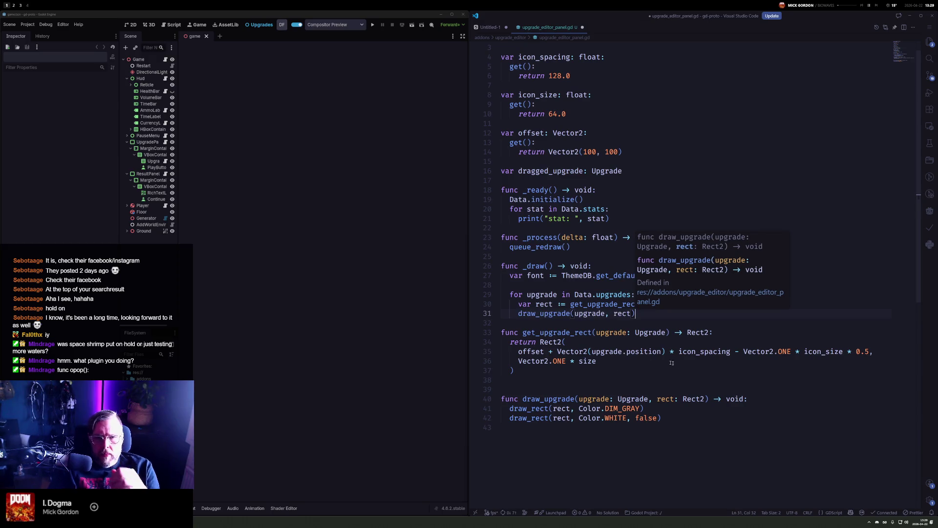
click(574, 286)
key(ctrl+s)
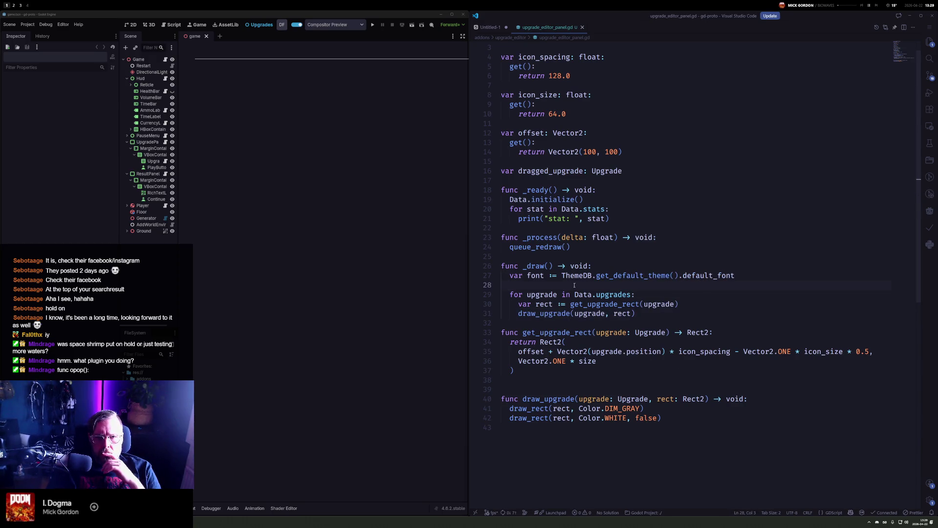
- Re-toggle the comment on the draw_upgrade(upgrade, rect) call and save again
click(660, 313)
key(ctrl+slash)
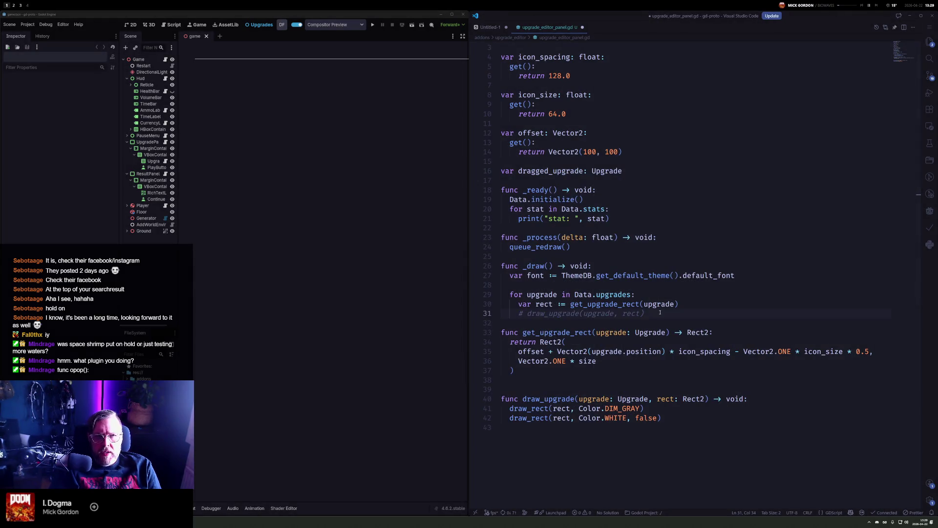
key(ctrl+slash)
key(ctrl+s)
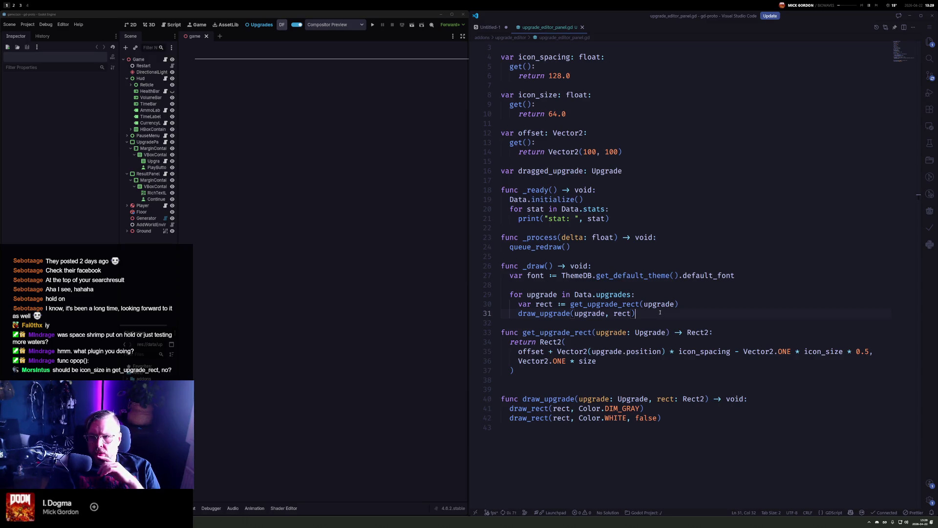
click(546, 321)
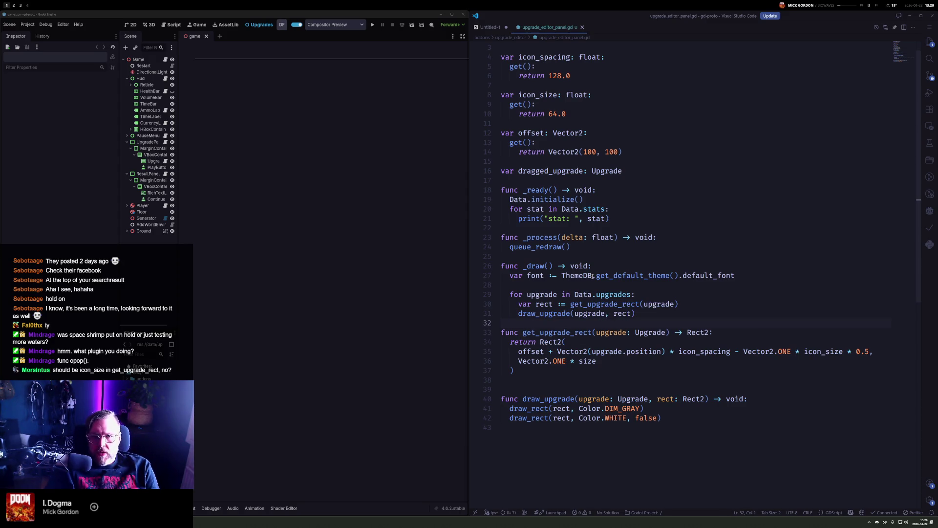
- Size the upgrade rect with Vector2.ONE * icon_size instead of size
click(821, 352)
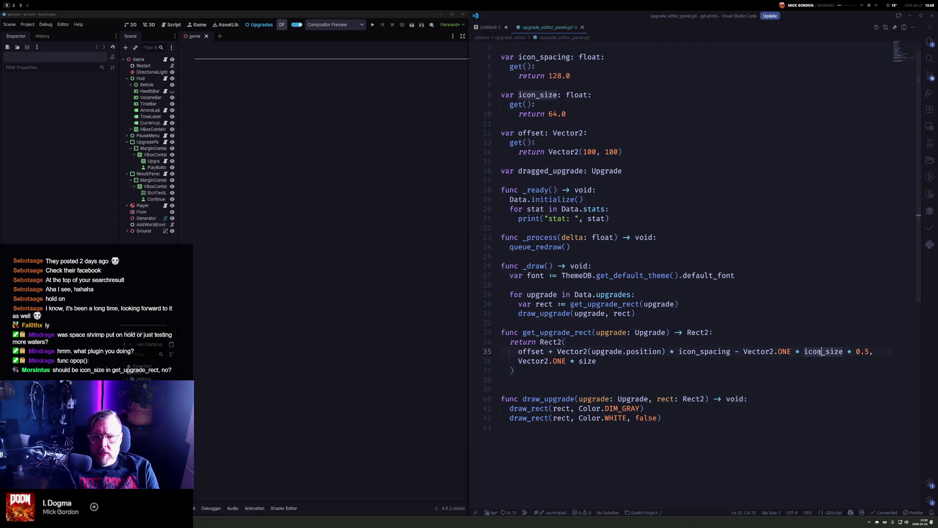
double_click(820, 352)
key(ctrl+c)
key(Down)
key(ctrl+shift+Left)
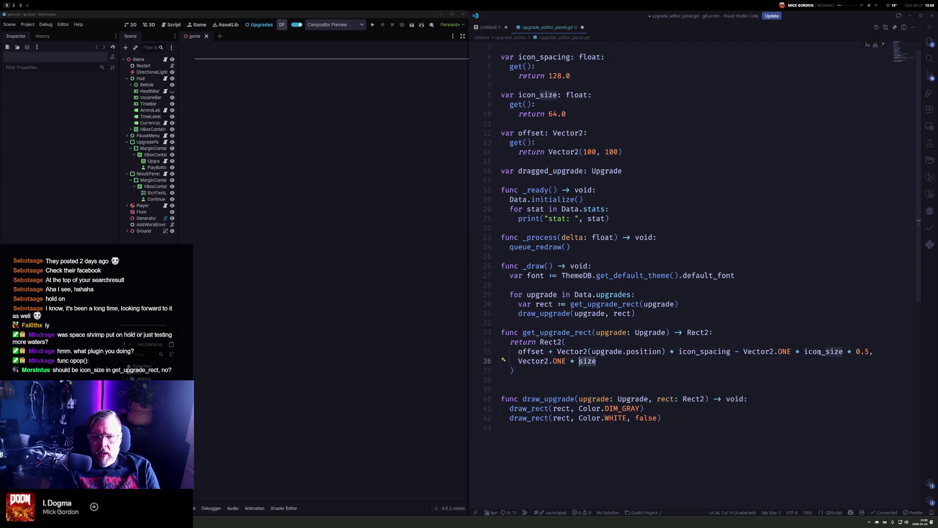
key(ctrl+v)
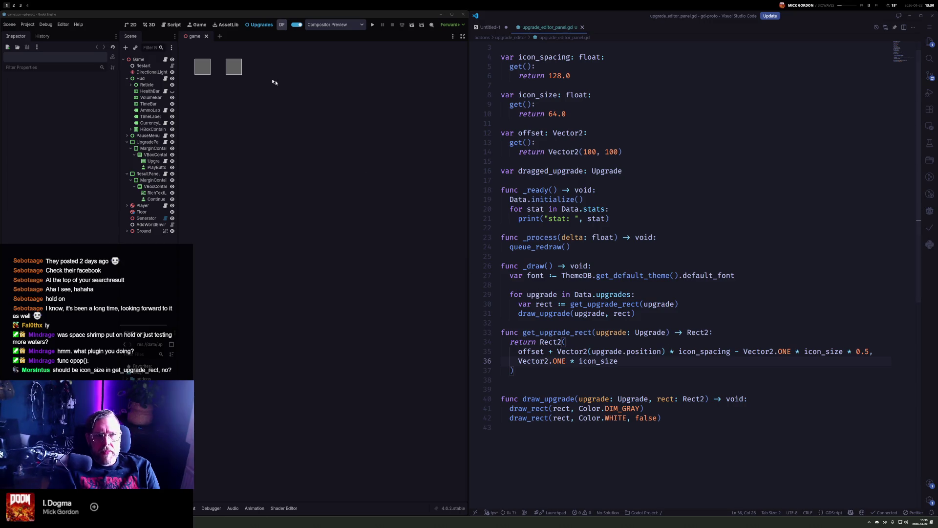
click(636, 322)
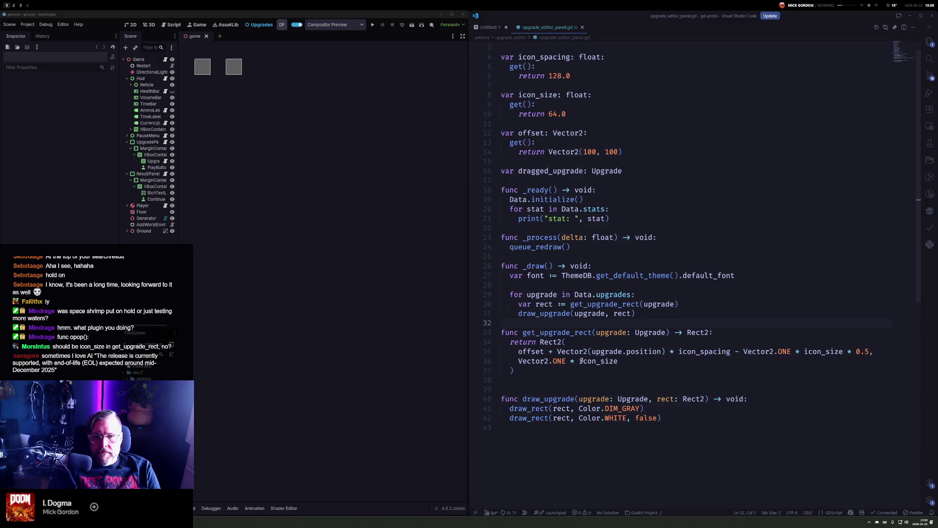
click(697, 304)
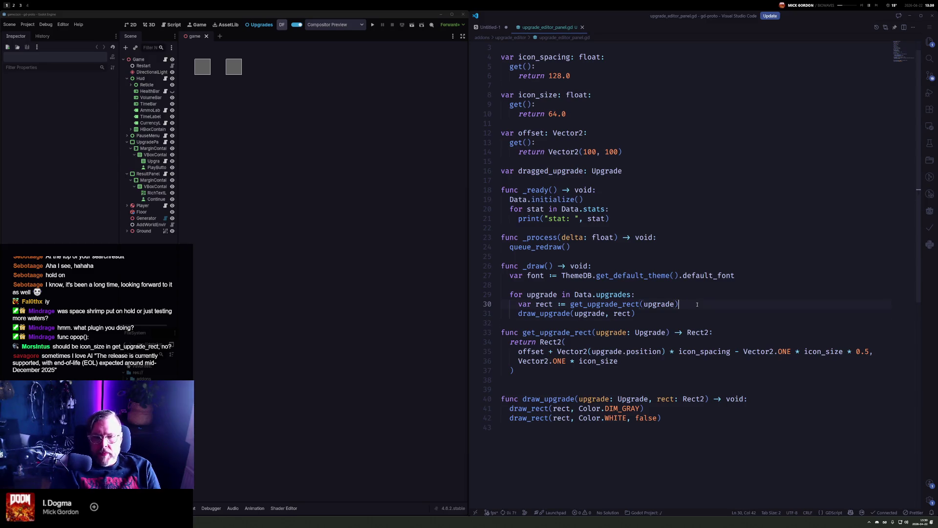
- Begin the 'var mp := get_view' line in _draw and reload the VS Code window
key(Return)
text(if)
key(BackSpace)
key(BackSpace)
key(BackSpace)
key(Up)
key(Up)
key(Up)
text(var mp := )
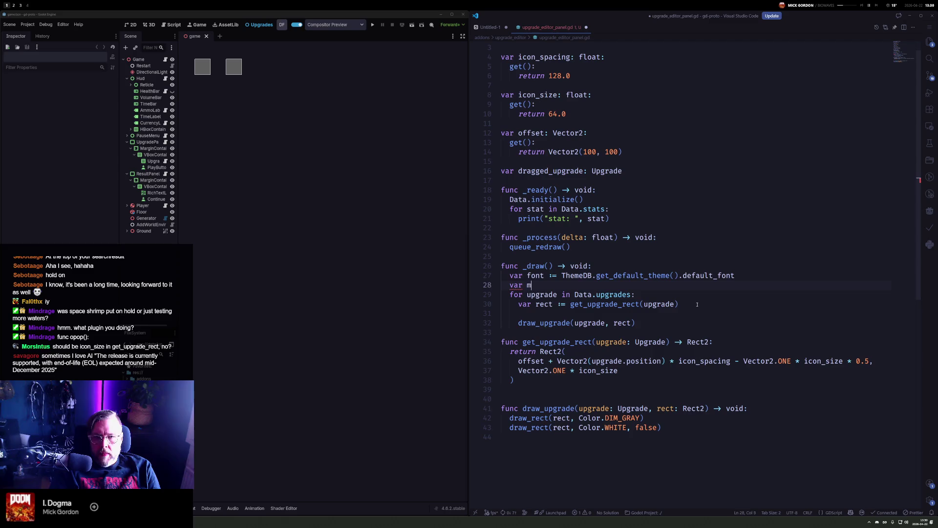
text(get_view)
key(ctrl+shift+p)
text(reload)
key(Return)
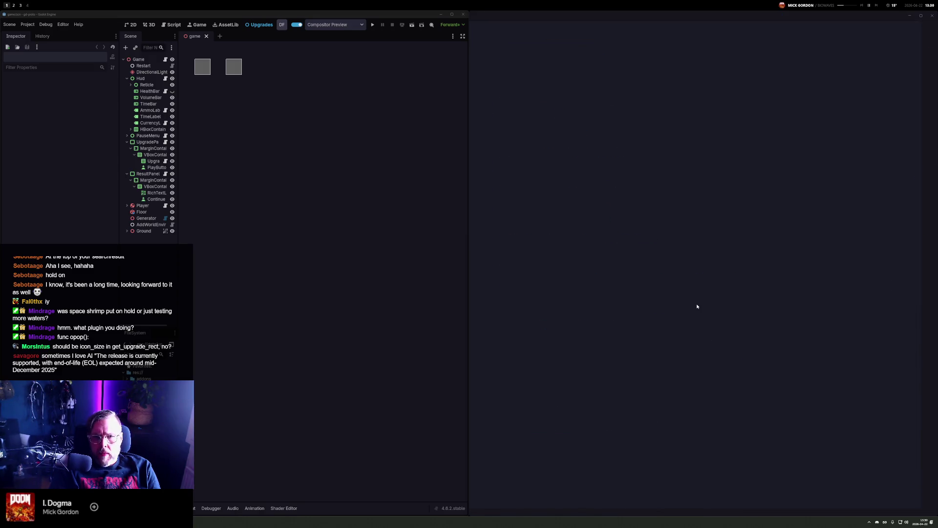
- Complete mp as get_viewport().get_mouse_position()
text(get_viewport().)
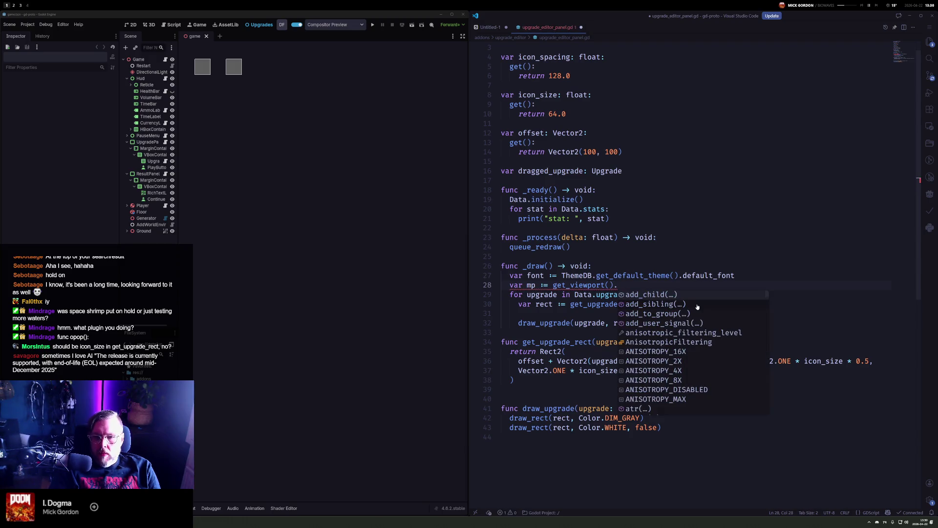
key(Escape)
text(get_mouse_position())
key(Down)
key(Down)
- Add 'var is_hovered := rect.has_point(mp)' below the rect line
key(End)
key(Return)
text(if rec)
key(BackSpace)
key(BackSpace)
key(BackSpace)
text(var hov)
key(shift+Left)
key(shift+Left)
key(BackSpace)
key(BackSpace)
text(is_hovered )
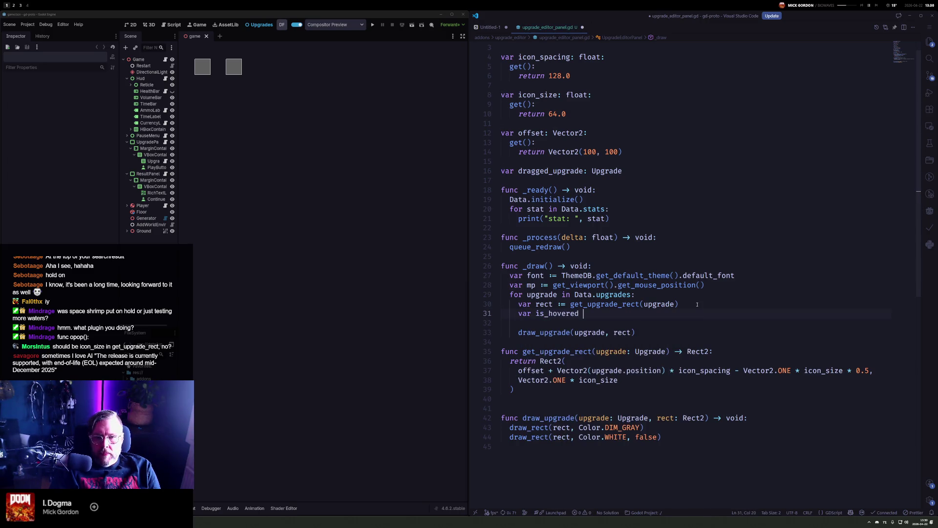
text(:=)
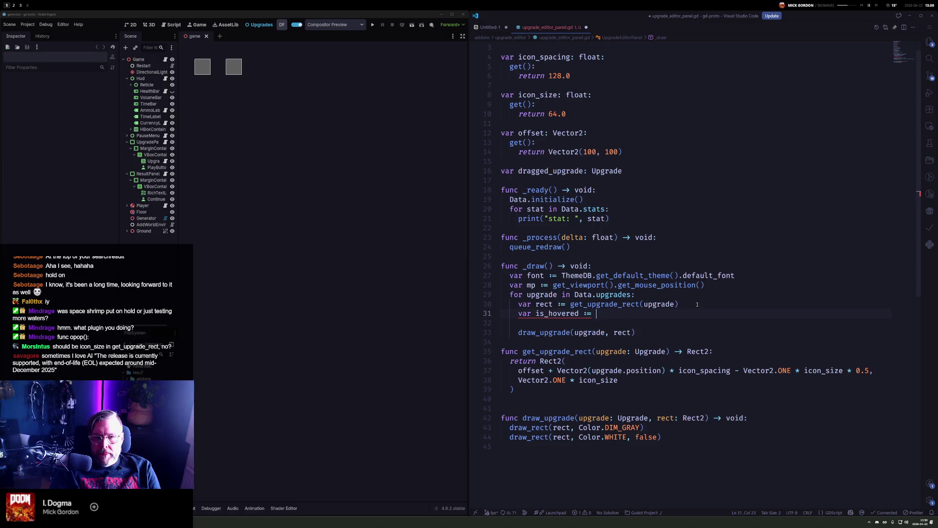
text(rect.has)
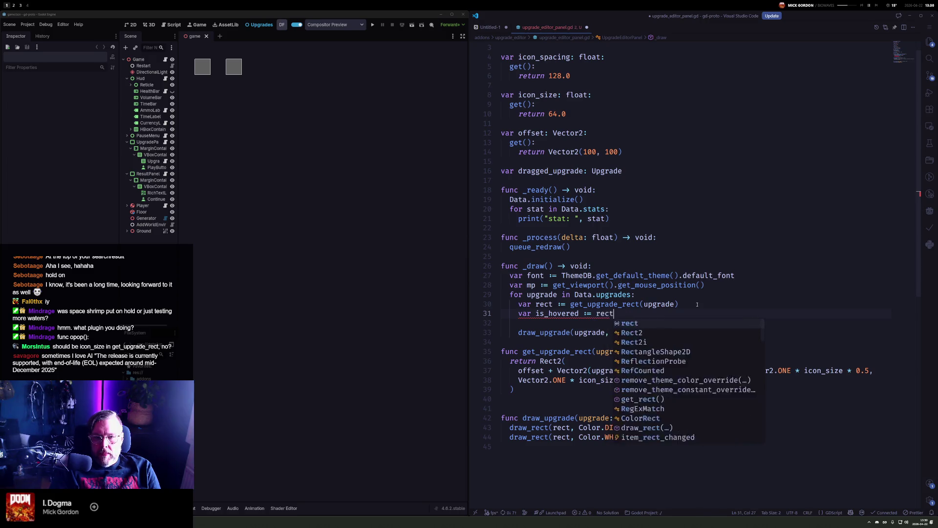
text(_point(mp))
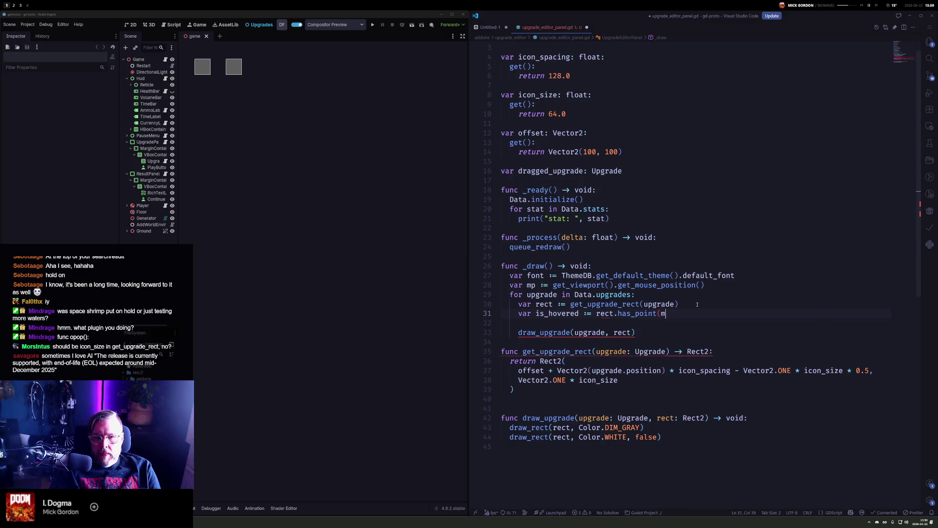
key(Escape)
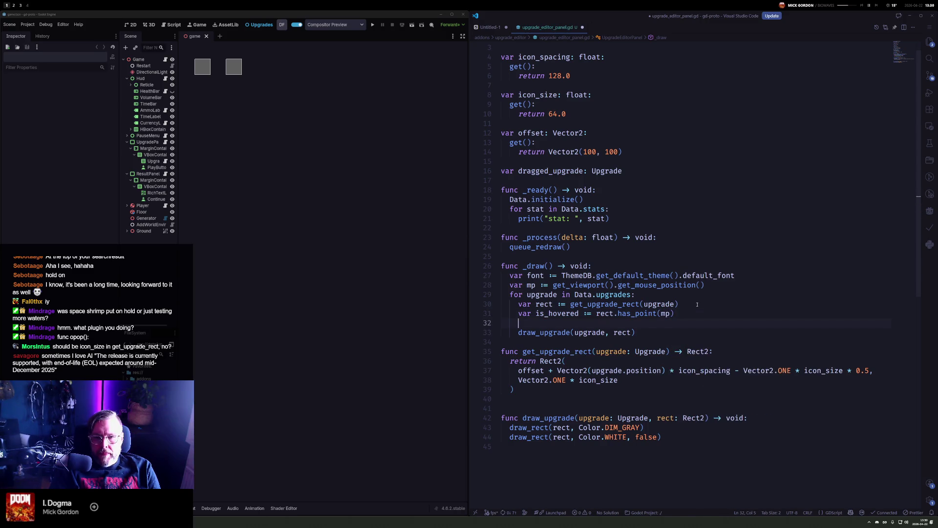
- Add print(upgrade) after the hover check and save
key(Return)
text(print()
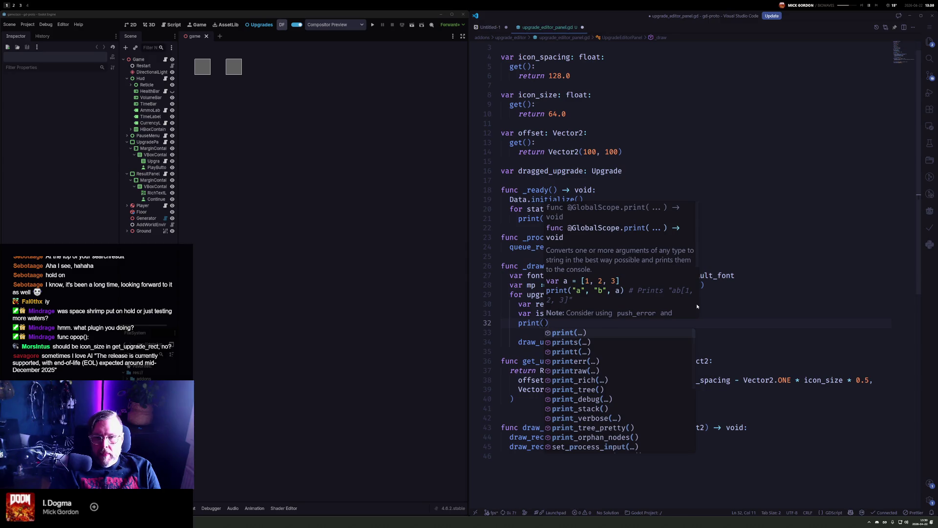
text(upgrade)
key(ctrl+s)
- Show and clear Godot's Output panel
click(249, 96)
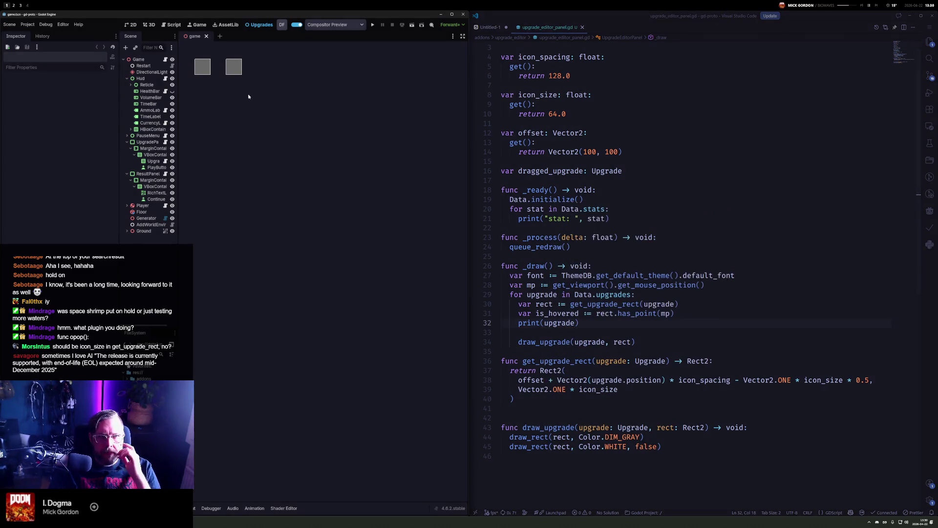
key(alt+o)
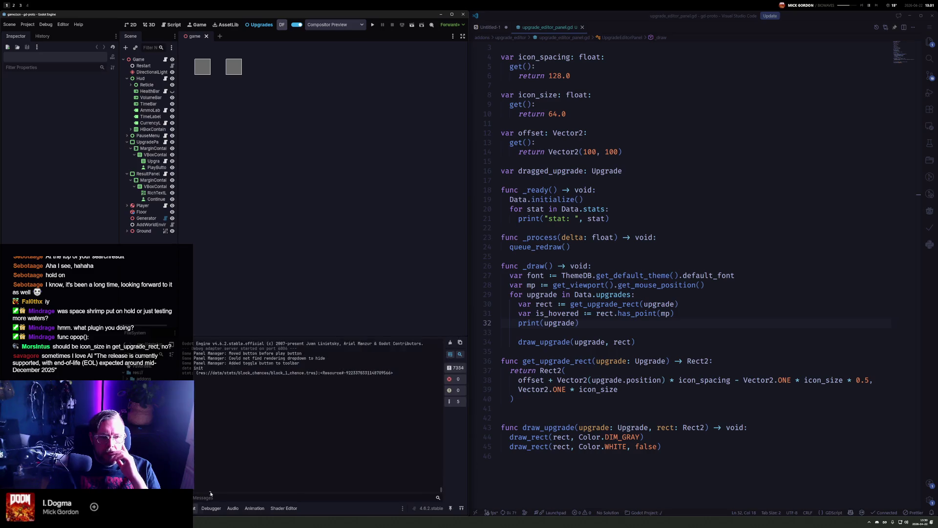
click(450, 342)
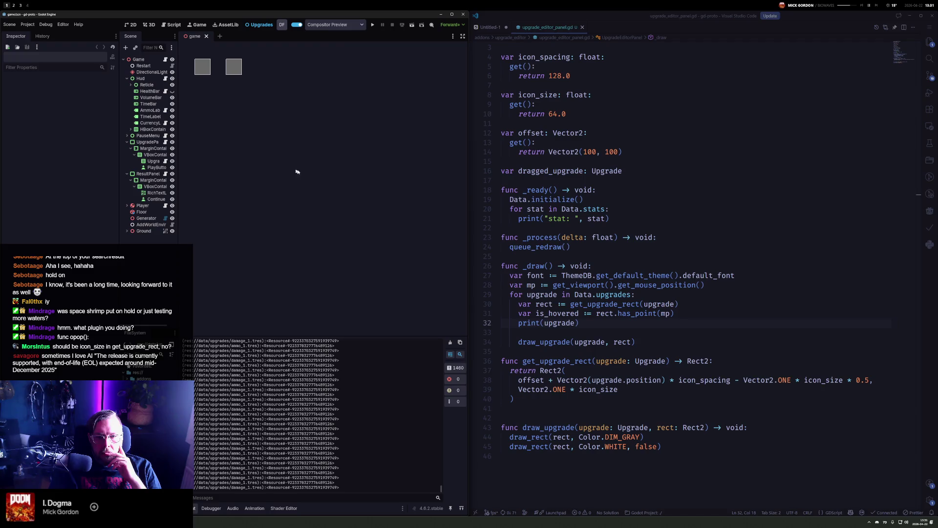
- Nest print(upgrade) under an 'if is_hovered:' check and save
key(ctrl+shift+Return)
key(Return)
text(if is_)
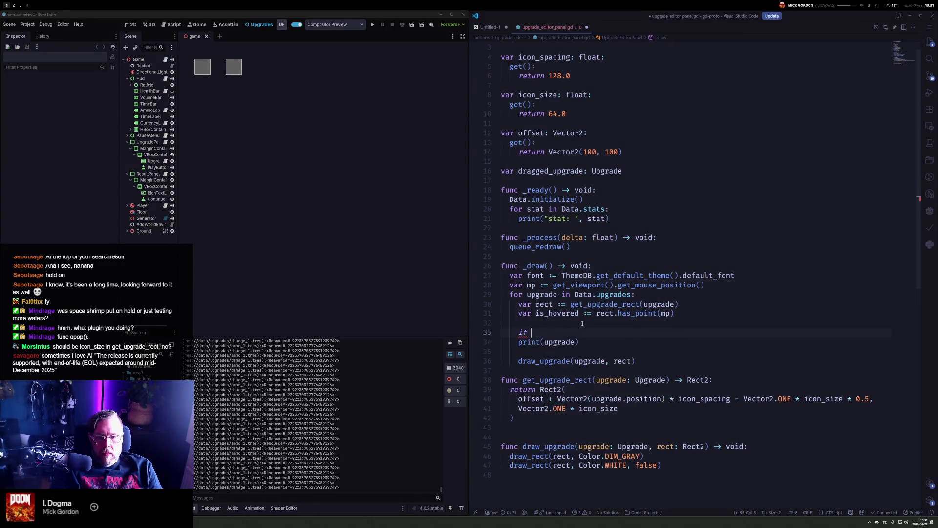
text(hovered:)
key(Down)
key(Home)
key(Tab)
key(ctrl+s)
- Hover the squares in Godot with a cleared output log, then return to the script
click(355, 215)
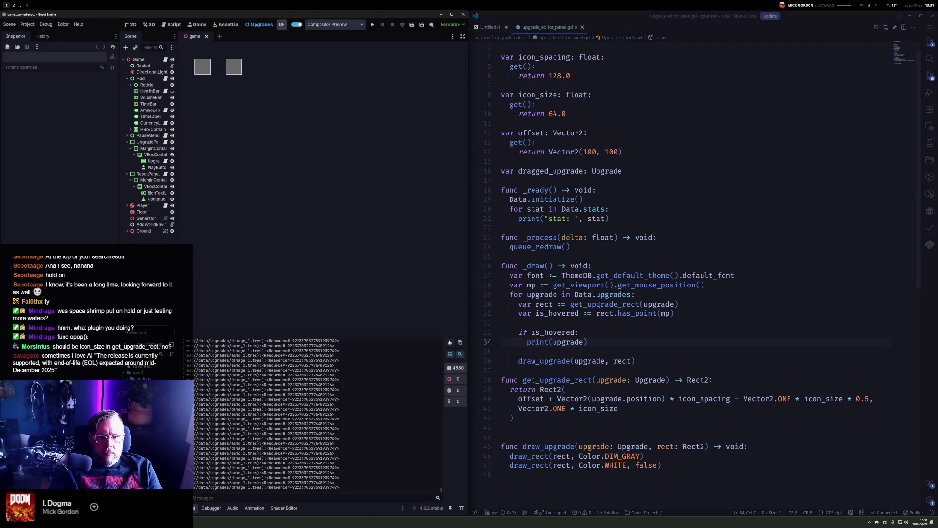
key(ctrl+shift+k)
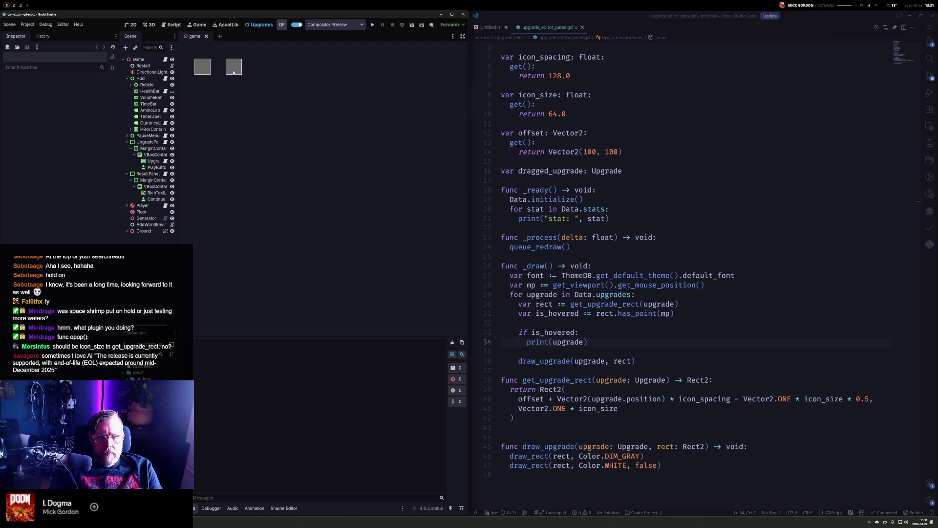
click(557, 313)
key(End)
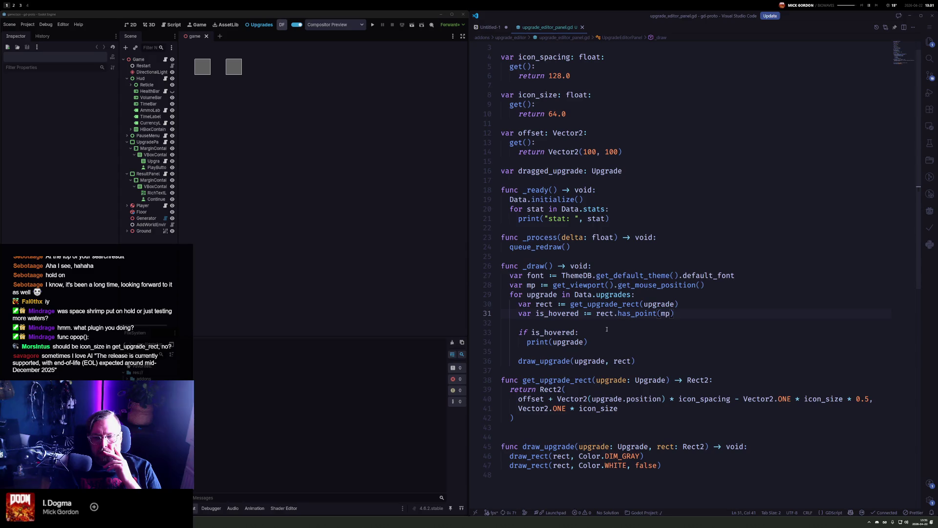
click(550, 228)
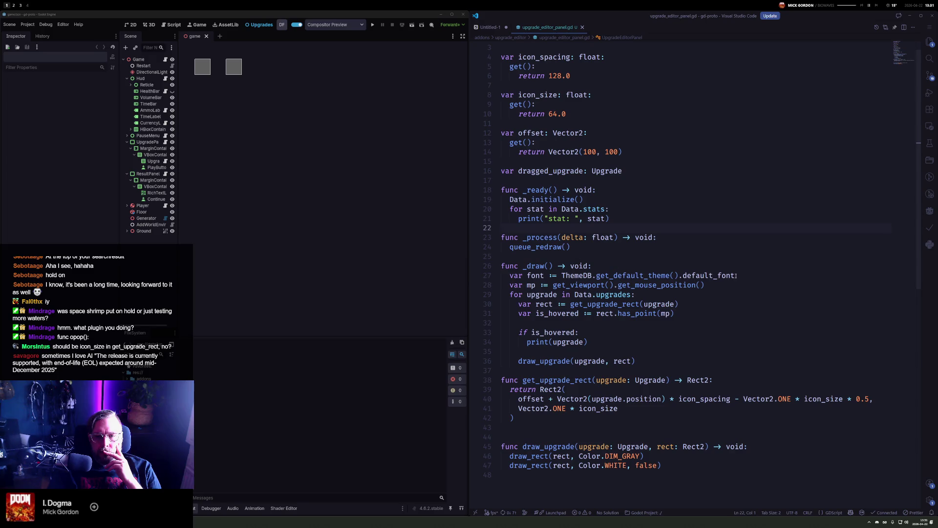
mouse_move(734, 276)
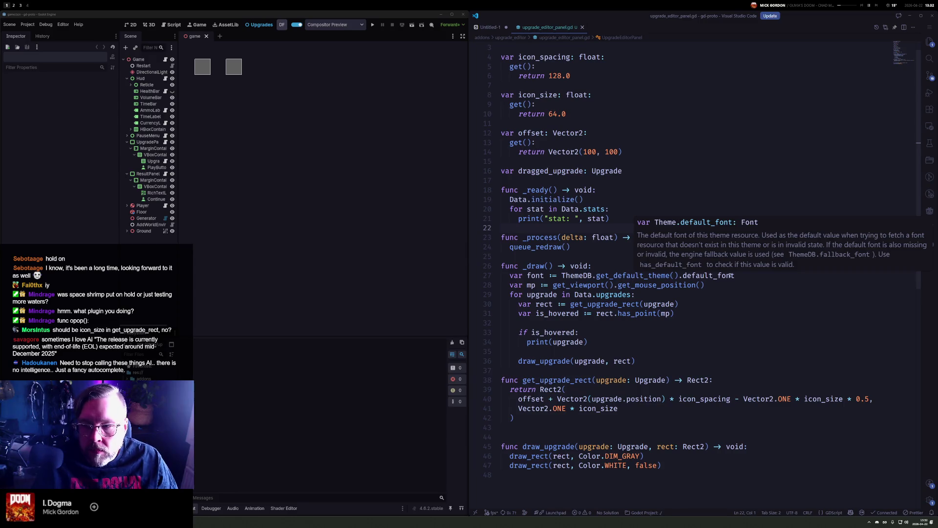
key(Down)
key(Down)
key(Down)
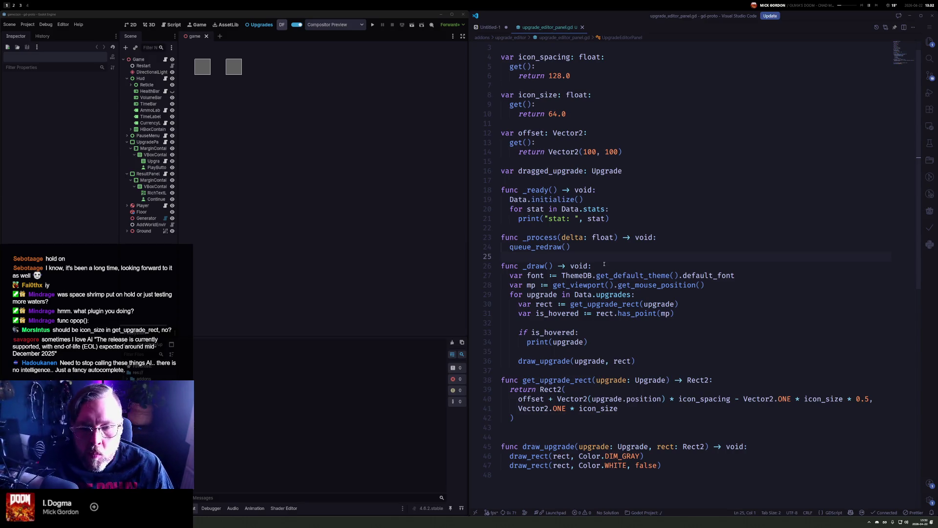
click(674, 312)
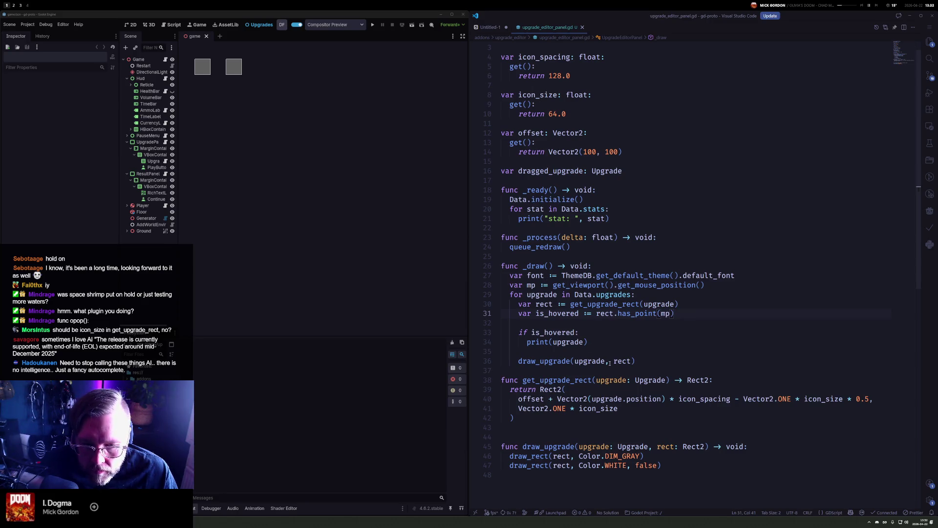
drag(650, 364, 517, 361)
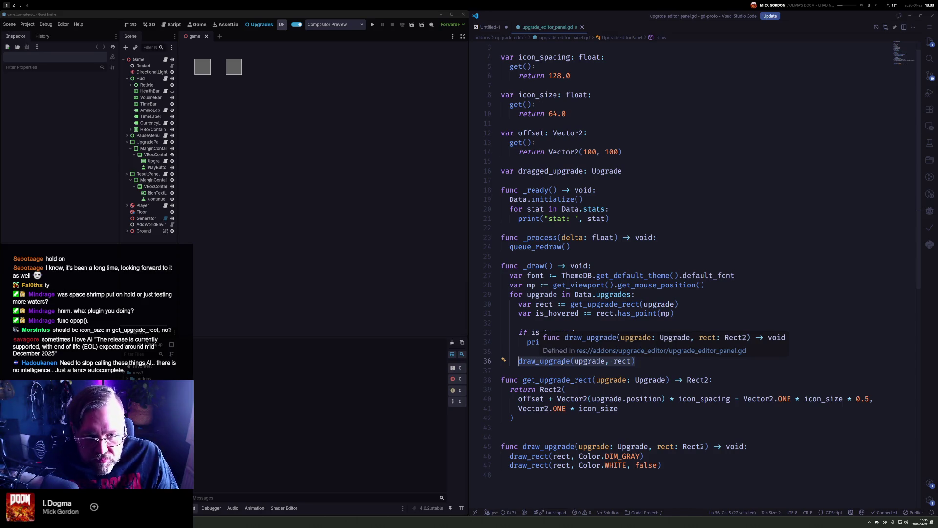
click(660, 357)
- Add print(mp) below the mouse position line and save
key(Up)
key(Up)
key(Up)
key(Up)
key(Up)
key(Up)
key(End)
key(Return)
key(Return)
text(print(mp)
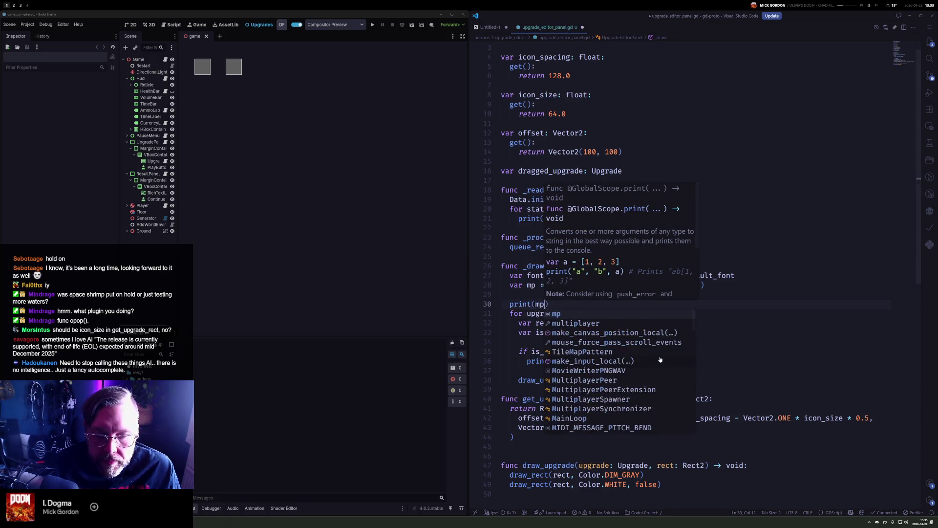
key(ctrl+s)
key(Escape)
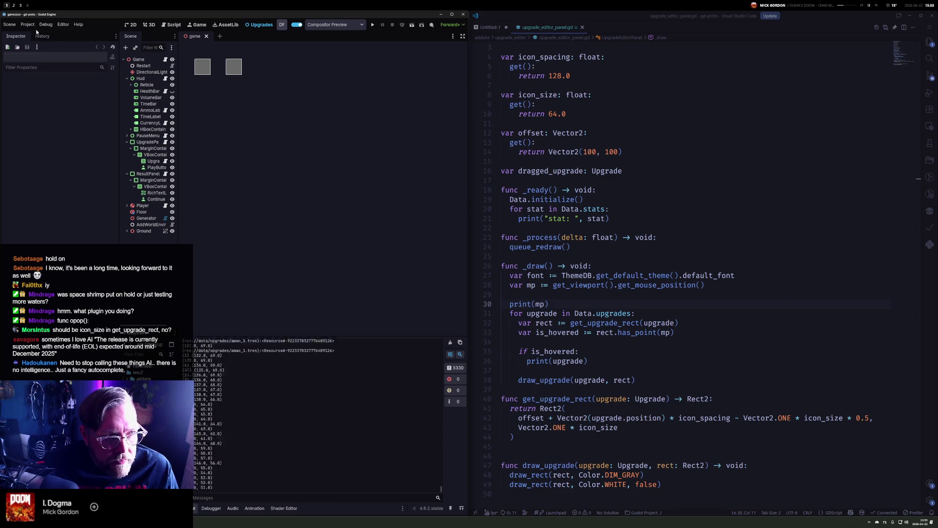
- Replace get_viewport().get_mouse_position() with get_local_mouse_position() and save
click(574, 285)
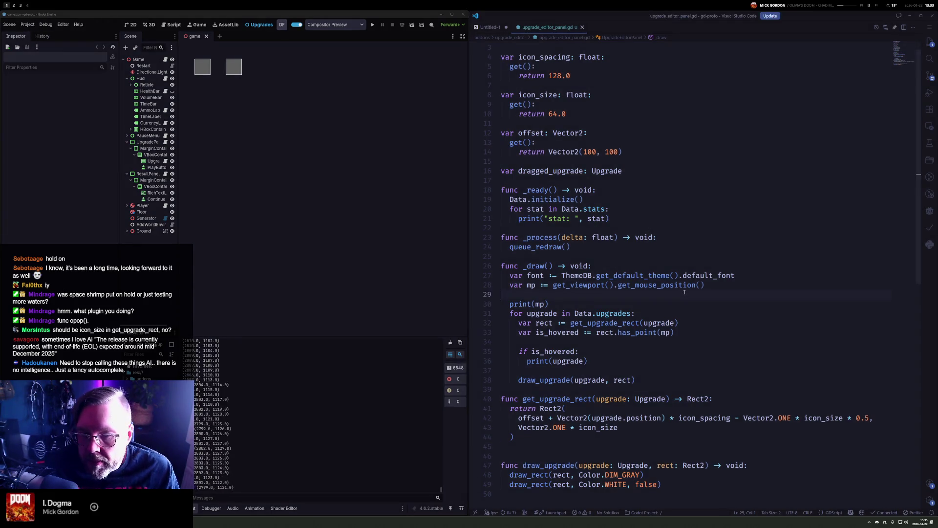
key(End)
key(shift+Left)
key(shift+Left)
key(ctrl+shift+Left)
key(ctrl+shift+Left)
key(ctrl+shift+Left)
text(get_locva)
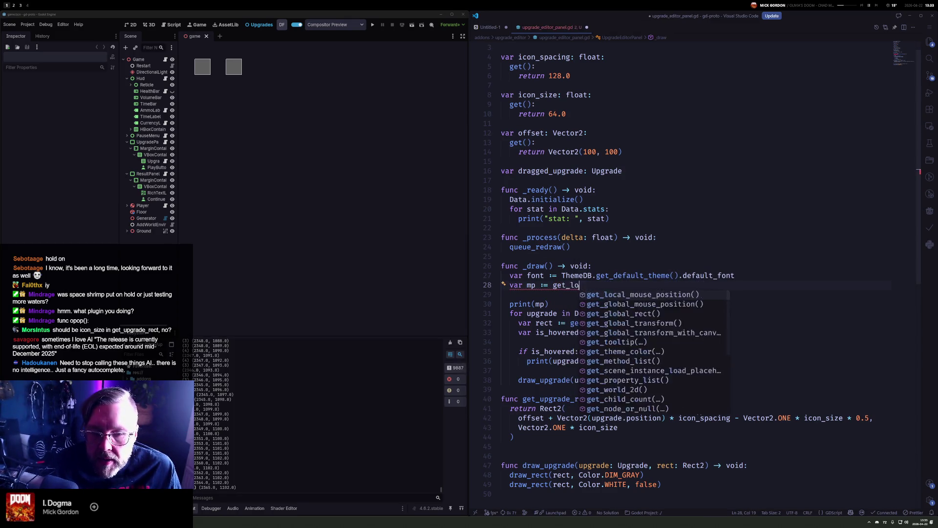
key(BackSpace)
key(BackSpace)
key(Return)
key(ctrl+s)
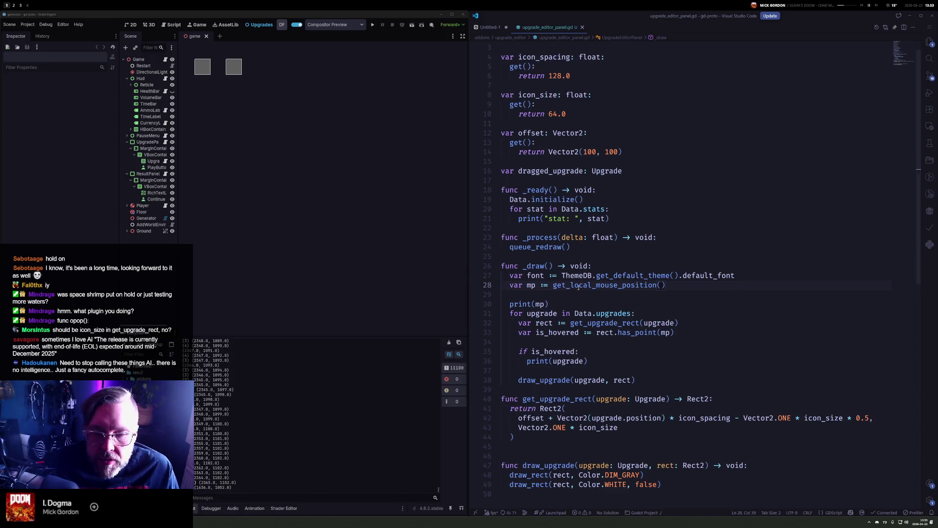
- Delete the print(upgrade) line under if is_hovered
click(702, 361)
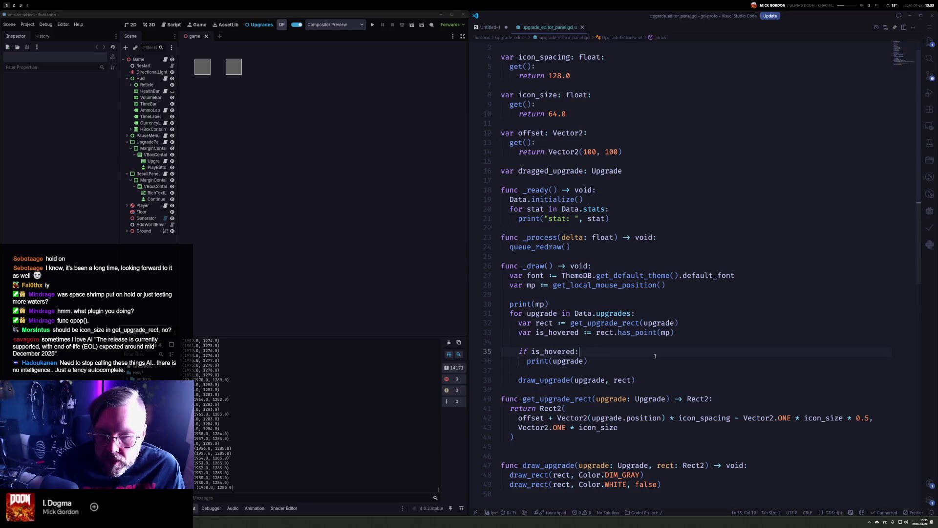
key(shift+Home)
key(BackSpace)
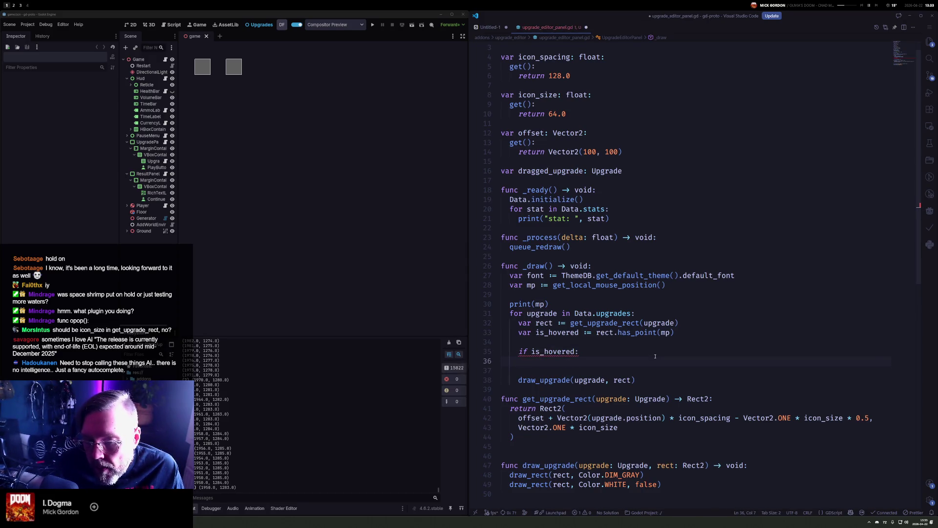
- Remove the if is_hovered line and pass is_hovered into draw_upgrade as an is_hovered: bool parameter
key(Up)
key(shift+Down)
key(shift+Down)
key(BackSpace)
key(ctrl+shift+k)
key(End)
key(Left)
text(, is_hovered)
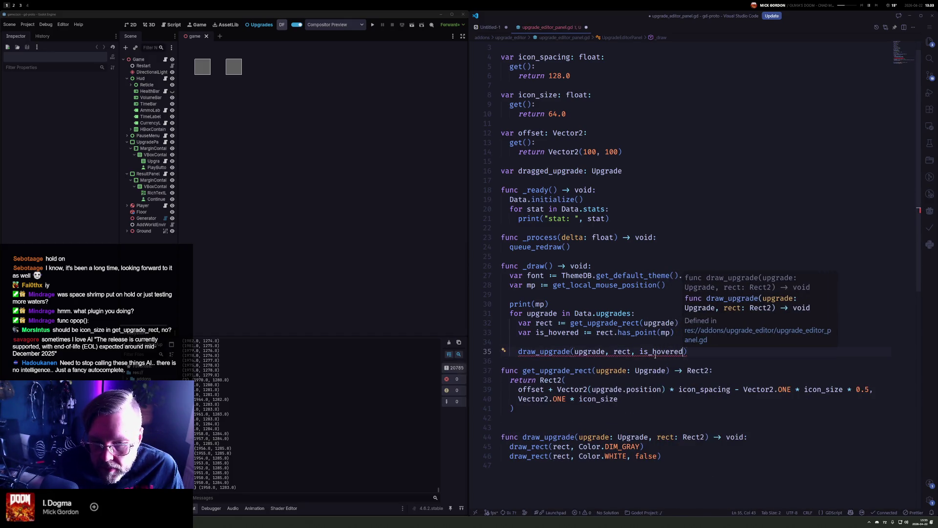
key(Down)
key(Down)
key(Down)
key(ctrl+Right)
text(, is_hovered:bool)
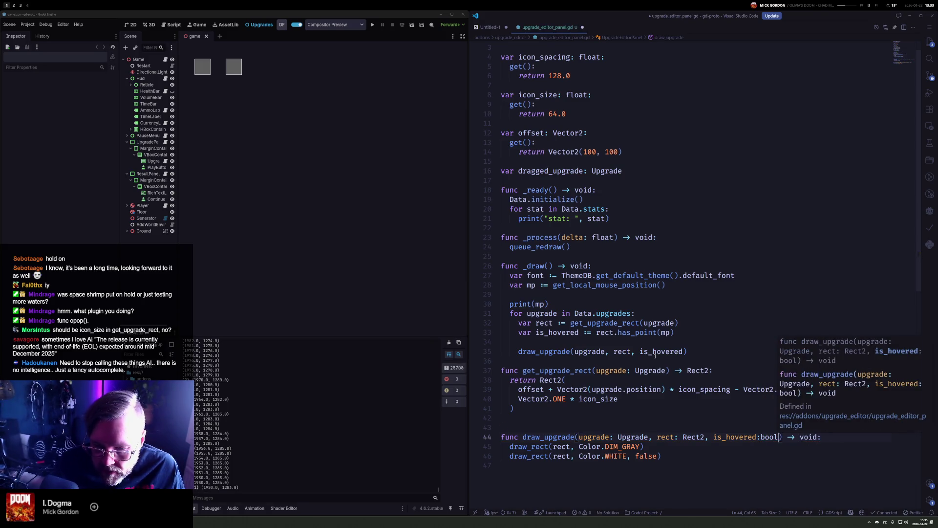
key(Down)
key(Down)
key(Home)
- Change the fill to 'Color.DIM_GRAY if not is_hovered else Color.GRAY' and save
key(Up)
key(End)
key(BackSpace)
text(if is)
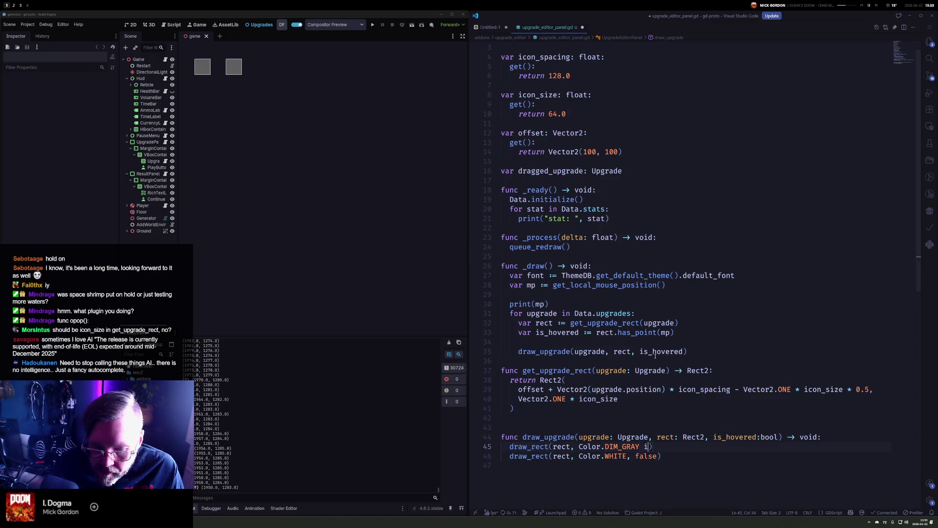
key(BackSpace)
key(BackSpace)
text(not is)
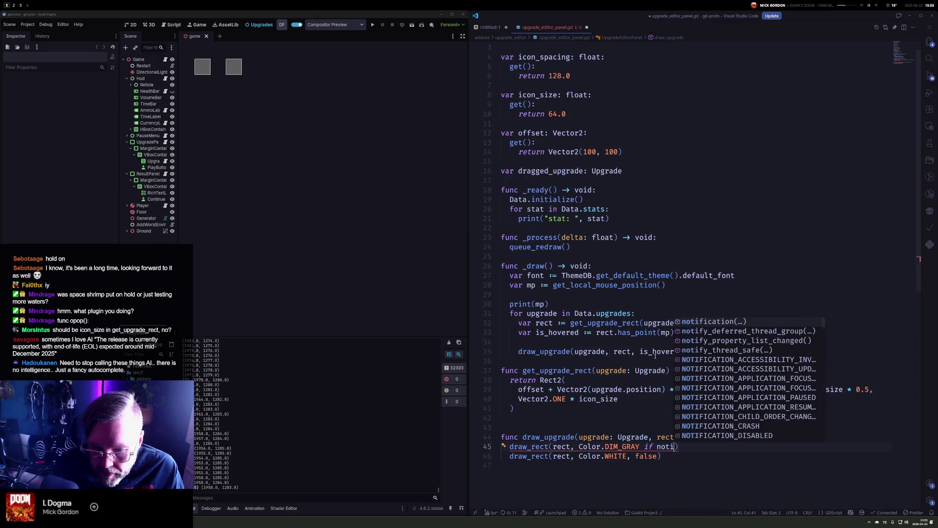
text(_hovered else)
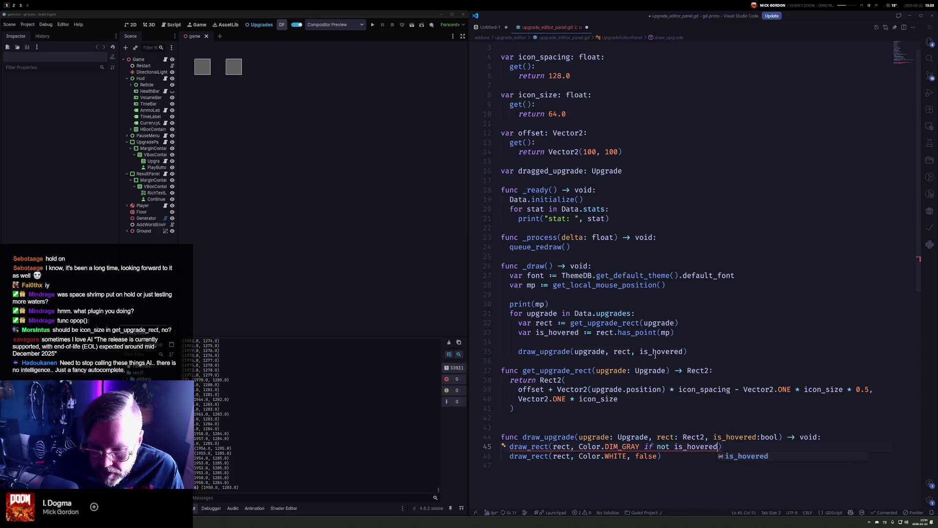
text( Col)
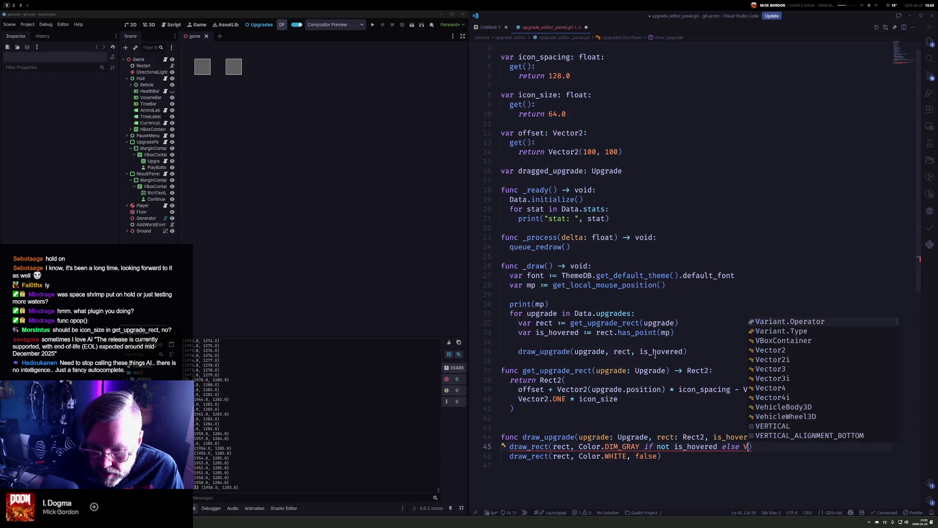
text(or.GRAY)
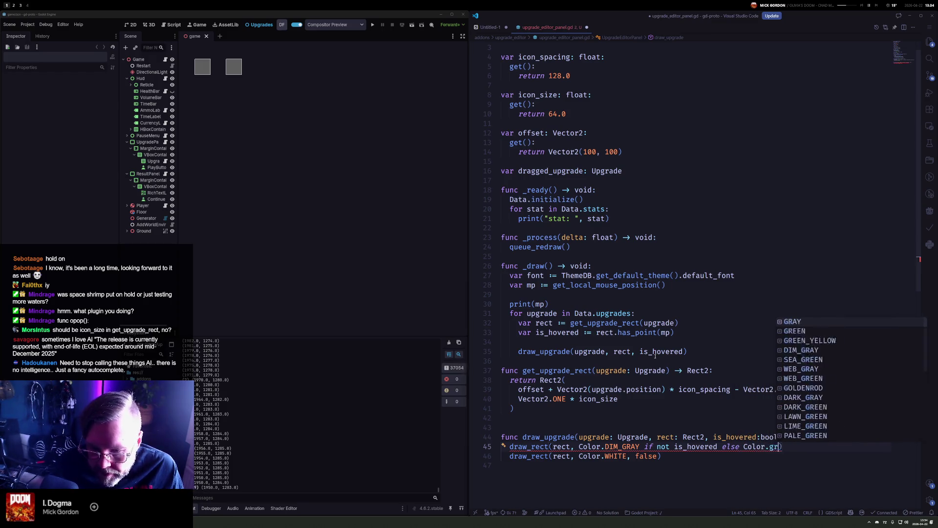
key(ctrl+s)
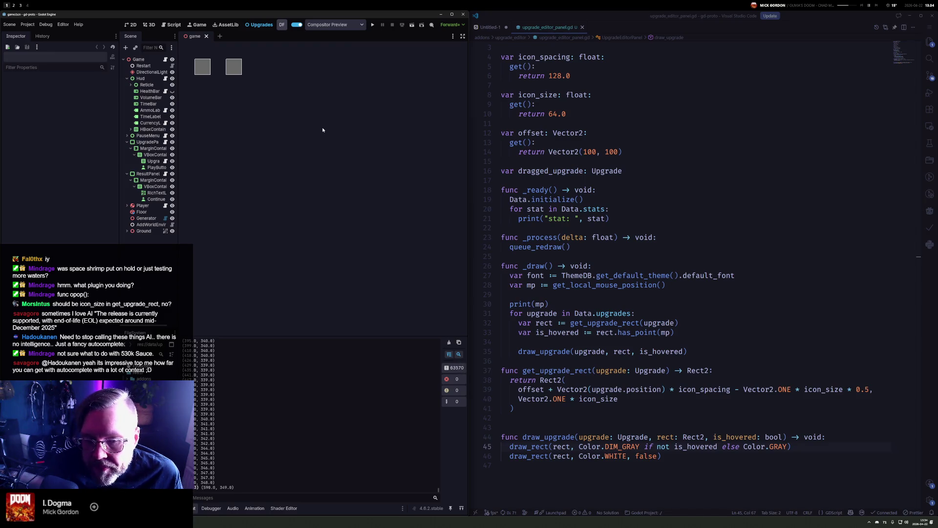
- Widen the Godot window, then delete the print(mp) debug line and save
drag(479, 220, 536, 220)
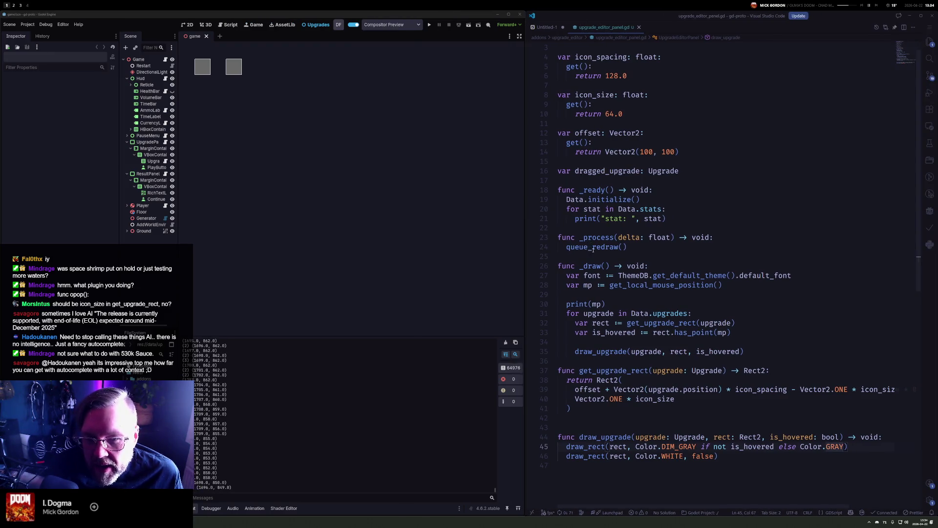
click(682, 294)
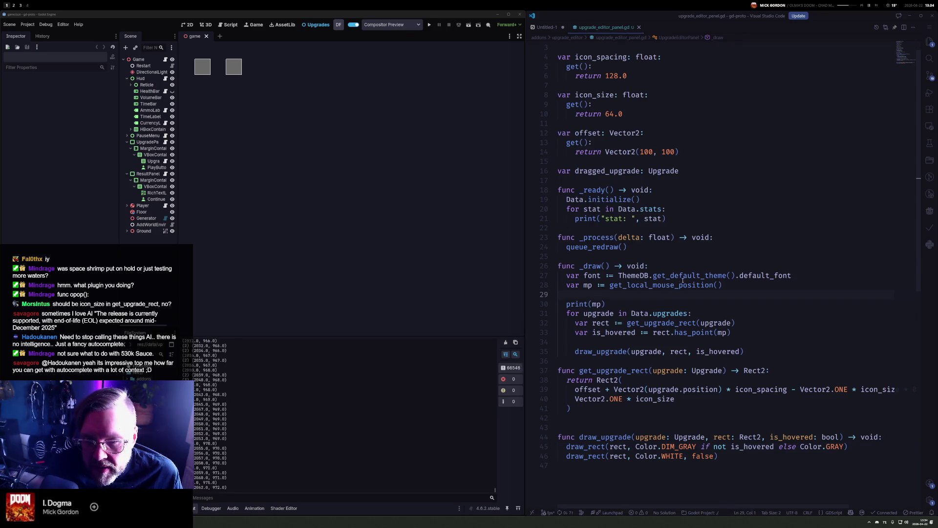
drag(636, 304, 637, 298)
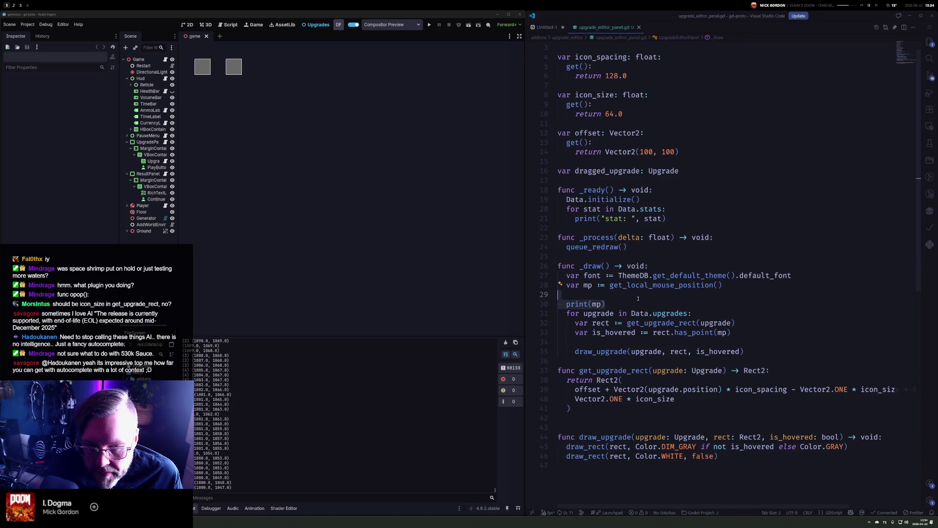
key(BackSpace)
key(BackSpace)
key(ctrl+s)
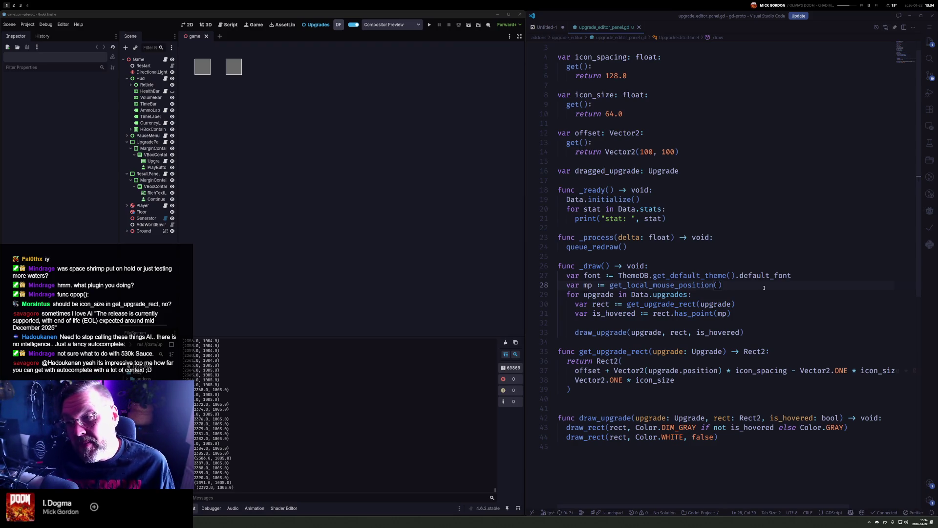
- Delete the loop that prints each stat in Data.stats
click(745, 223)
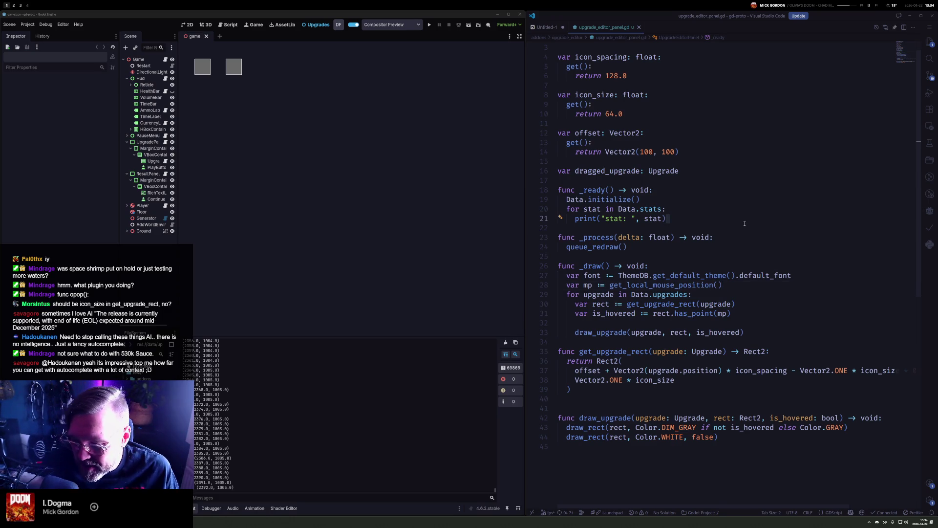
click(736, 216)
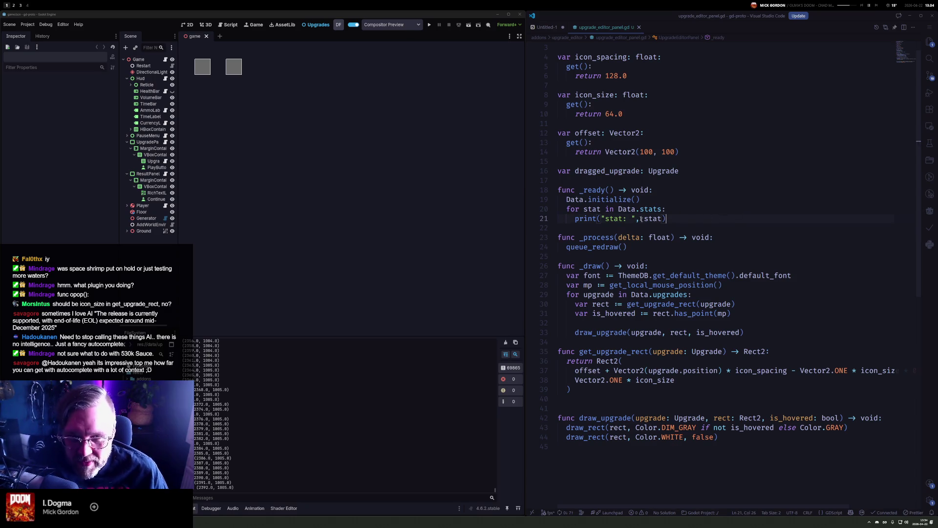
key(shift+Up)
key(shift+Up)
key(BackSpace)
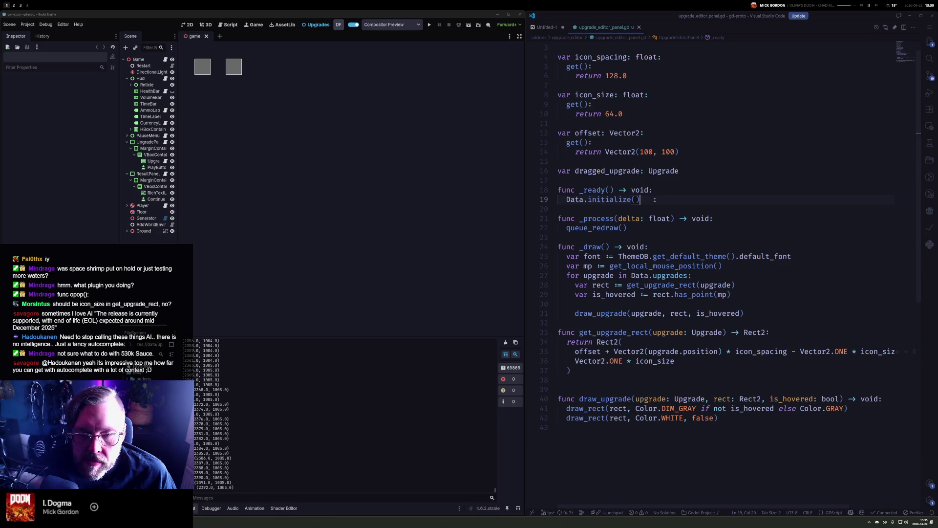
- Select the getter lines under the offset property declaration
scroll(693, 146, up, 1)
click(698, 97)
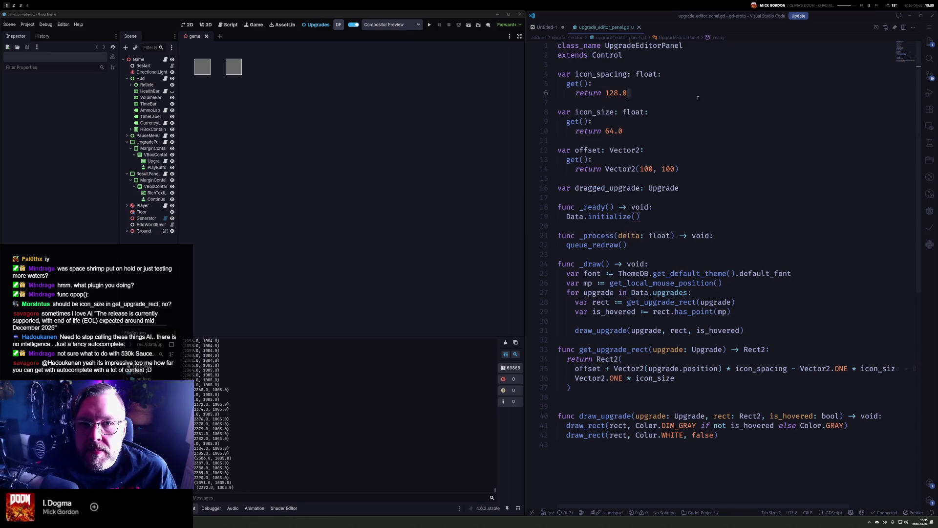
key(Down)
key(Down)
key(Down)
key(Home)
key(Down)
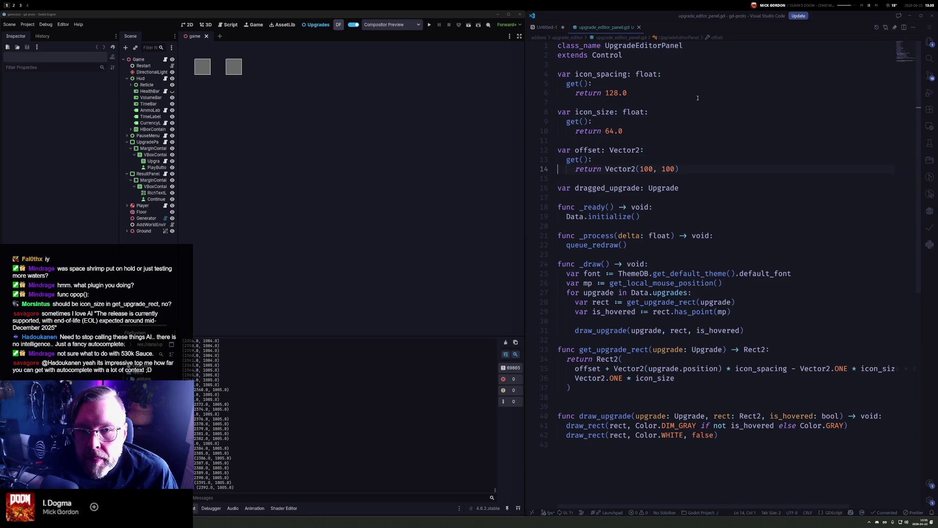
key(Up)
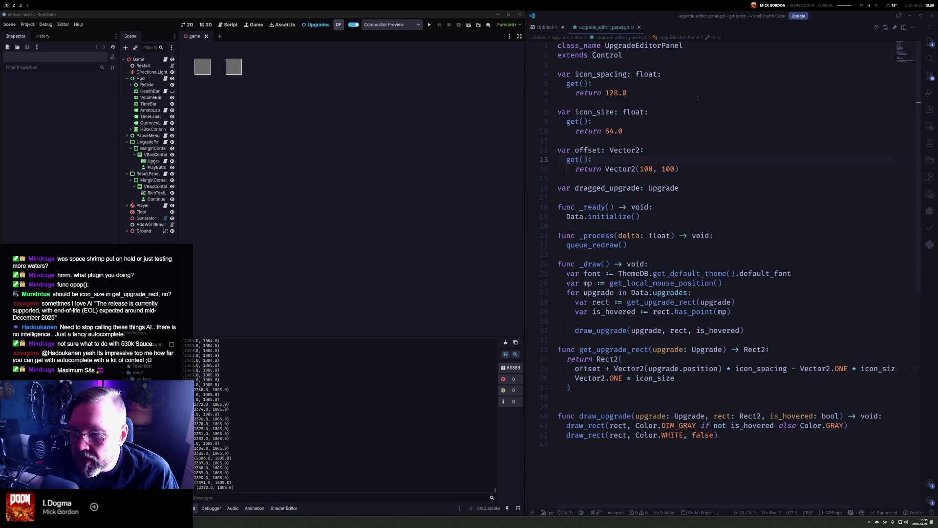
key(Up)
key(End)
key(Left)
key(shift+Down)
key(shift+Down)
key(shift+Down)
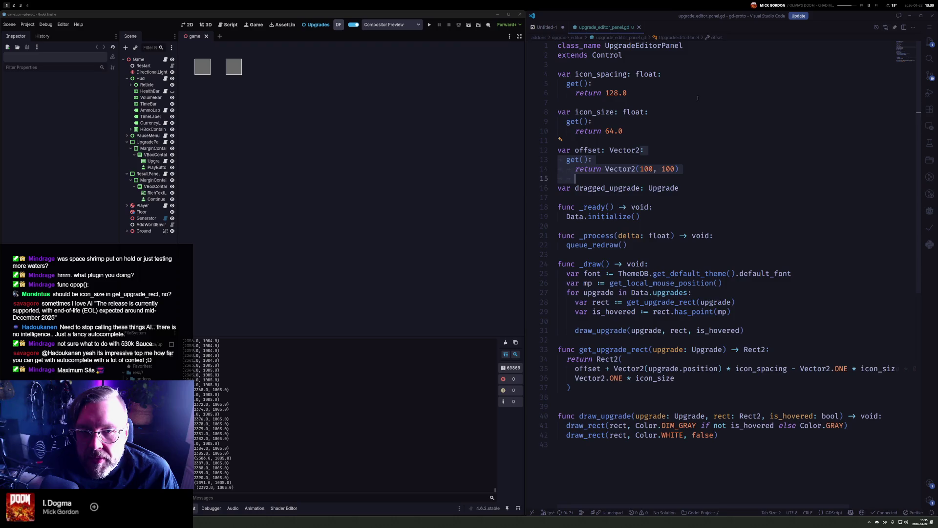
- Replace offset's getter with a plain '= Vector2.ZERO' declaration, save, and check Godot
key(BackSpace)
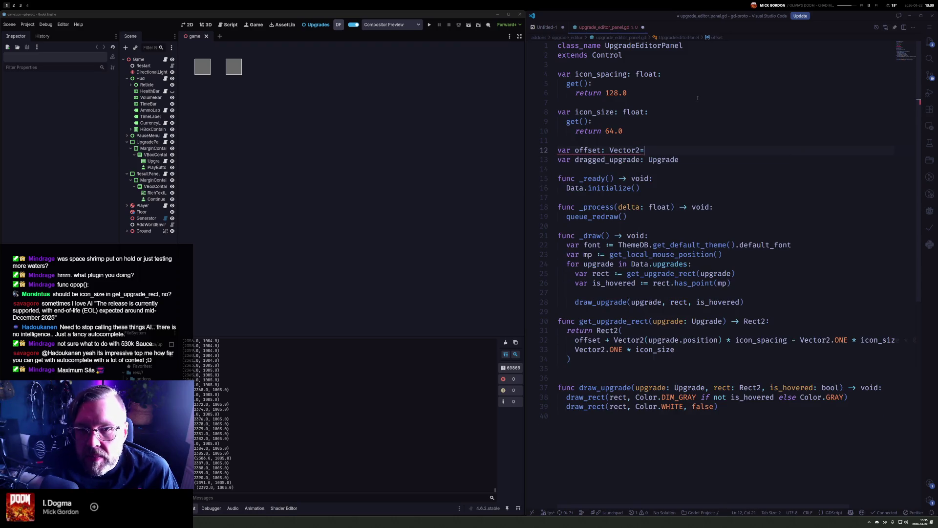
text(= Vector2)
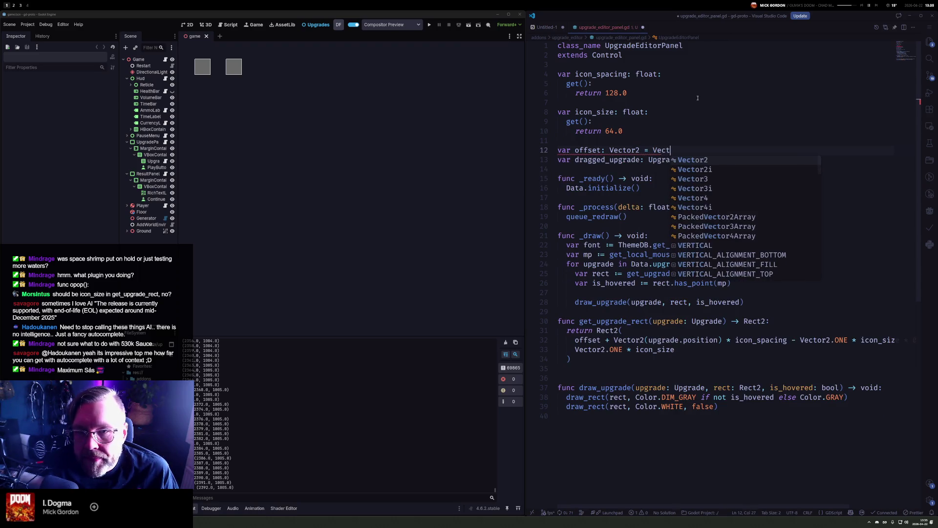
text(.ZERO)
key(ctrl+s)
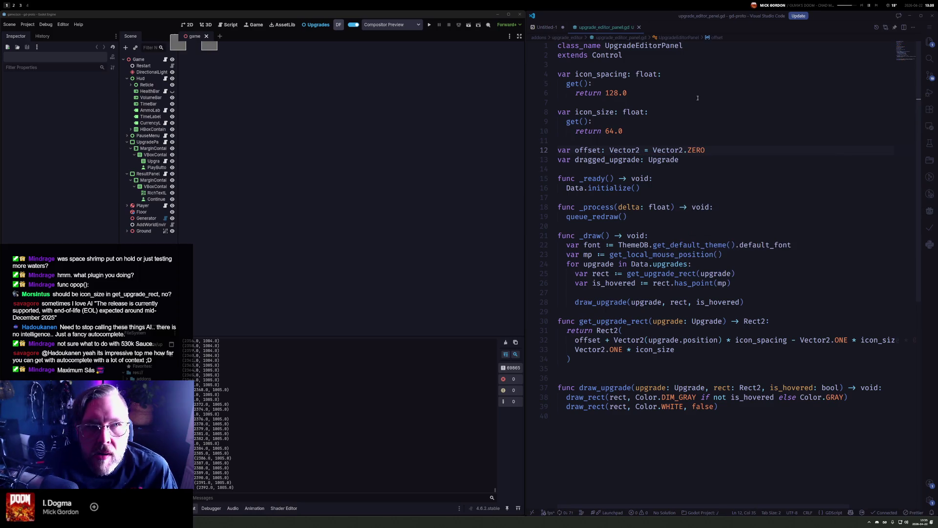
click(370, 80)
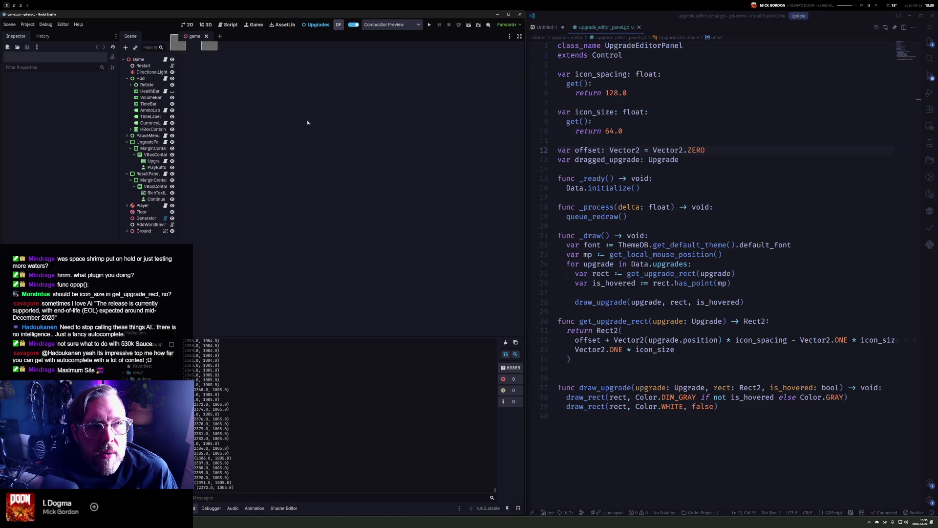
click(694, 196)
- Add 'if Input.is_mouse_button_pressed(MouseButton.MOUSE_BUTTON_MIDDLE):' in _draw
click(810, 262)
key(Up)
key(End)
key(Return)
key(Return)
key(Return)
key(Up)
key(Tab)
text(if m)
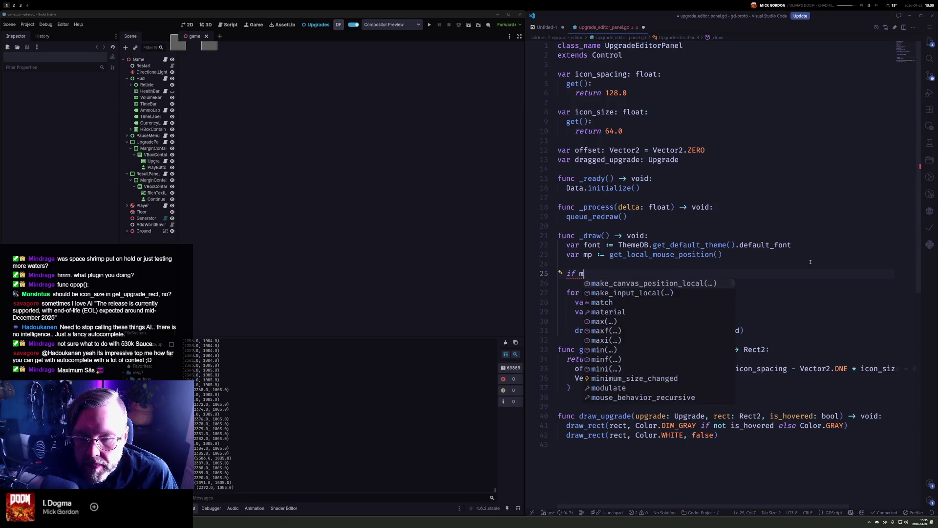
key(BackSpace)
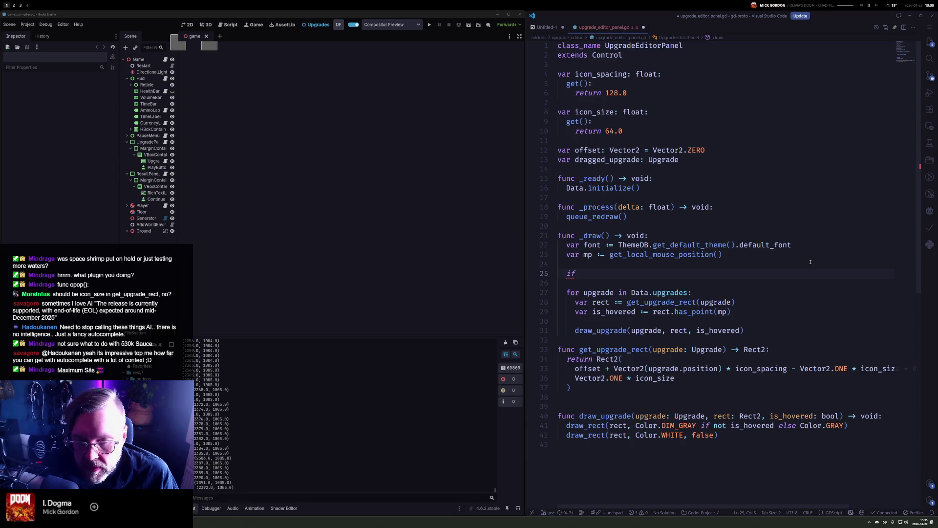
text(DisplayServer.)
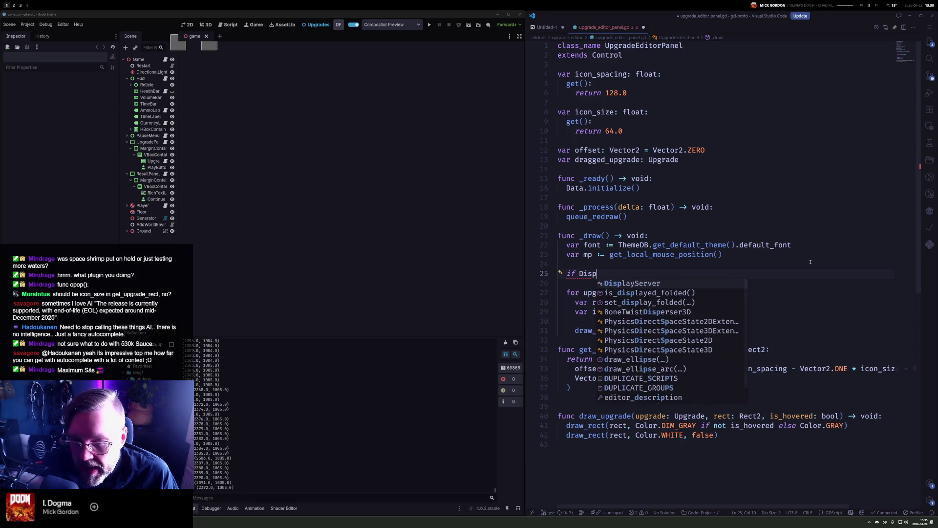
text(mouse)
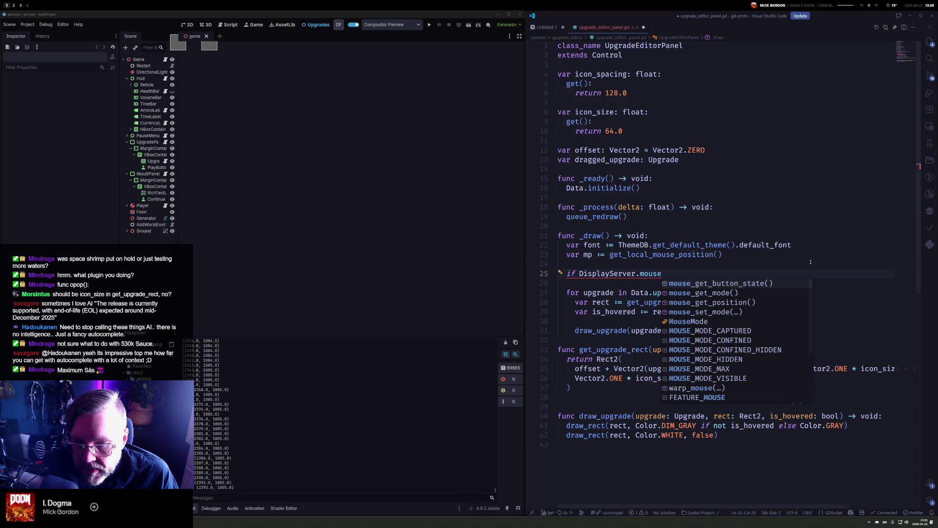
key(ctrl+shift+Left)
key(ctrl+shift+Left)
text(Input.)
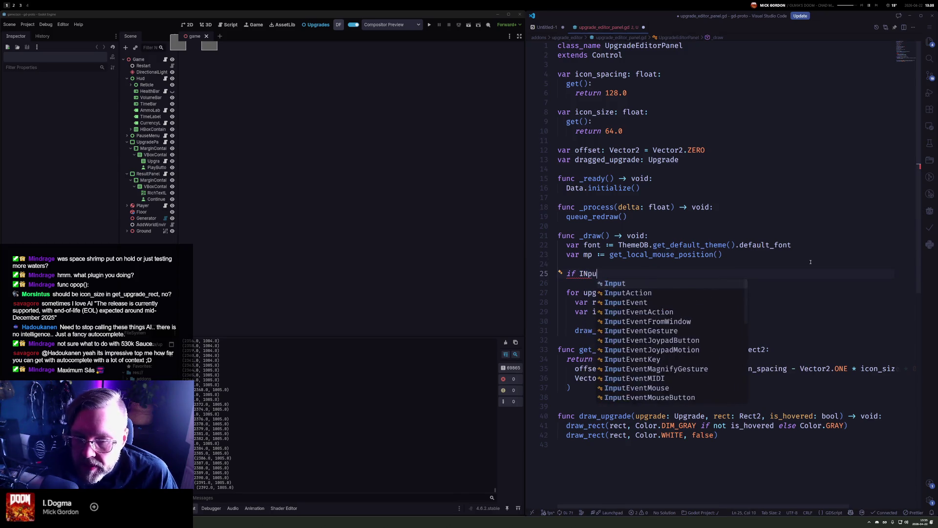
text(is_mouse)
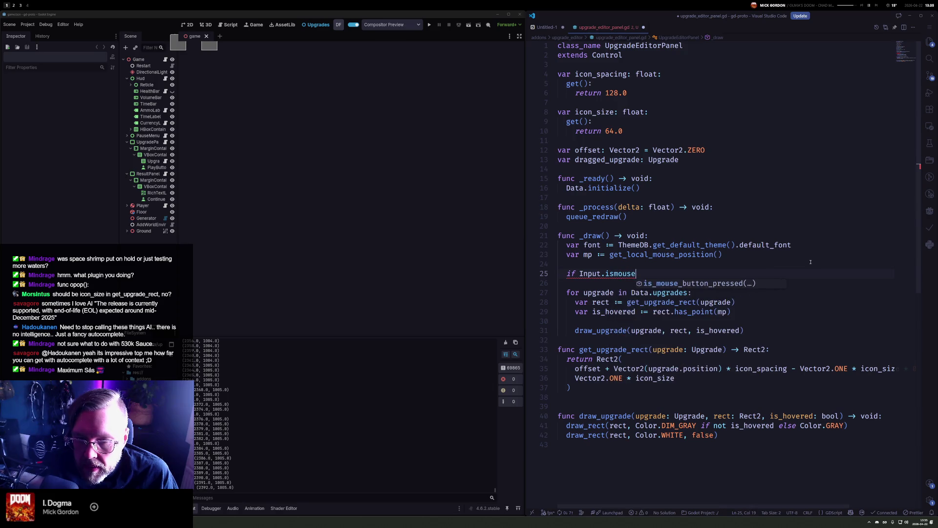
key(Return)
text(MouseButton.loe)
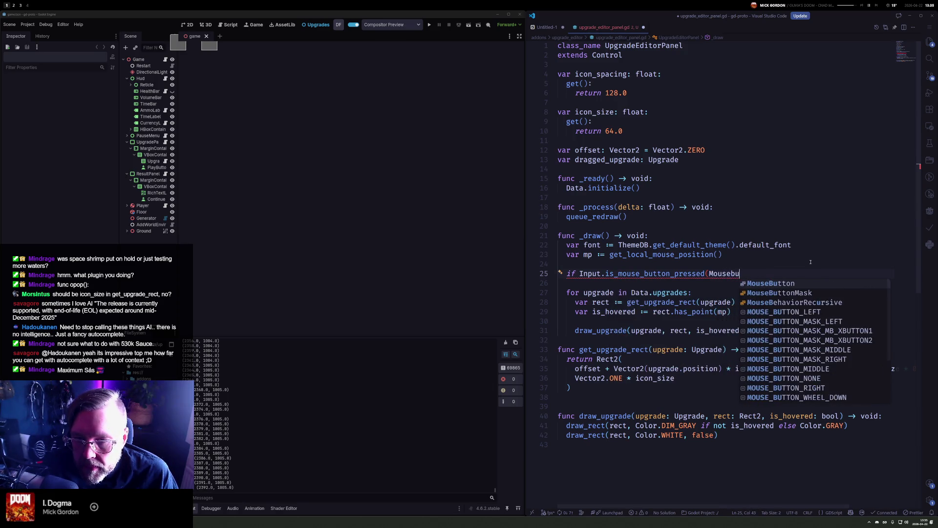
key(BackSpace)
key(BackSpace)
key(BackSpace)
text(m)
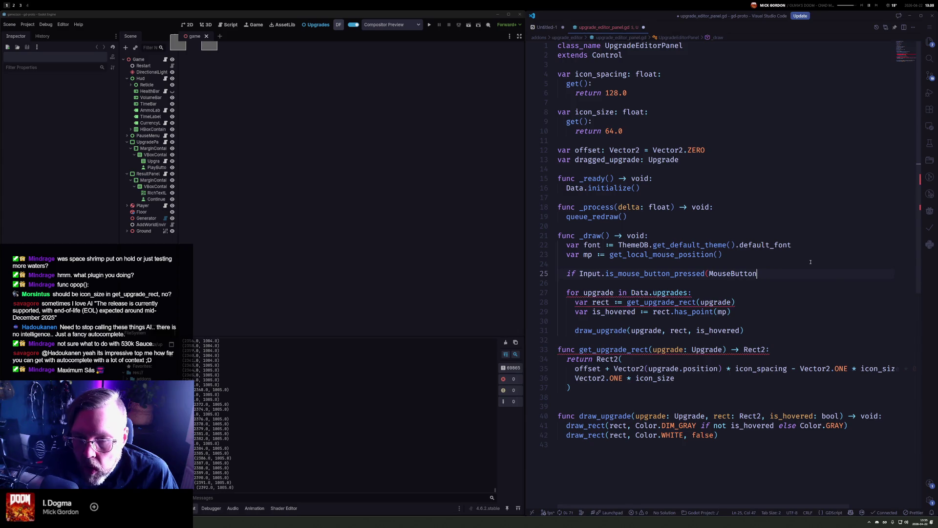
key(Return)
text():)
key(Return)
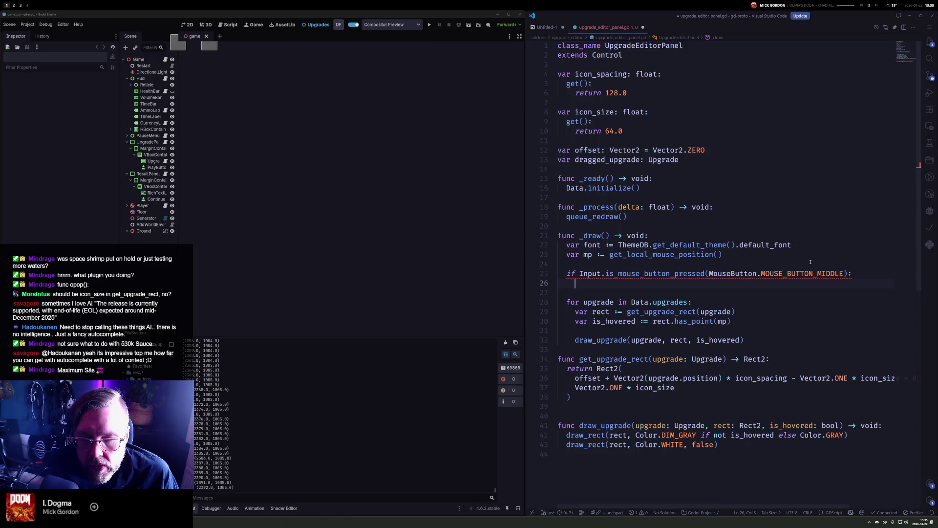
- Inside the if block, add 'offset += Input.get_last_mouse_velocity()', save, and test in Godot
text(offset += )
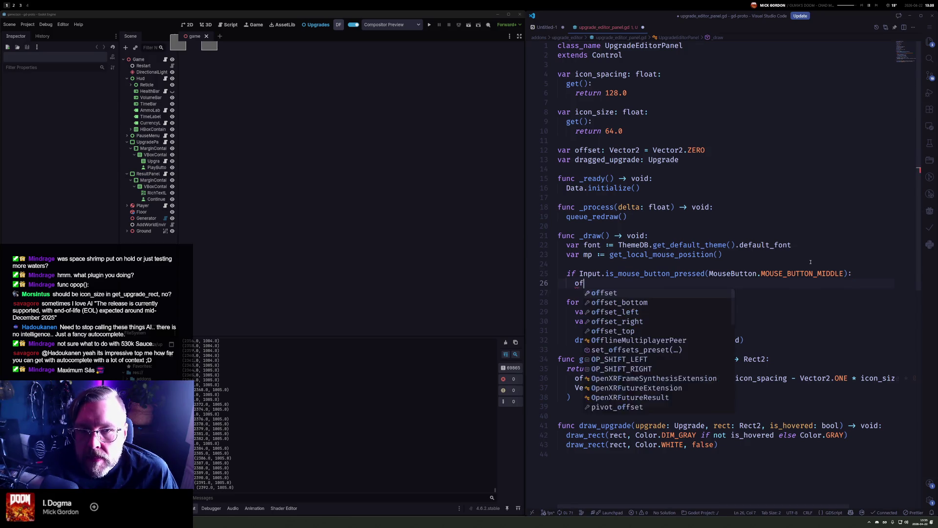
text(Input.mouseve)
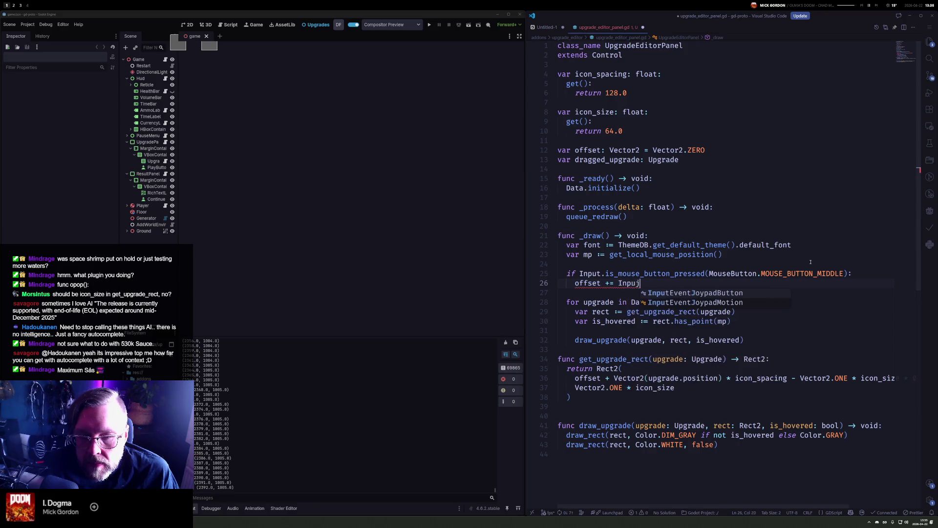
text(l)
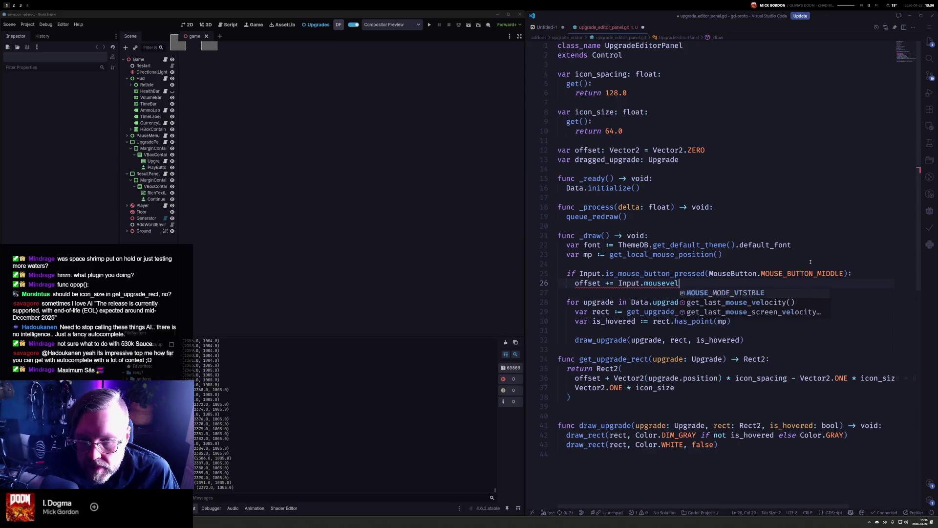
key(Down)
key(Return)
key(ctrl+s)
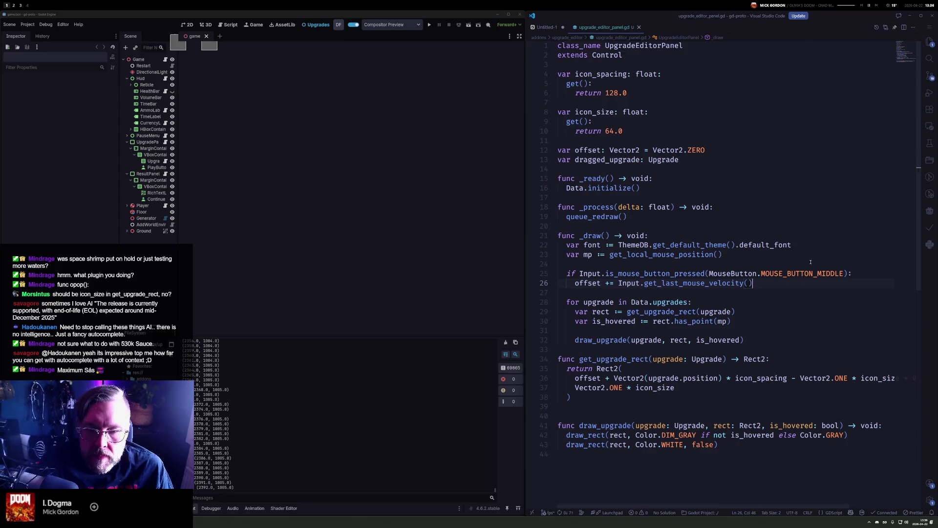
click(329, 166)
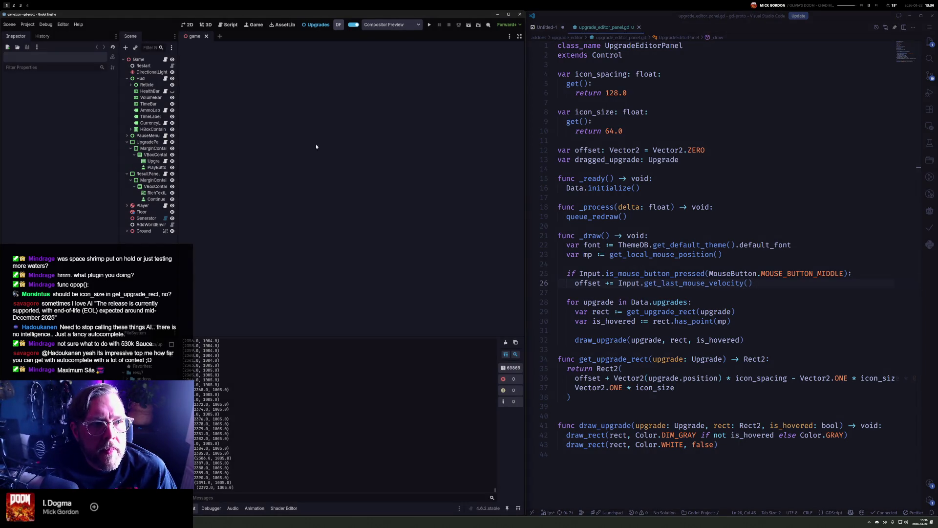
click(734, 290)
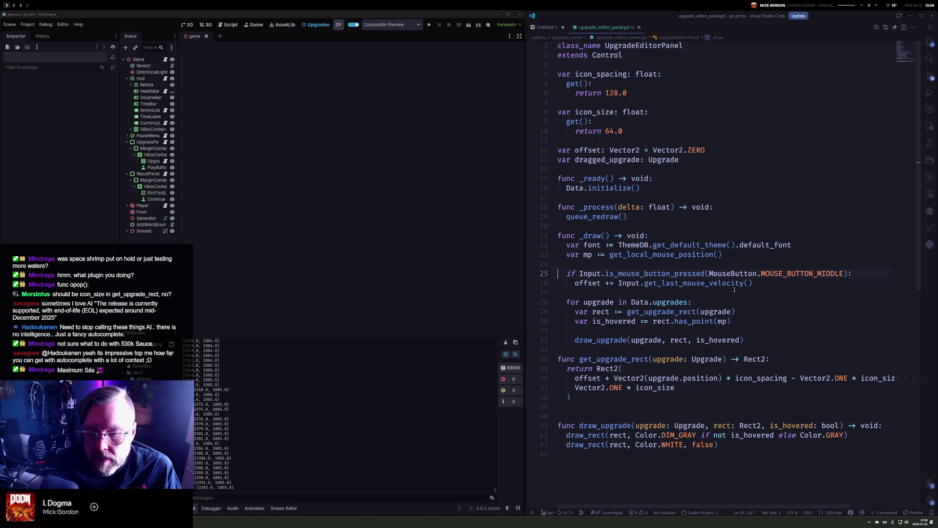
- Add 'print(Input.get_last_mouse_velocity())' below the if block and save
key(ctrl+Right)
key(ctrl+Right)
key(Right)
key(ctrl+shift+Right)
key(ctrl+shift+Right)
key(ctrl+shift+Right)
key(ctrl+c)
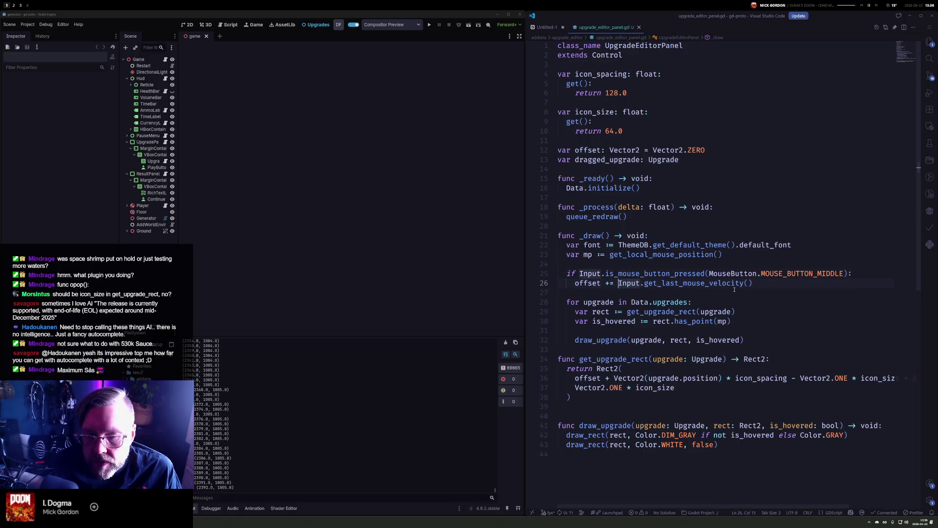
key(End)
key(Return)
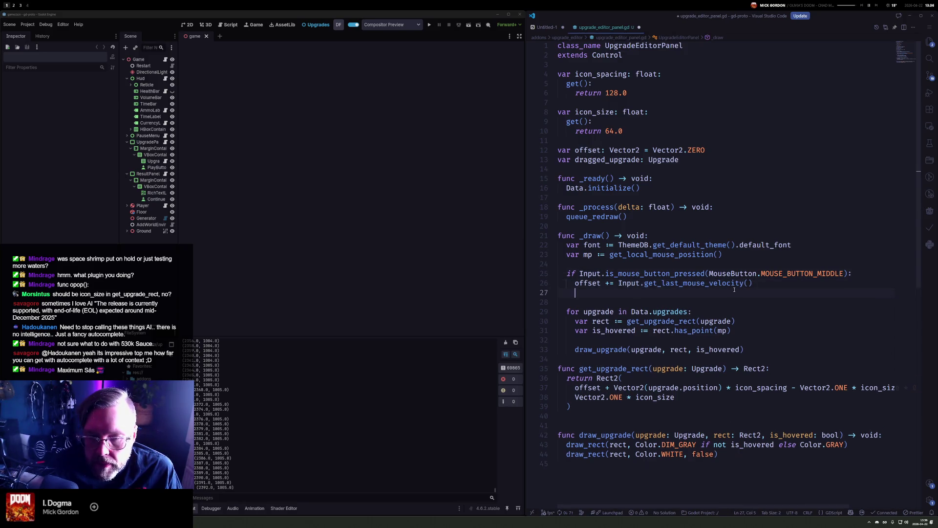
key(Return)
key(shift+Tab)
key(ctrl+v)
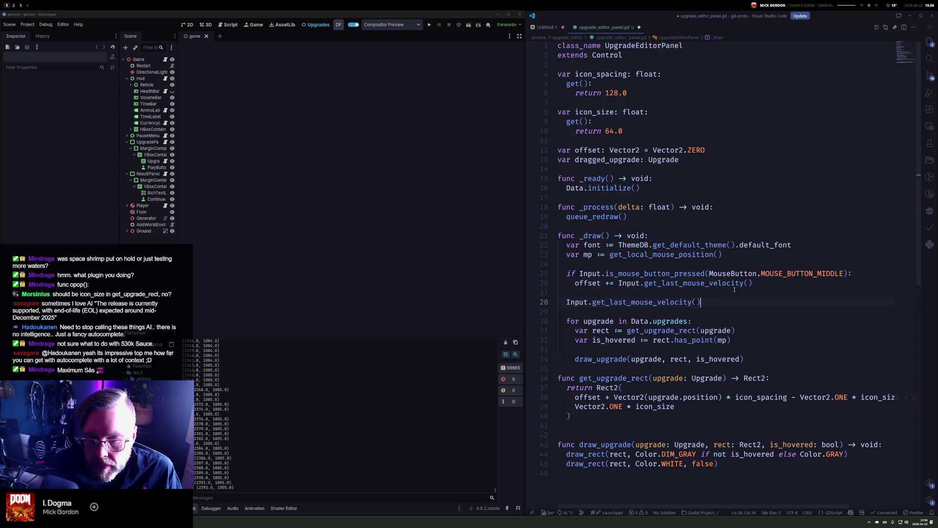
key(Home)
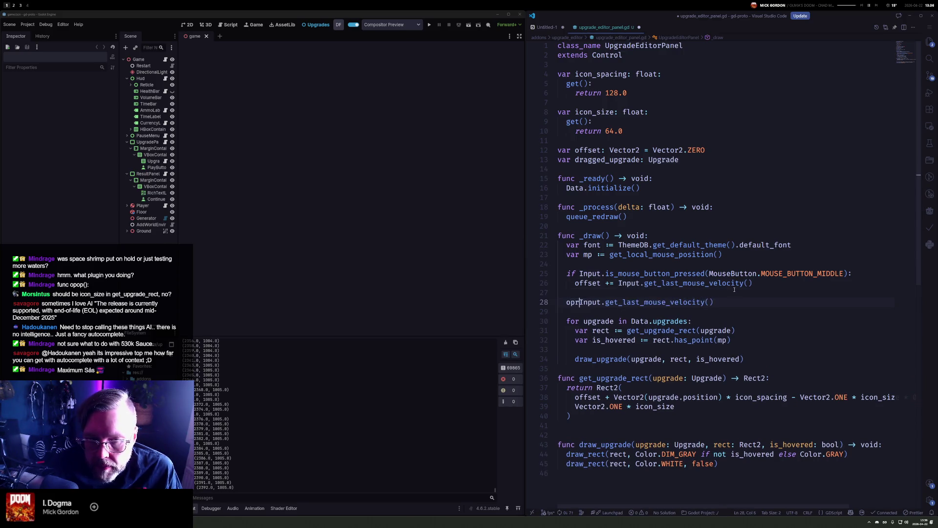
text(print()
key(End)
text())
key(ctrl+s)
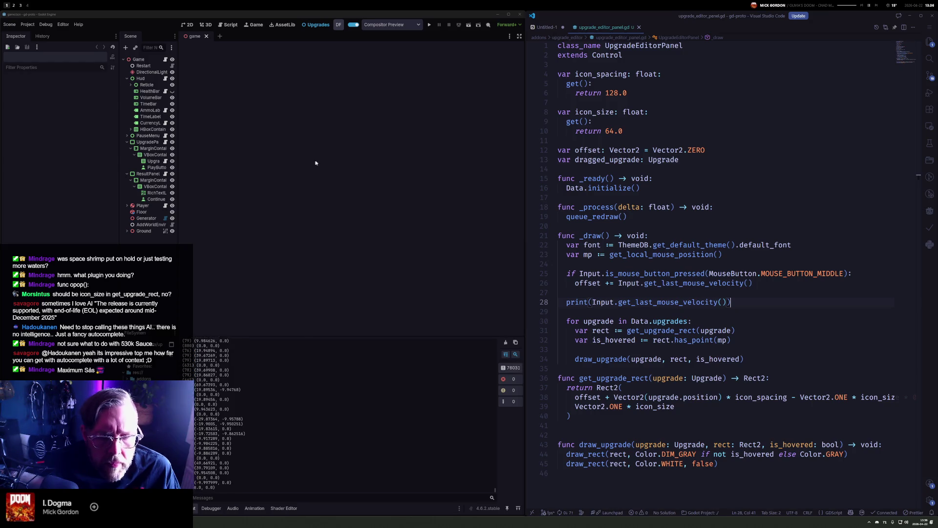
click(761, 287)
- Duplicate the offset declaration and rename the copy to previous_mouse_position
key(Up)
key(Up)
key(Up)
key(Up)
key(Up)
key(Up)
key(shift+alt+Down)
key(ctrl+Delete)
text(mouse_po)
key(ctrl+Left)
text(previous_)
key(Down)
key(Home)
key(Up)
key(ctrl+Right)
key(ctrl+Right)
text(sition)
key(ctrl+shift+Left)
key(ctrl+c)
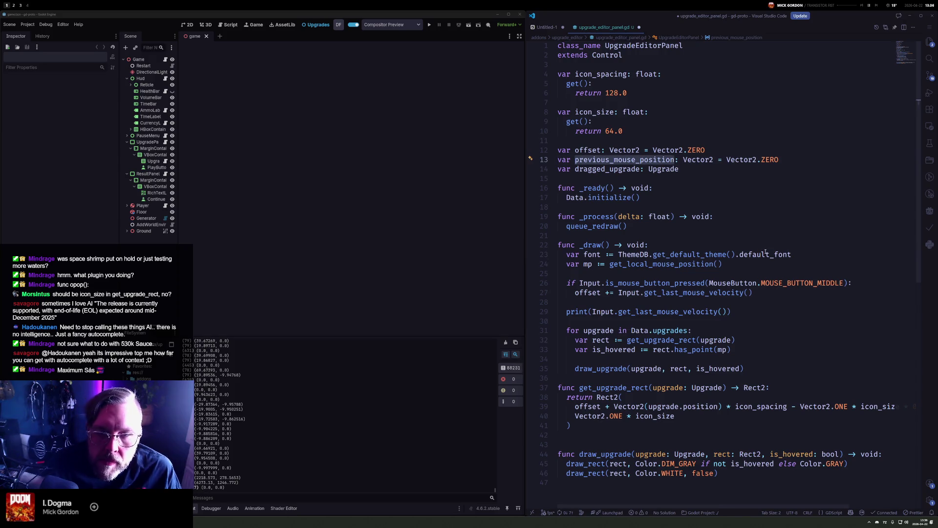
- Add 'previous_mouse_position = mp' after the draw loop
scroll(625, 394, down, 2)
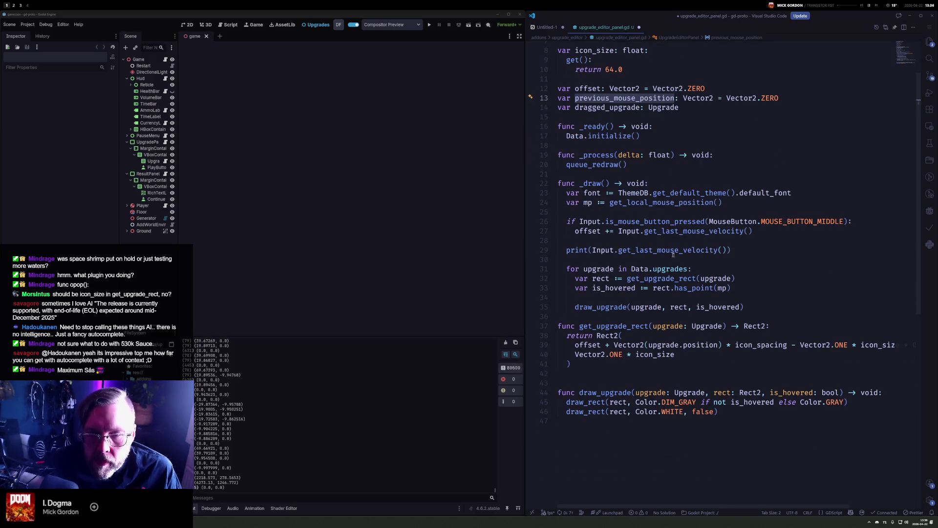
click(761, 305)
key(Return)
key(Return)
key(ctrl+v)
text(= mp)
key(Escape)
- Make line 27 add 'previous_mouse_position - mp' to offset and save
key(Up)
key(Up)
key(Up)
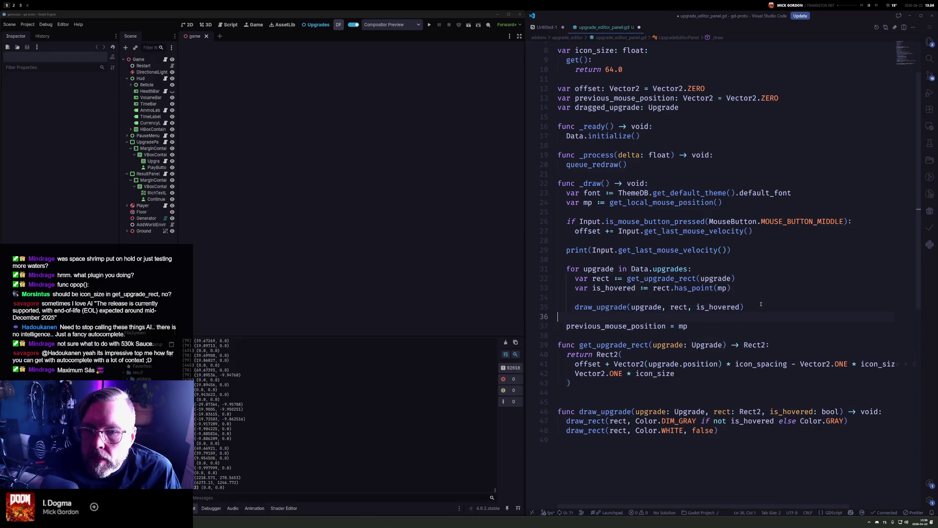
key(End)
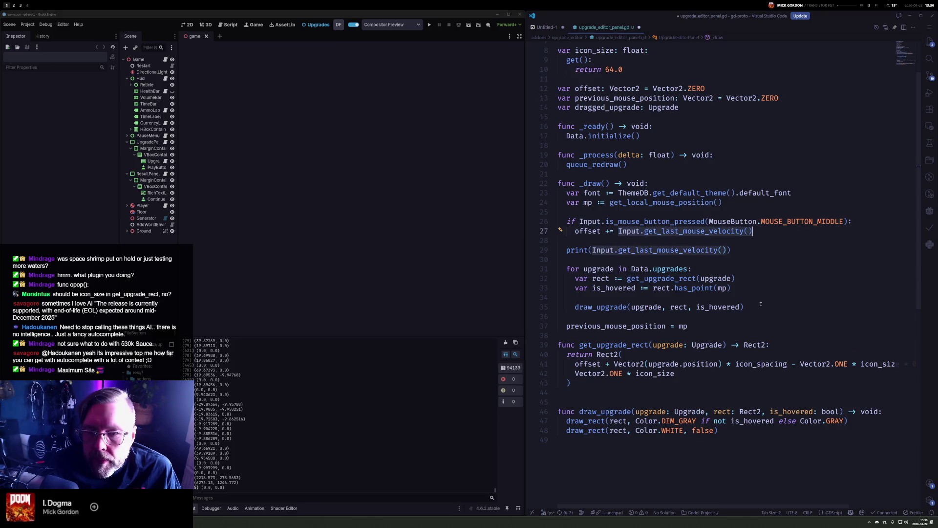
text(prev)
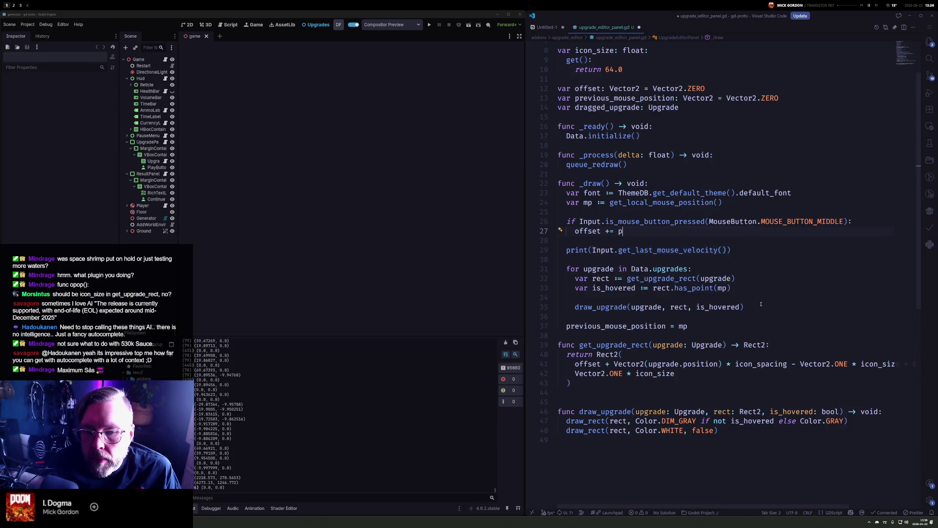
key(Return)
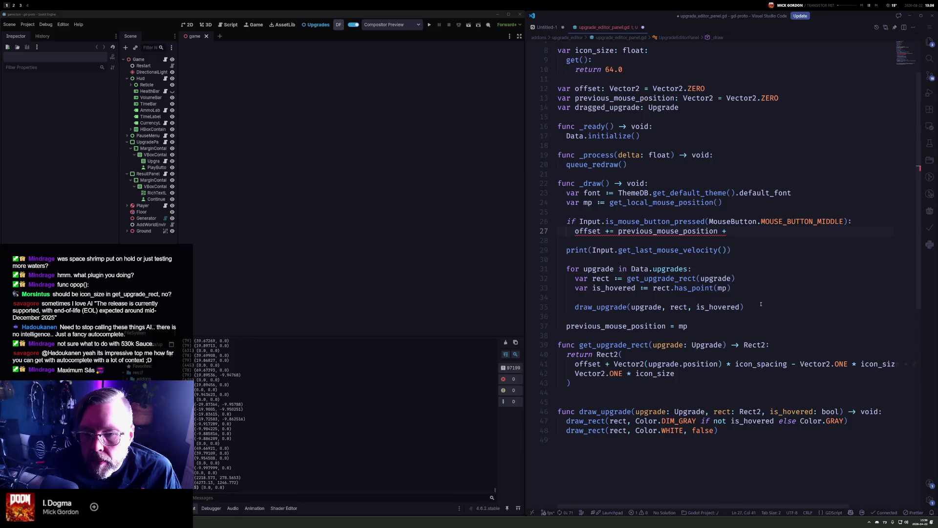
text(mp)
key(Escape)
key(ctrl+s)
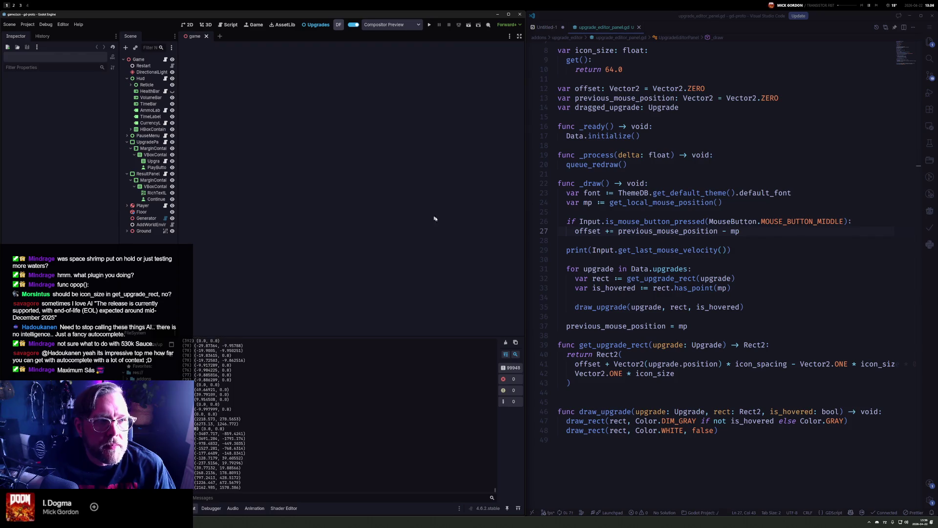
scroll(671, 194, up, 2)
- Add a test line 'offset = Vector2(100, 100)' after mp, then comment it out and save
click(670, 197)
click(745, 264)
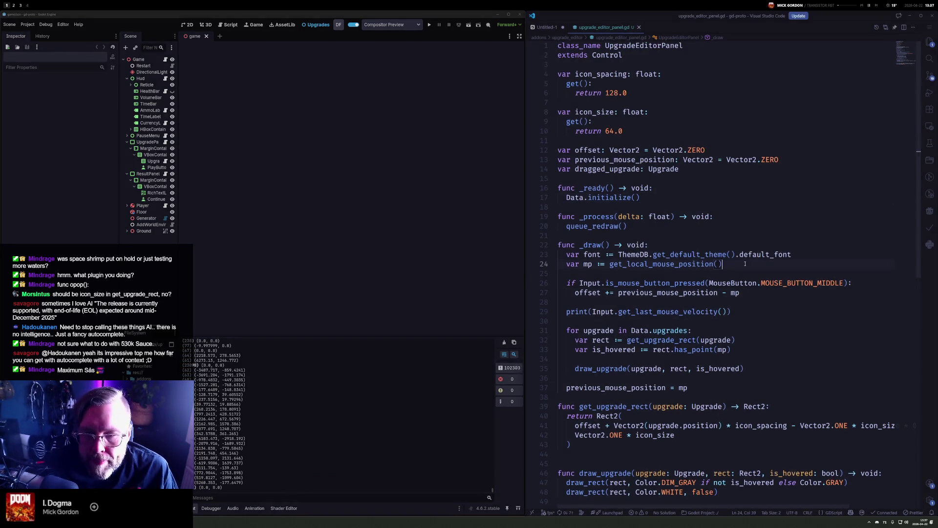
key(Return)
text(offset = )
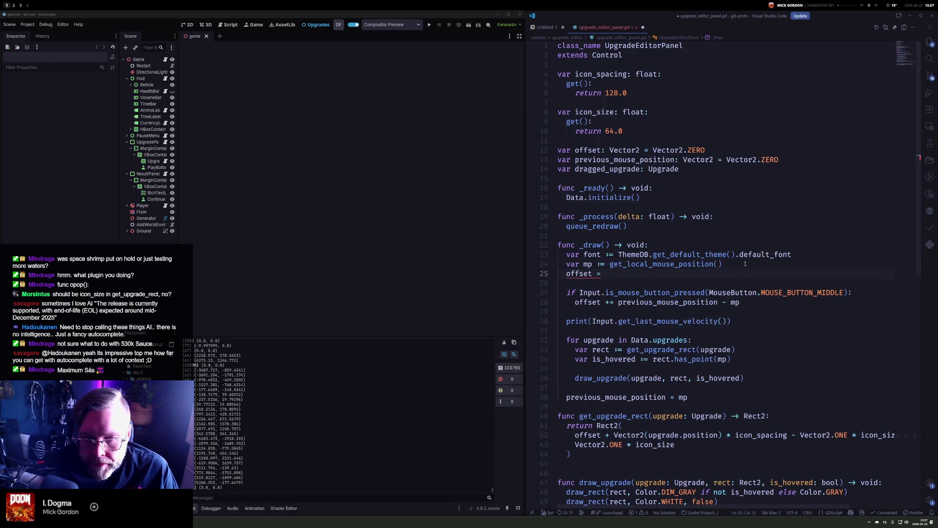
text(Vec)
key(Down)
key(Down)
key(Up)
key(Up)
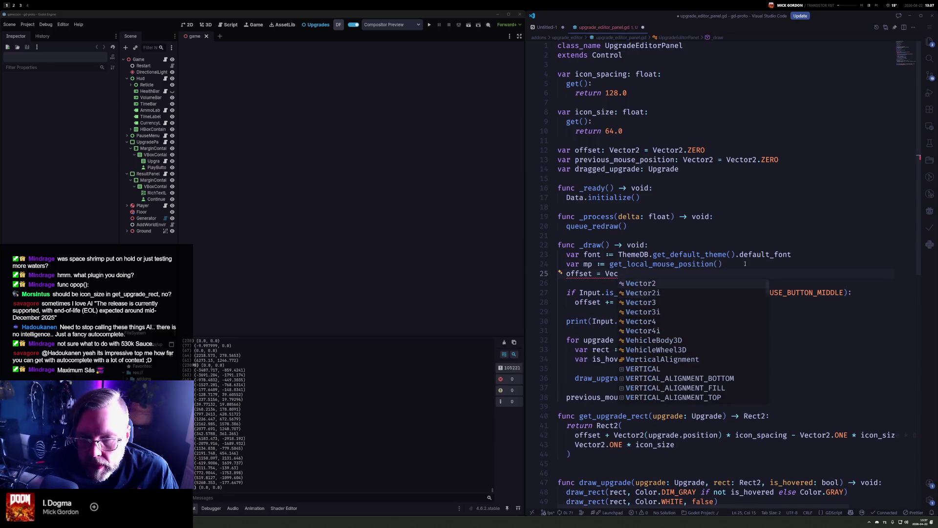
key(Tab)
text((1)
text(00, 100)
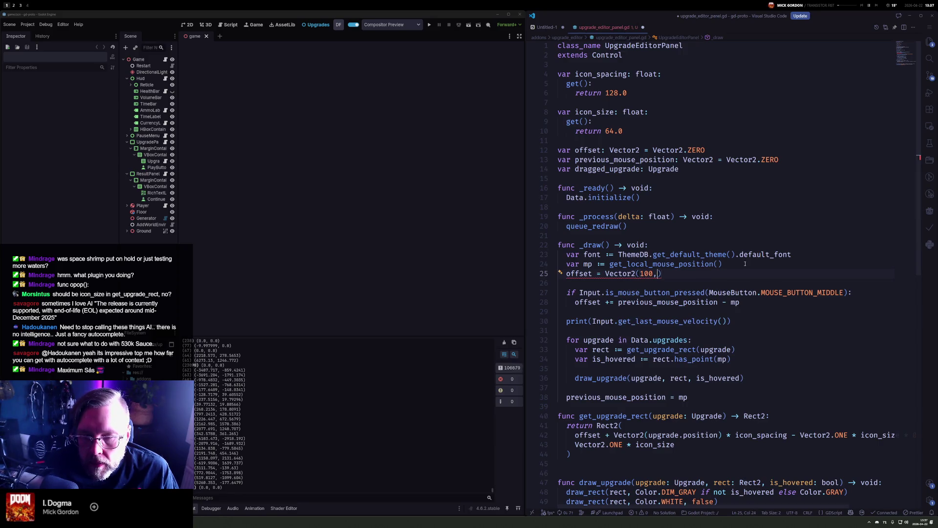
key(ctrl+s)
key(ctrl+slash)
key(ctrl+s)
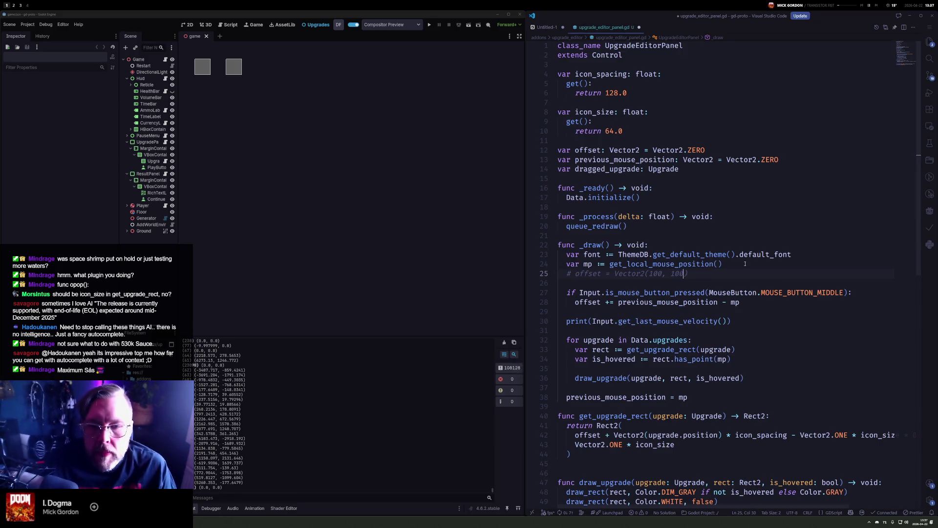
mouse_move(303, 136)
mouse_down()
mouse_move(286, 121)
mouse_move(410, 169)
mouse_up()
- Change the offset update from += to -=, save, and test panning direction in Godot
click(747, 367)
key(Down)
key(Down)
key(Up)
key(Up)
key(Up)
key(Up)
key(Up)
key(ctrl+Right)
key(Right)
key(Right)
key(BackSpace)
text(-)
key(ctrl+s)
mouse_move(297, 74)
mouse_down()
mouse_move(390, 118)
mouse_move(424, 197)
mouse_move(270, 113)
mouse_move(266, 93)
mouse_move(453, 118)
mouse_move(266, 92)
mouse_move(414, 120)
mouse_up()
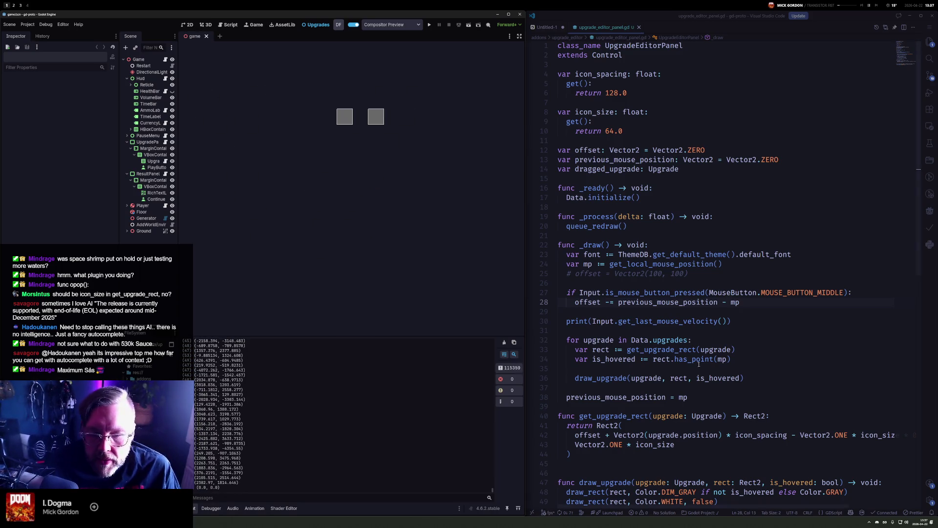
- Delete the mouse velocity print line, save, and pan the upgrade squares to verify
drag(610, 315, 732, 321)
key(BackSpace)
key(BackSpace)
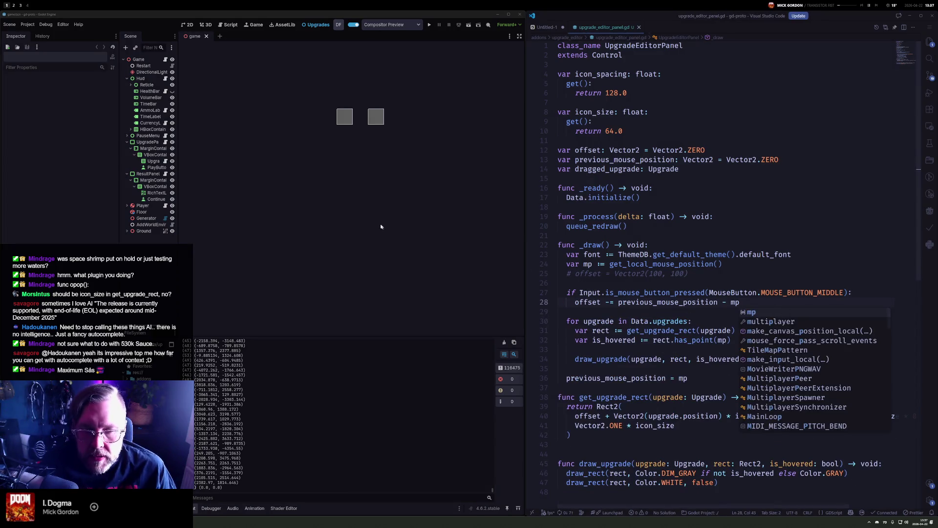
key(ctrl+s)
mouse_move(341, 218)
mouse_down()
mouse_move(386, 172)
mouse_move(420, 211)
mouse_up()
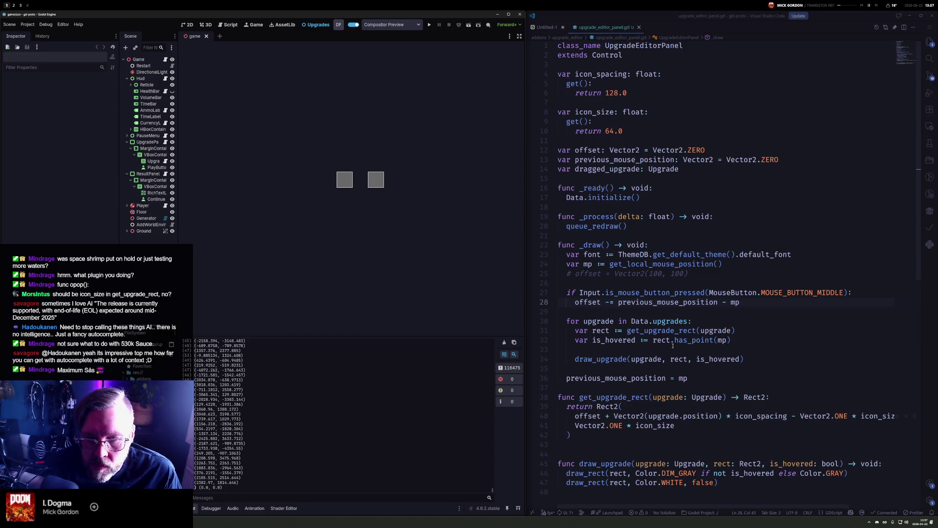
mouse_move(672, 344)
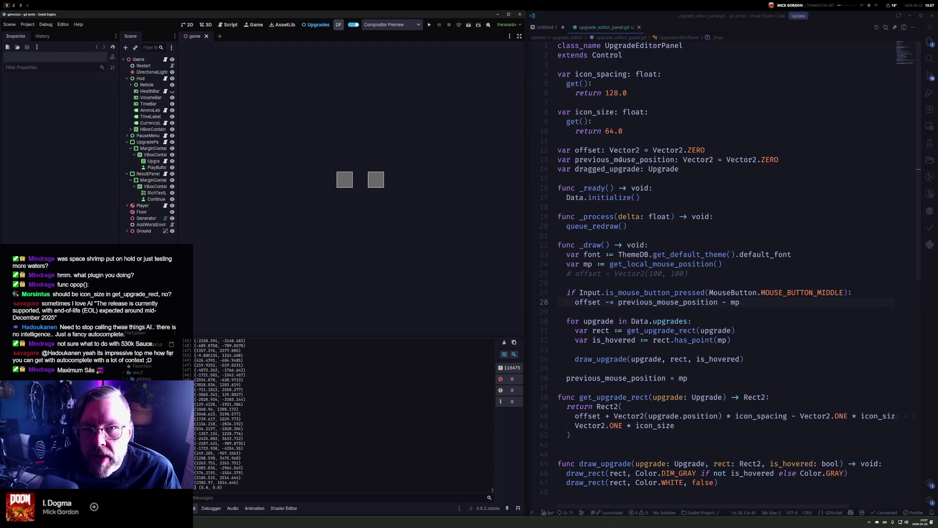
click(613, 131)
- Try new icon_spacing values (64, then 80) and save each to preview the spacing
double_click(614, 93)
text(64)
key(BackSpace)
key(BackSpace)
text(80)
key(ctrl+s)
key(BackSpace)
key(BackSpace)
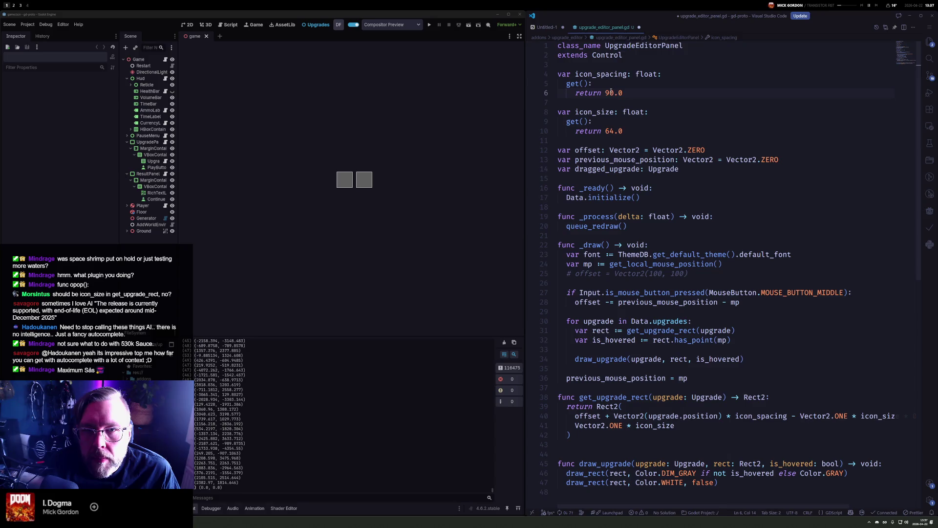
key(ctrl+s)
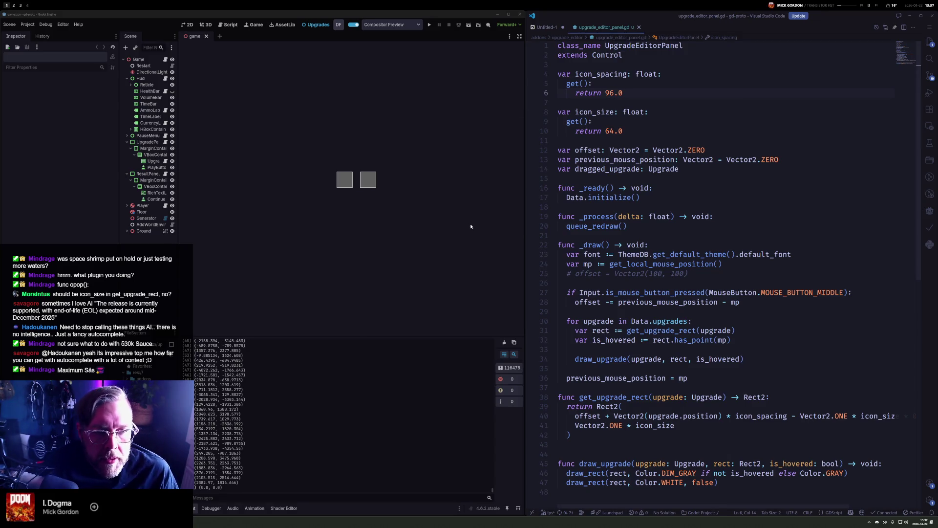
- In the upgrade loop, add 'if is_hovered and if Input.is_mouse_button_pressed(MouseButton.MOUSE_BUTTON_LEFT):'
click(654, 229)
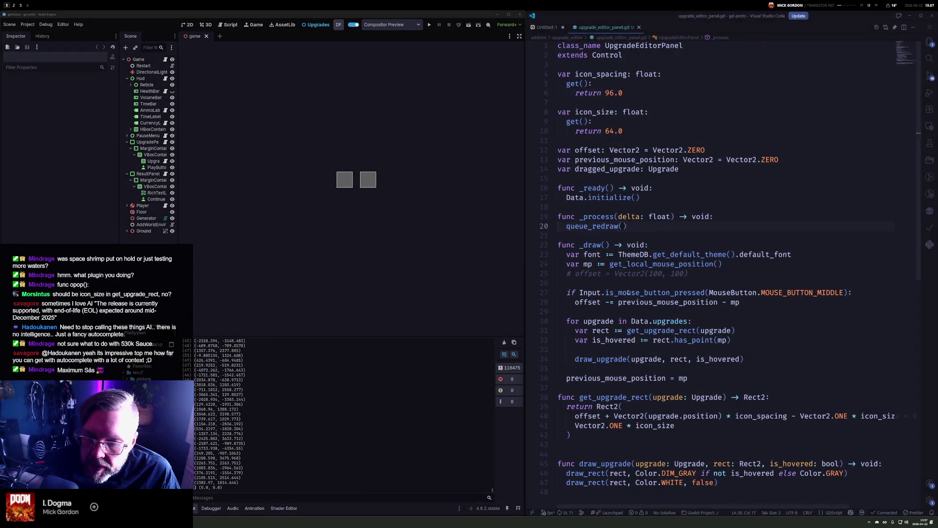
drag(566, 292, 853, 292)
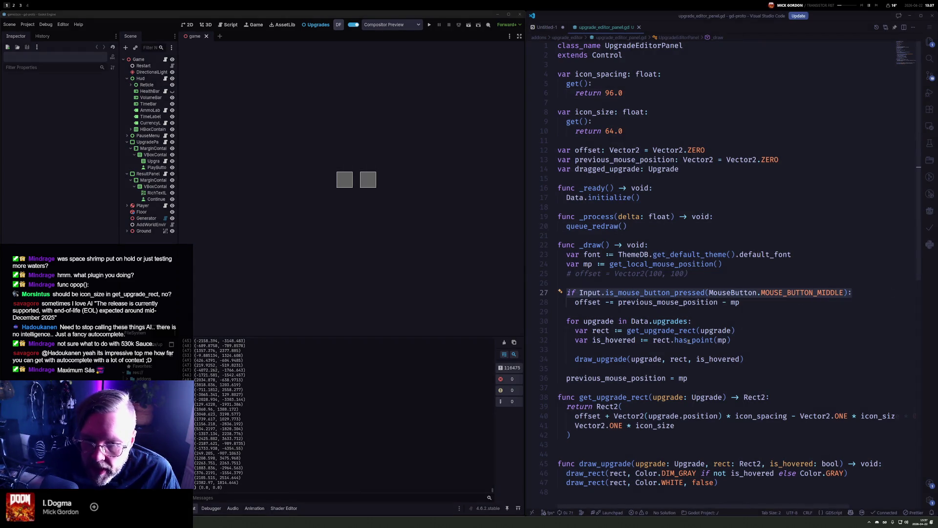
click(776, 338)
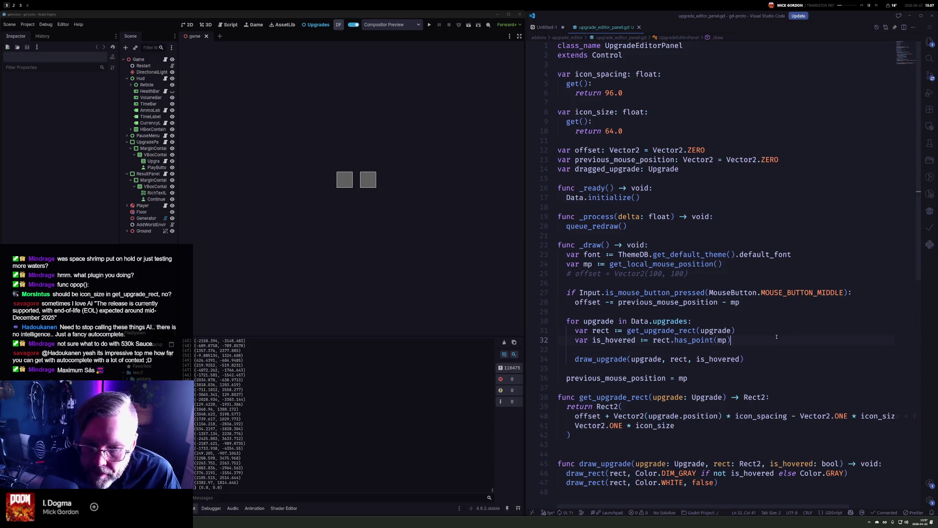
key(Return)
key(Return)
text(if is_hovered )
text(and i)
key(Tab)
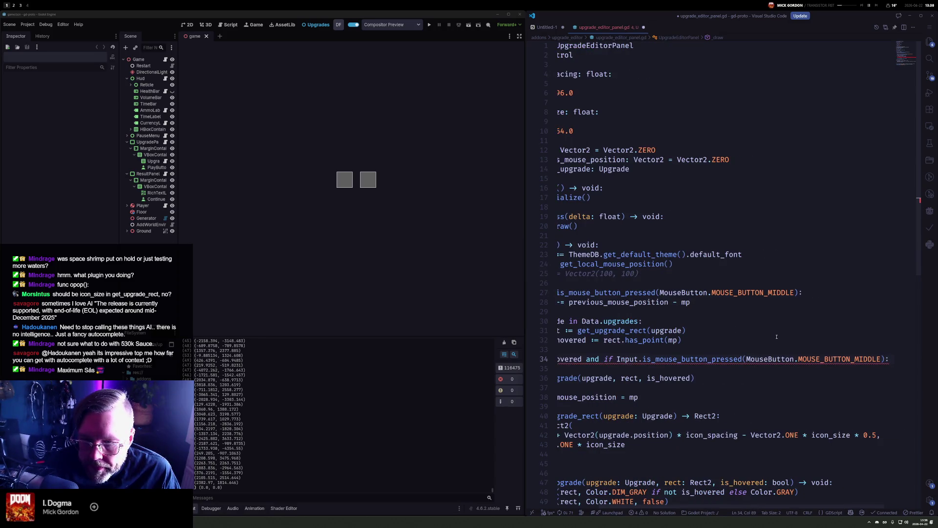
key(ctrl+shift+Left)
text(left)
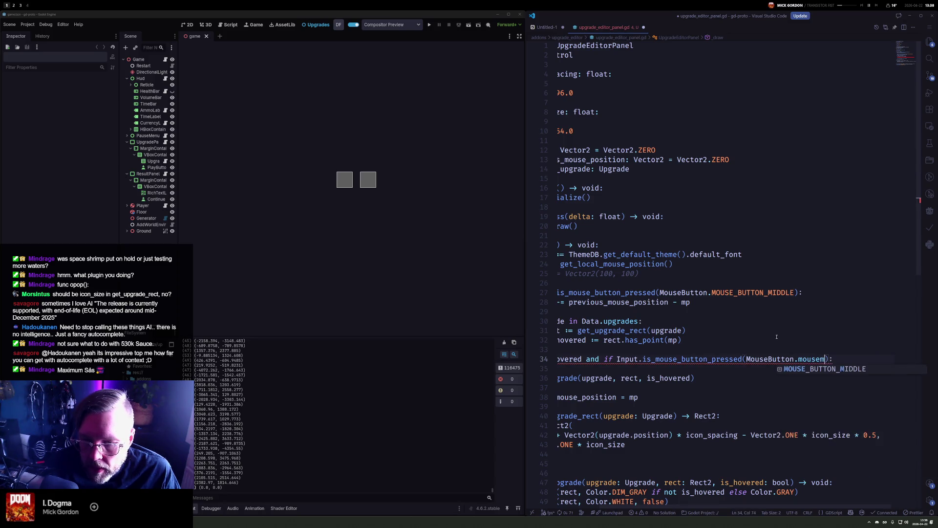
key(Tab)
- Open a blank line below the variable declarations
key(Up)
key(Up)
key(Up)
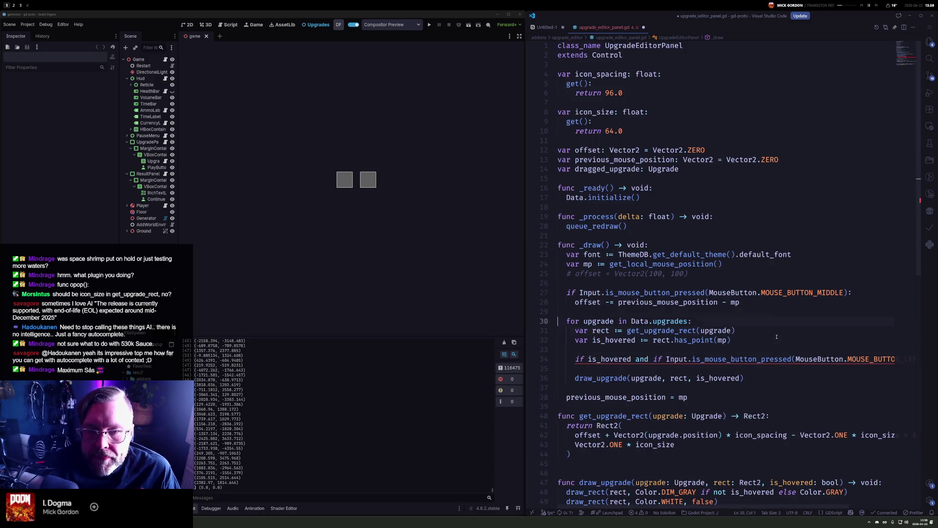
key(Up)
key(Up)
key(Up)
key(Return)
key(Return)
key(Return)
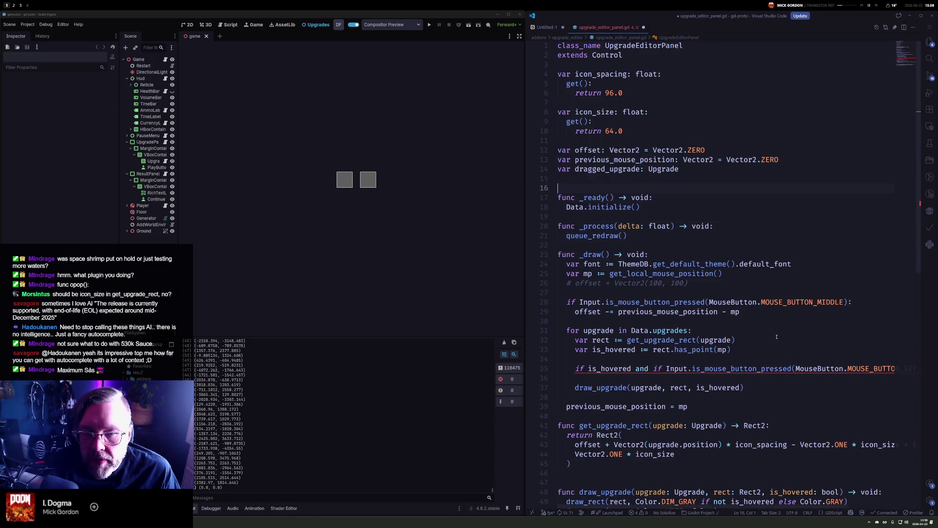
- Declare 'var is_mouse_left_pressed: bool' whose getter returns the MOUSE_BUTTON_LEFT pressed check
key(Up)
text(cv)
key(BackSpace)
key(BackSpace)
text(var is_mo)
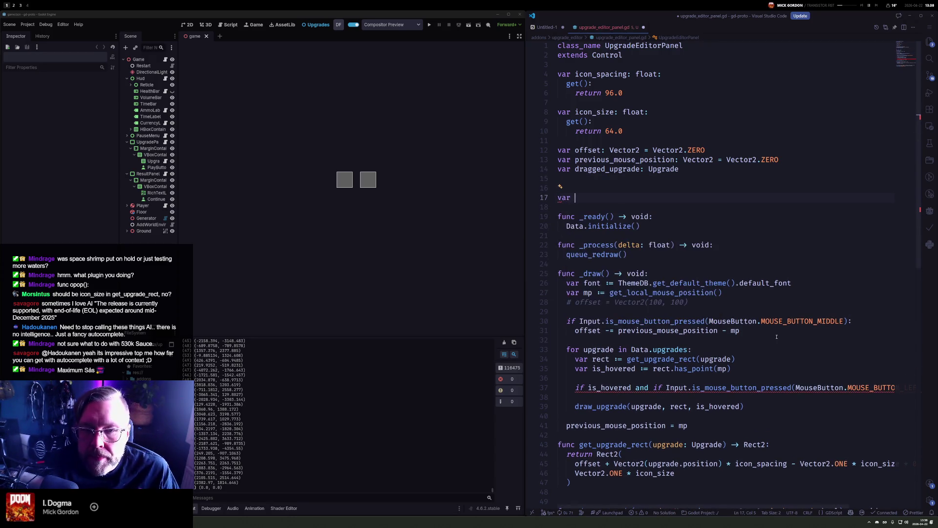
text(use_left_prese)
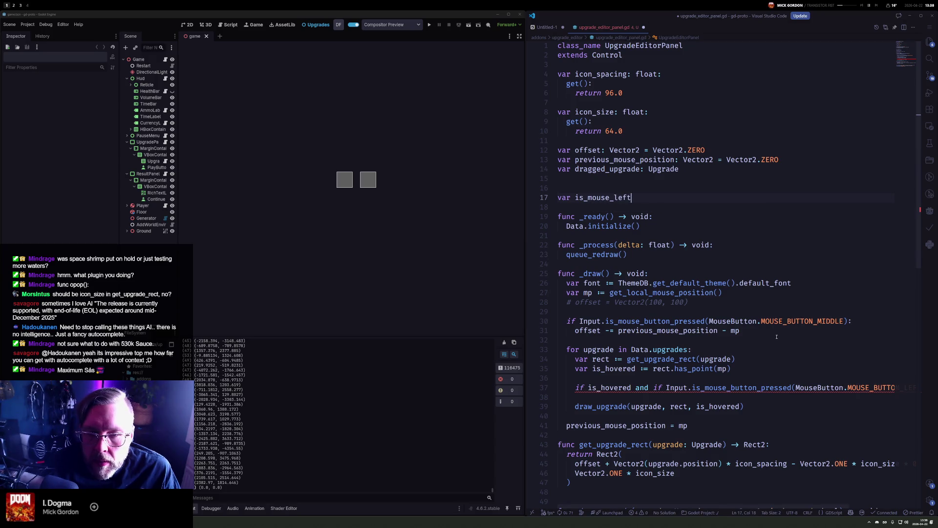
key(BackSpace)
text(ssed:)
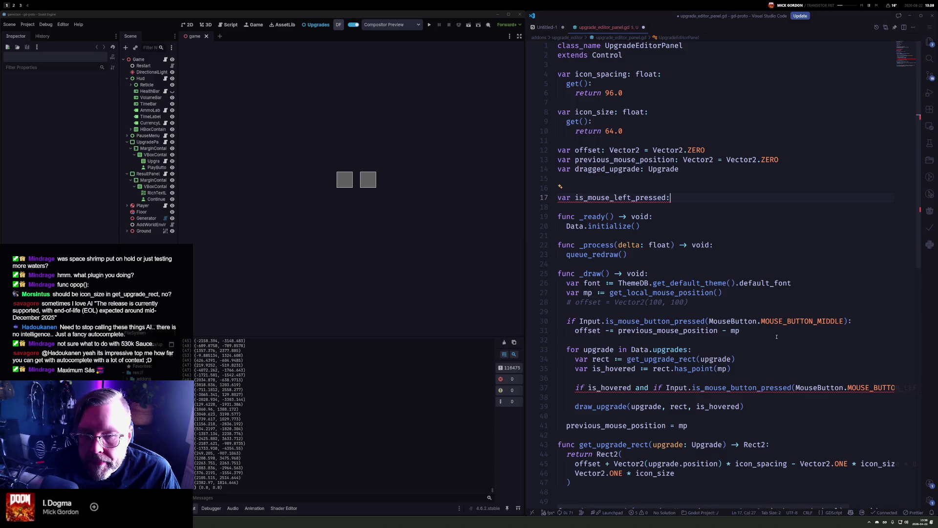
text(bool:)
key(Return)
text(get())
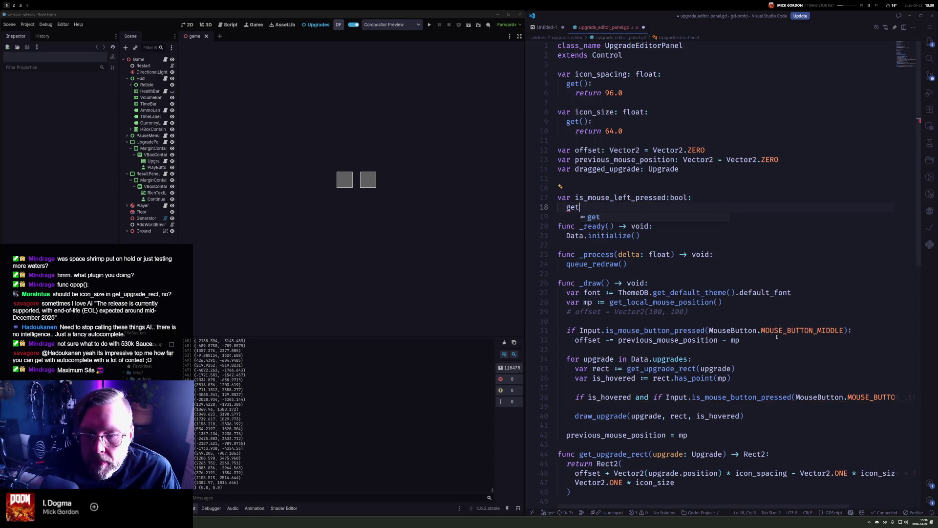
text(: return if)
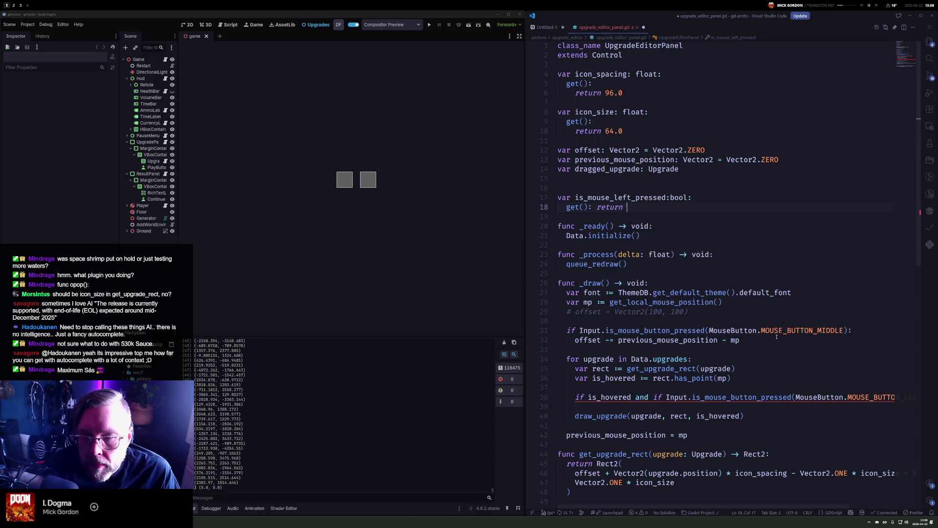
key(Tab)
key(Left)
key(ctrl+shift+Left)
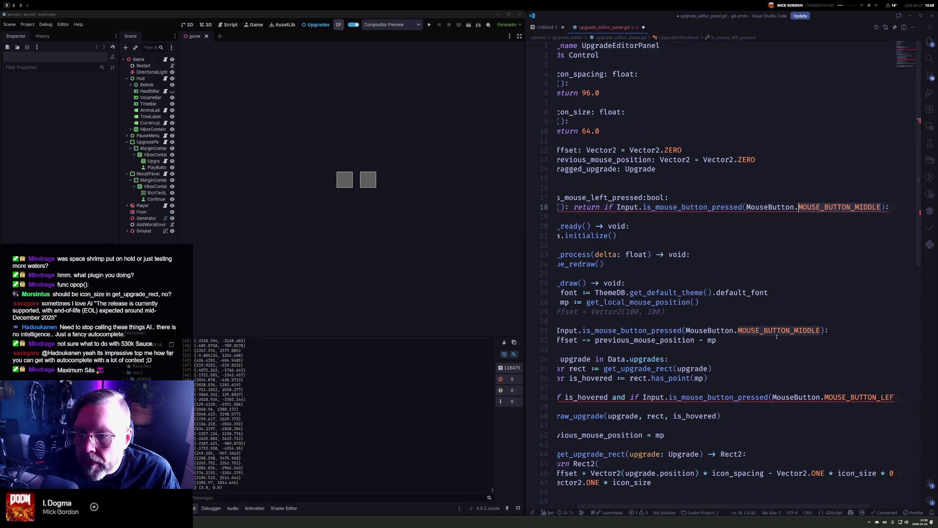
text(mouse)
key(Down)
key(Return)
key(Home)
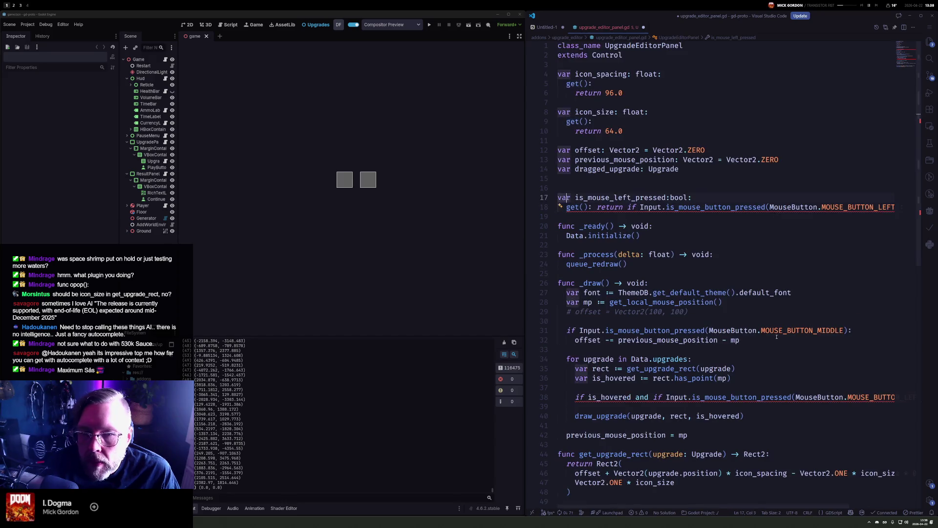
key(ctrl+Tab)
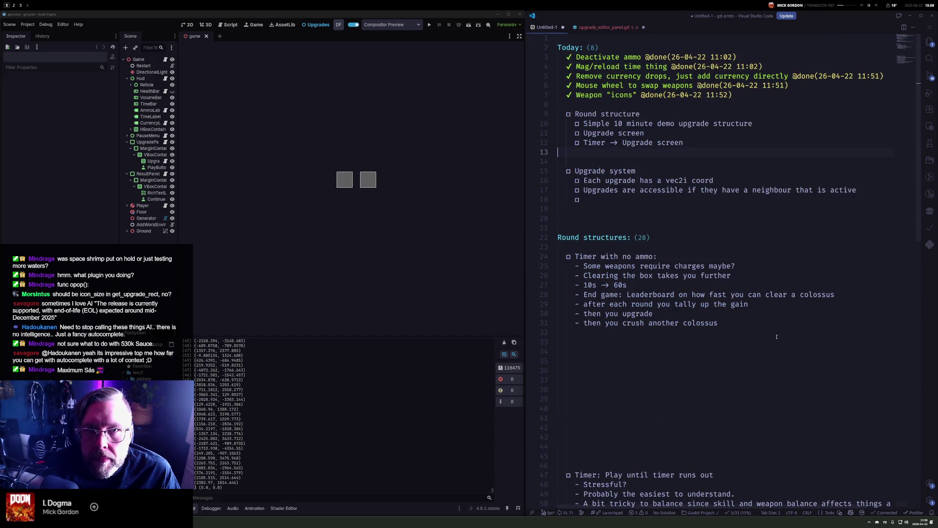
key(ctrl+Tab)
- Duplicate it as is_mouse_middle_pressed, checking MOUSE_BUTTON_MIDDLE
key(shift+Up)
key(shift+Up)
key(shift+alt+Down)
click(619, 226)
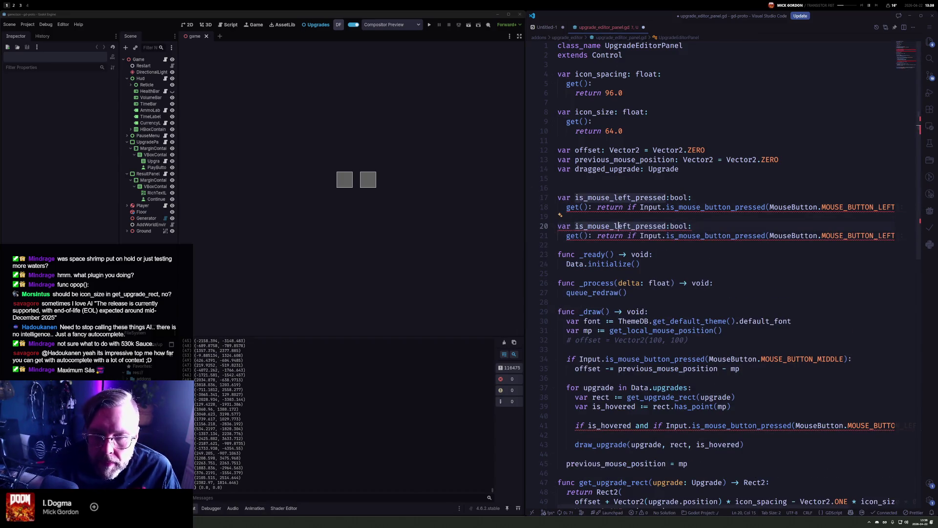
key(BackSpace)
key(Delete)
key(Delete)
key(Delete)
text(middle)
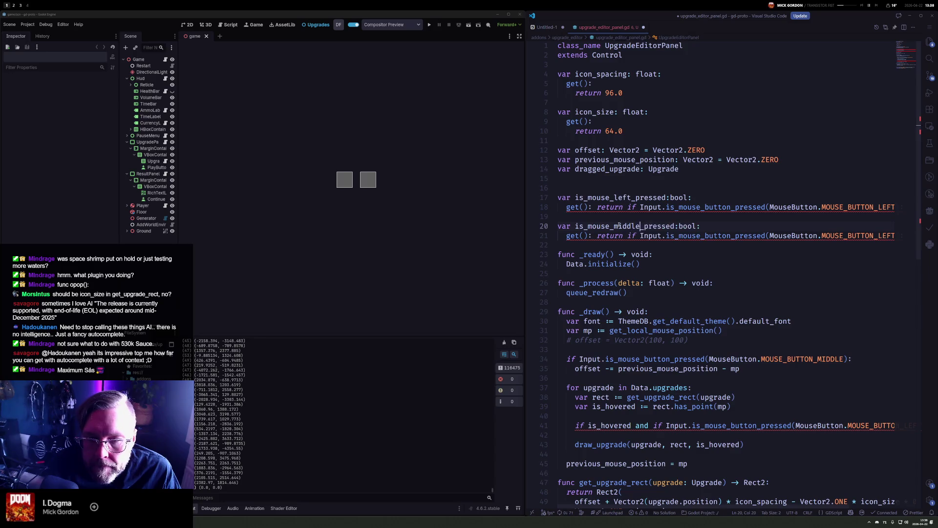
key(Down)
key(End)
key(Left)
key(Left)
key(ctrl+shift+Left)
text(MID)
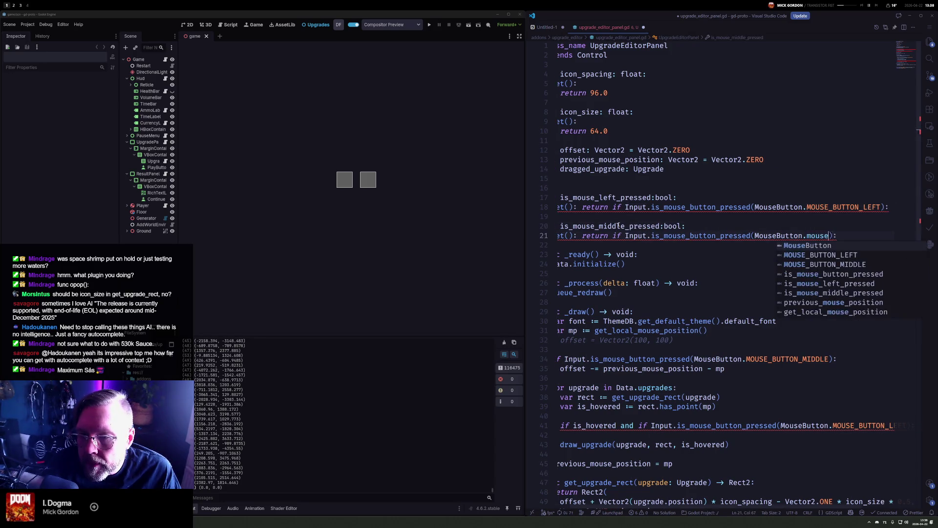
key(Return)
- Duplicate the middle-button property again and rename the copy to is_mouse_right_pressed
key(Up)
key(Home)
key(shift+Down)
key(shift+Down)
key(shift+Down)
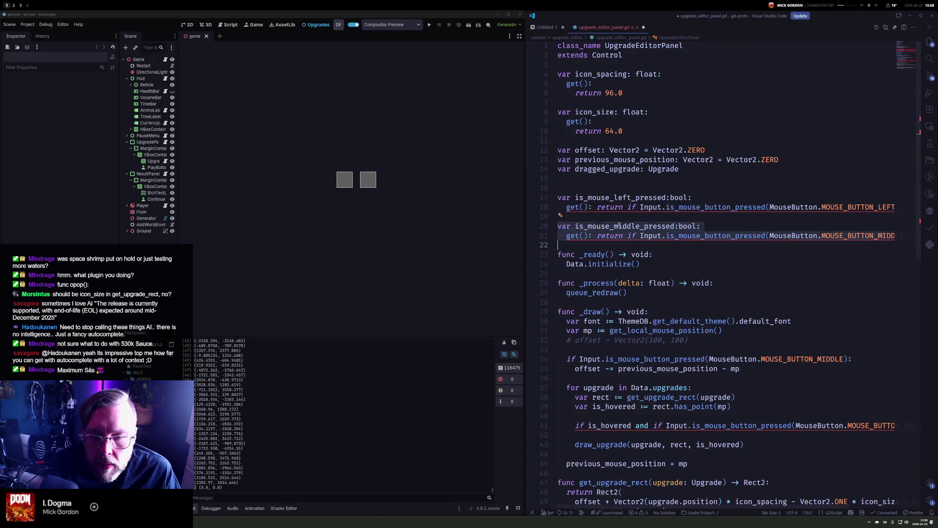
key(shift+alt+Down)
key(ctrl+Right)
key(ctrl+Right)
key(ctrl+Right)
key(Left)
key(Left)
key(Left)
key(shift+Right)
key(shift+Right)
key(shift+Right)
text(right)
key(Down)
key(End)
key(Left)
key(Left)
key(ctrl+shift+Left)
text(mosue)
key(Down)
key(Down)
key(Down)
key(Return)
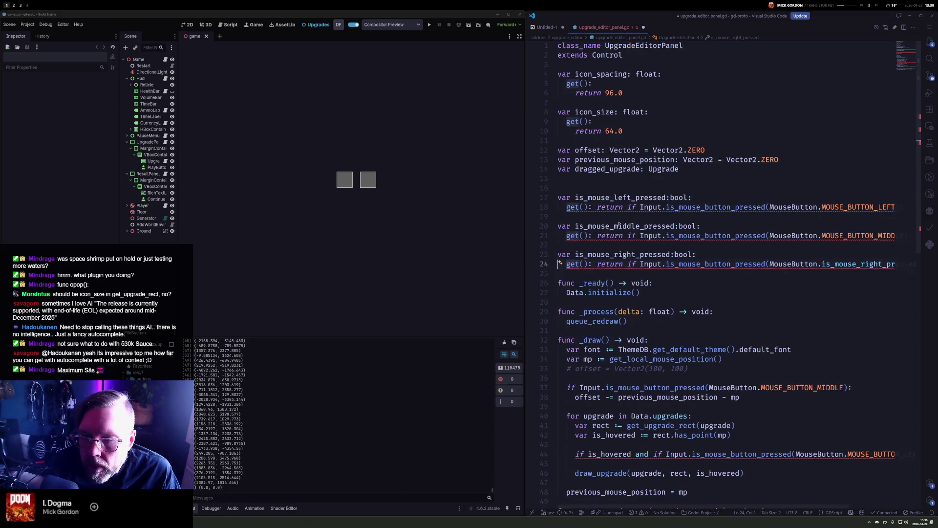
- Fix the third getter's constant so it checks MouseButton.MOUSE_BUTTON_RIGHT
key(Right)
key(Left)
key(ctrl+shift+Left)
text(mouse)
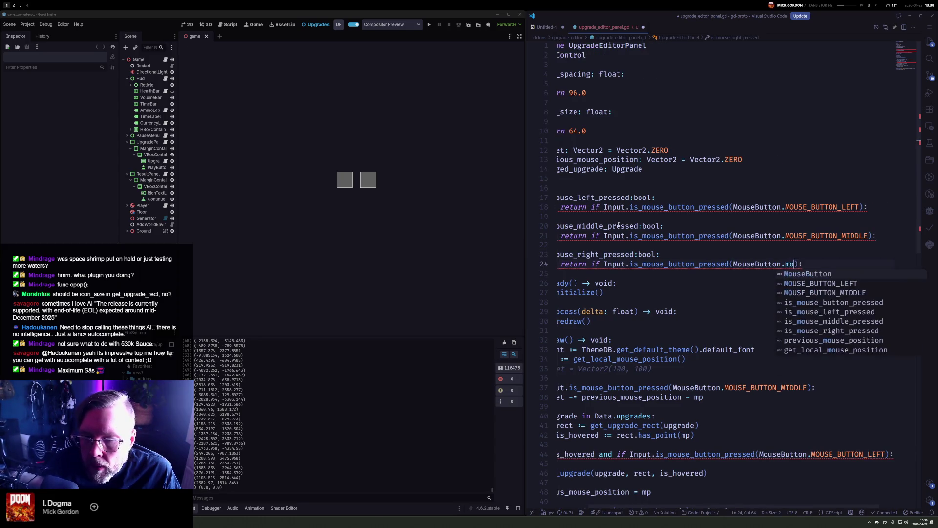
key(BackSpace)
key(BackSpace)
key(BackSpace)
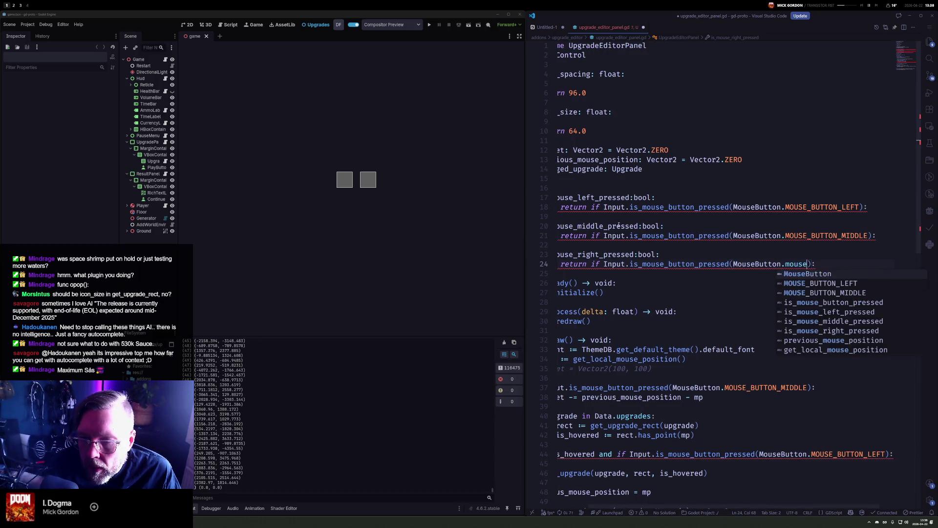
key(BackSpace)
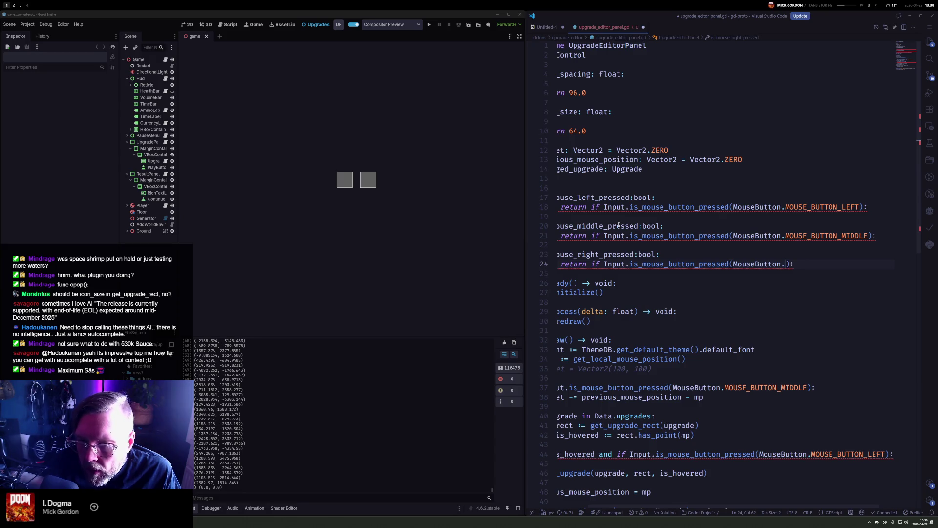
key(ctrl+space)
key(Return)
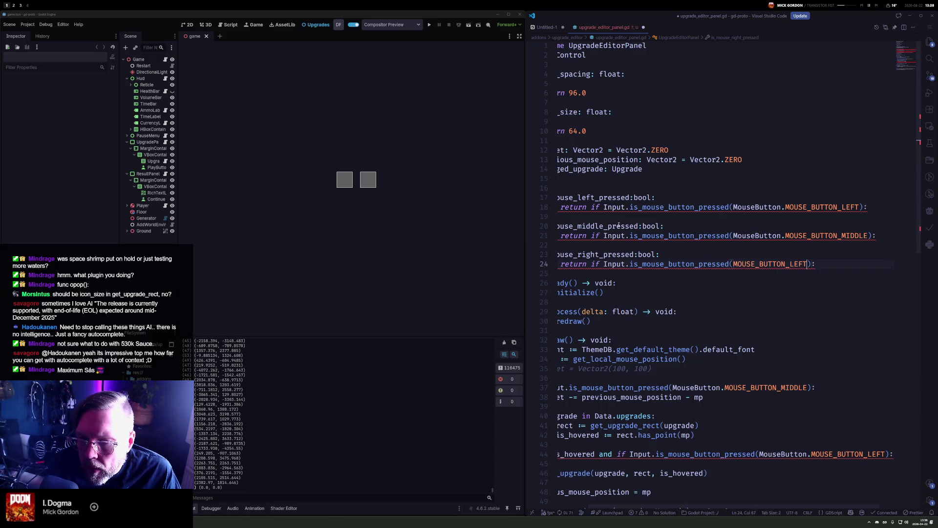
key(Home)
key(End)
key(Left)
key(Left)
key(ctrl+shift+Left)
text(MouseButton.)
key(BackSpace)
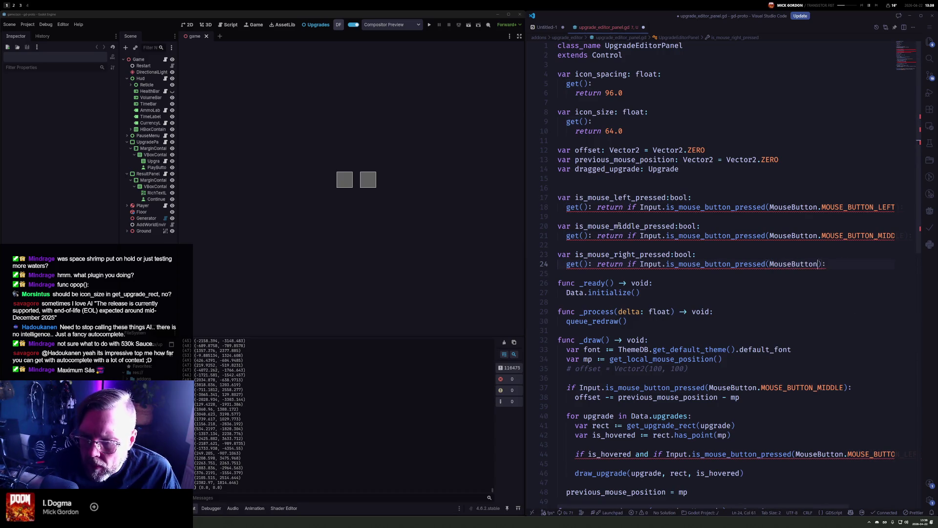
text(.l)
key(Down)
key(Down)
key(Down)
key(Return)
key(BackSpace)
key(BackSpace)
key(BackSpace)
key(BackSpace)
text(RIGHT)
- Complete the middle getter line and delete the stray 'if' from all three getters with multi-cursor
key(Up)
key(Up)
key(Up)
key(End)
text(:)
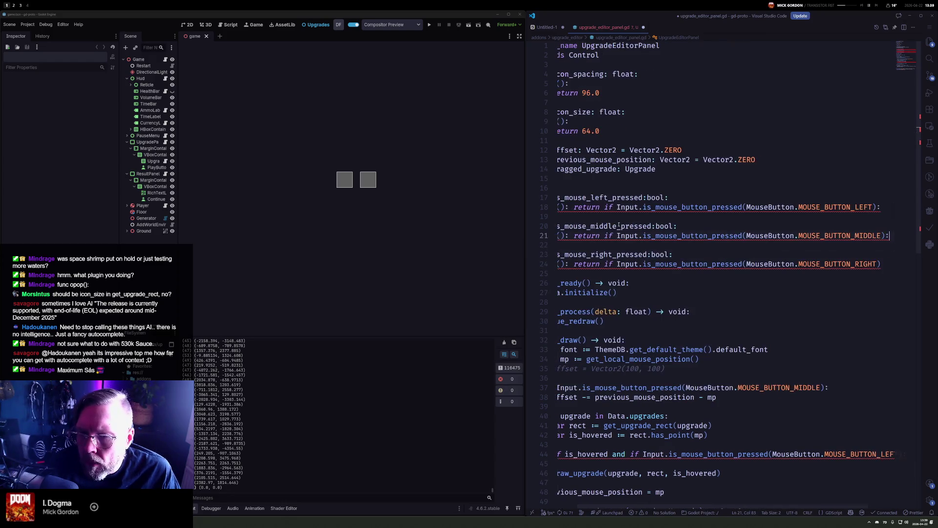
key(ctrl+alt+Left)
key(ctrl+alt+Left)
key(ctrl+alt+Left)
key(Up)
key(Up)
key(Up)
key(ctrl+Left)
key(ctrl+Left)
key(ctrl+Left)
key(Right)
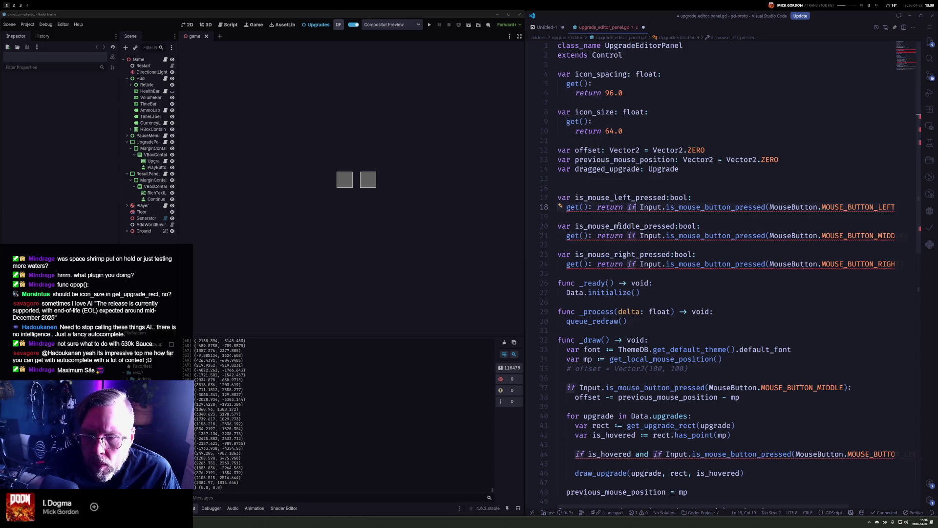
key(ctrl+Delete)
key(BackSpace)
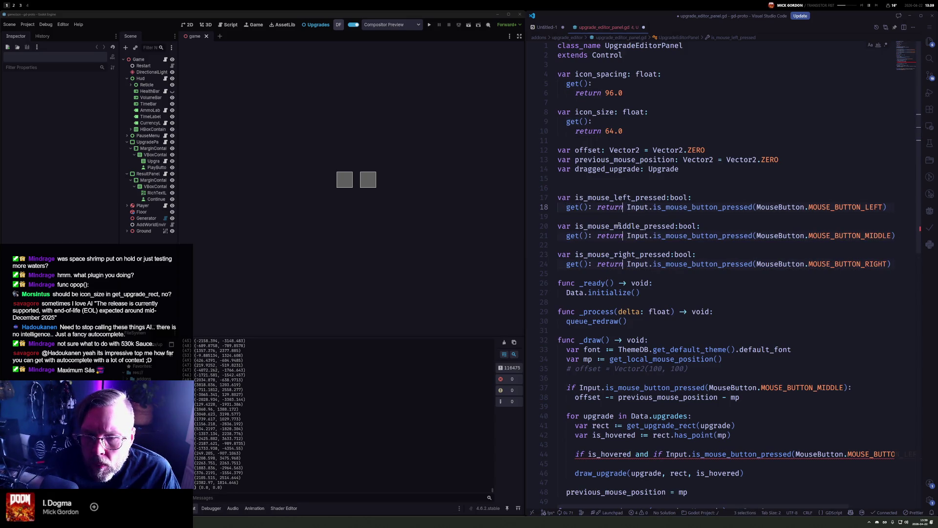
key(Escape)
key(Home)
scroll(767, 251, down, 4)
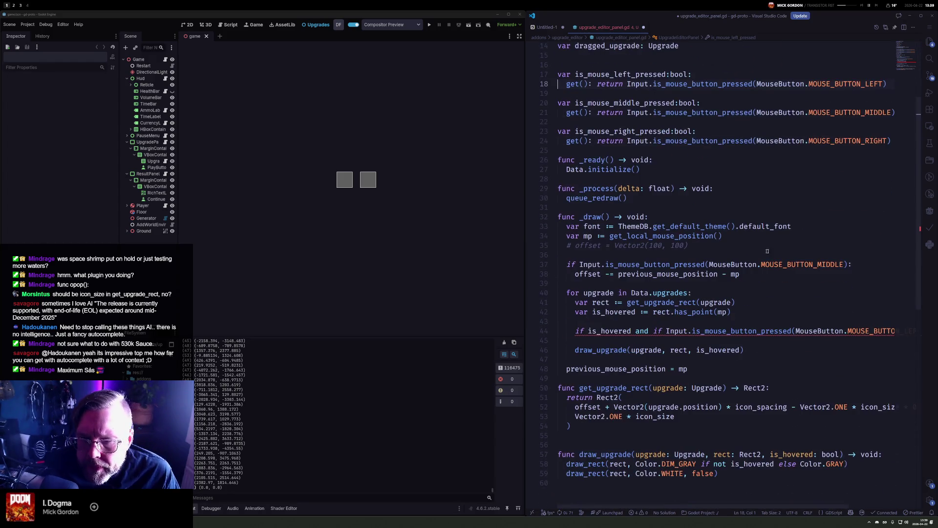
- Replace the panning condition's middle-button input call with is_mouse_middle_pressed
double_click(583, 263)
key(shift+End)
key(shift+Left)
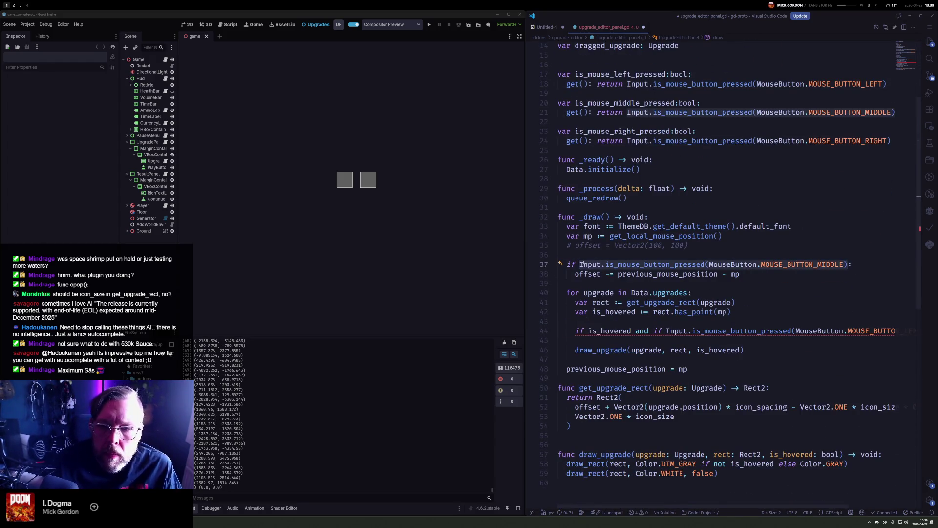
text(i)
text(s_mouse)
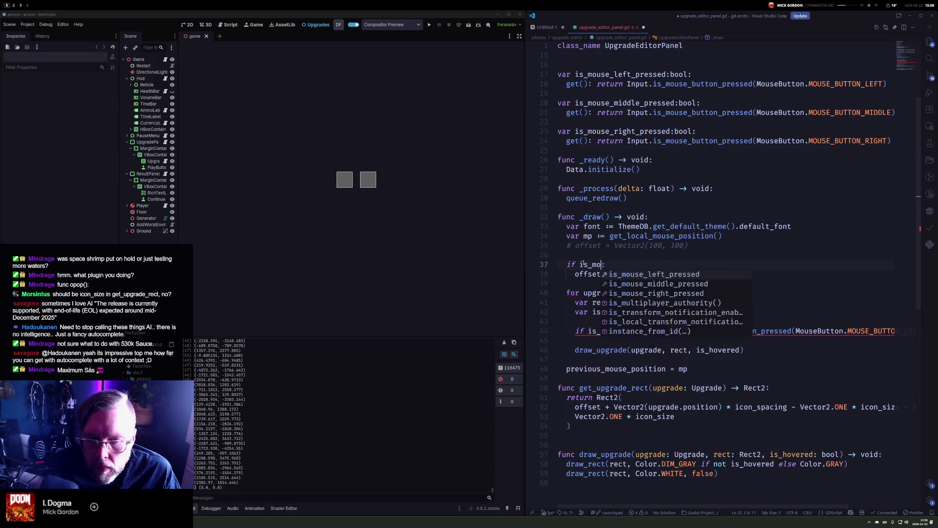
key(Tab)
- Swap the hover check's left-button call for is_mouse_left_pressed and open a body line
key(Down)
key(Down)
key(Down)
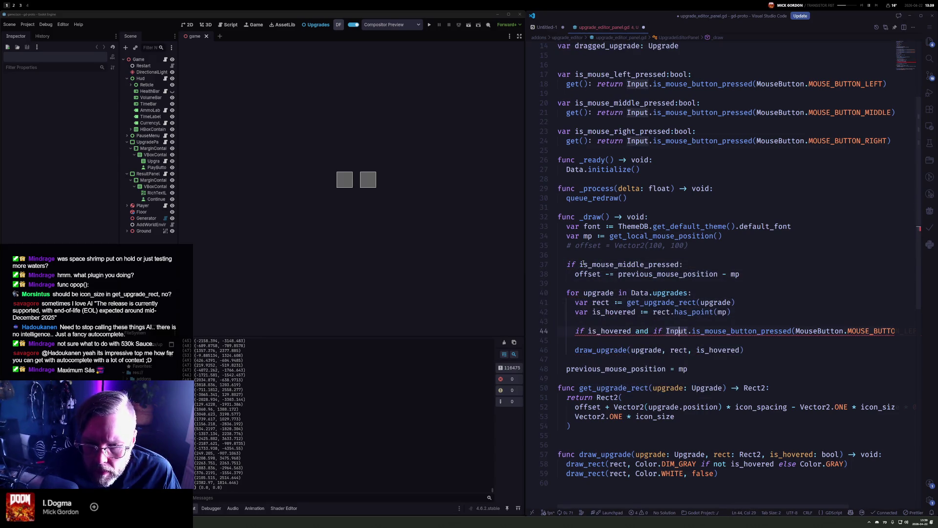
key(Up)
key(Up)
key(Up)
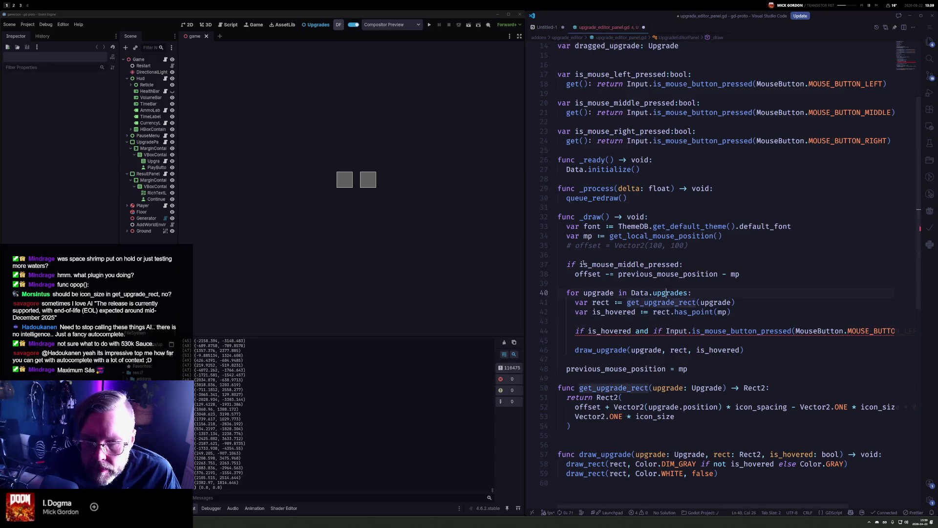
key(Down)
key(Down)
key(Down)
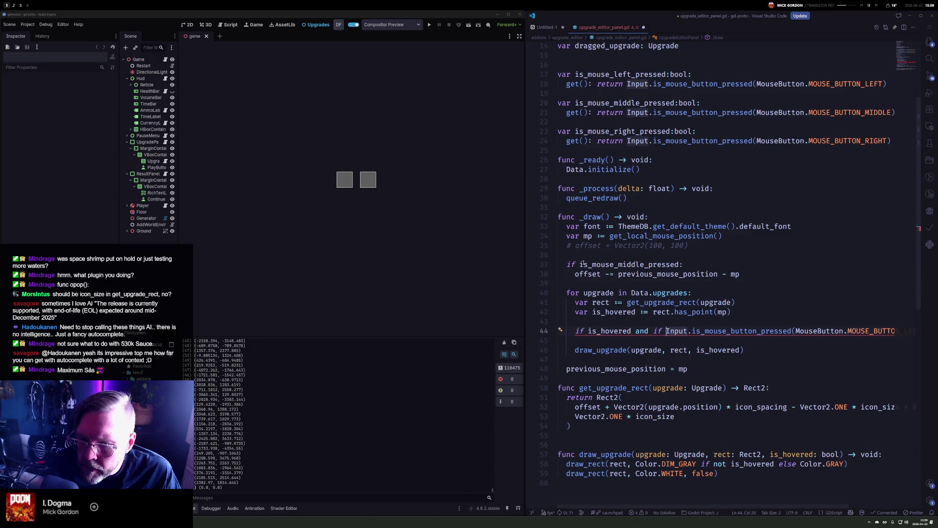
key(shift+End)
key(shift+Left)
text(is)
key(Escape)
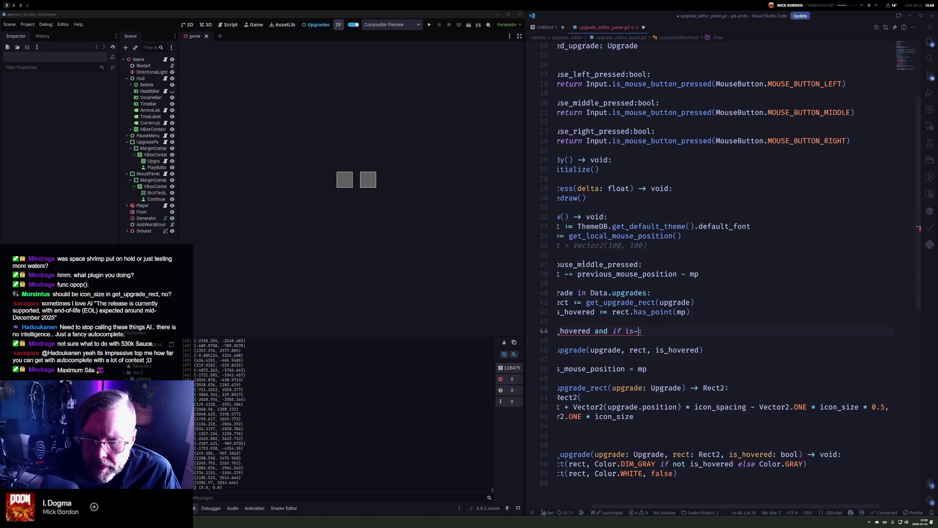
text(_l)
key(Tab)
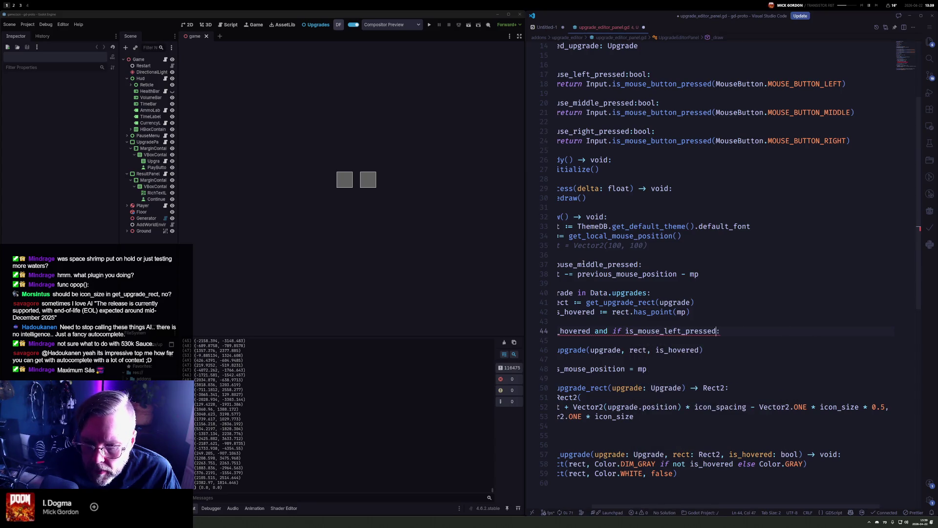
key(Return)
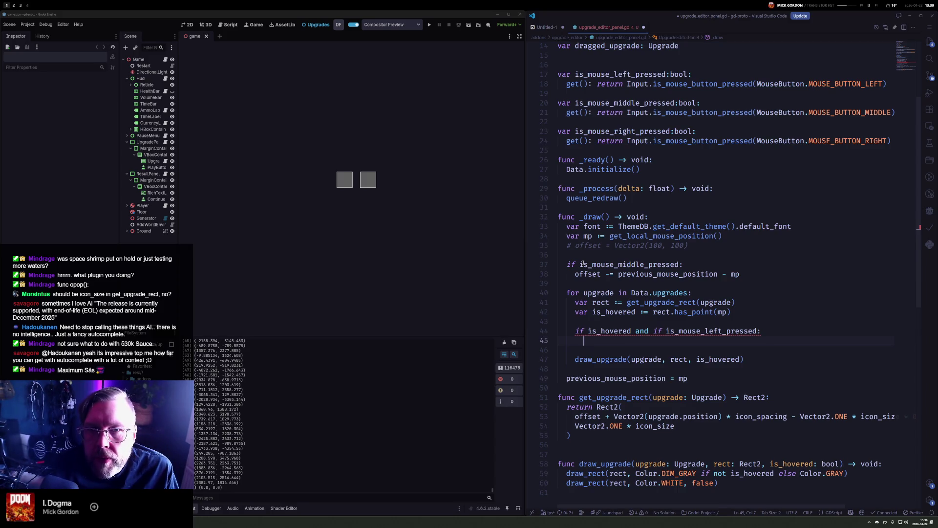
- Assign 'dragged_upgrade = upgrade' and add 'and dragged_upgrade == null' to the condition
text(dragged_upgrade = )
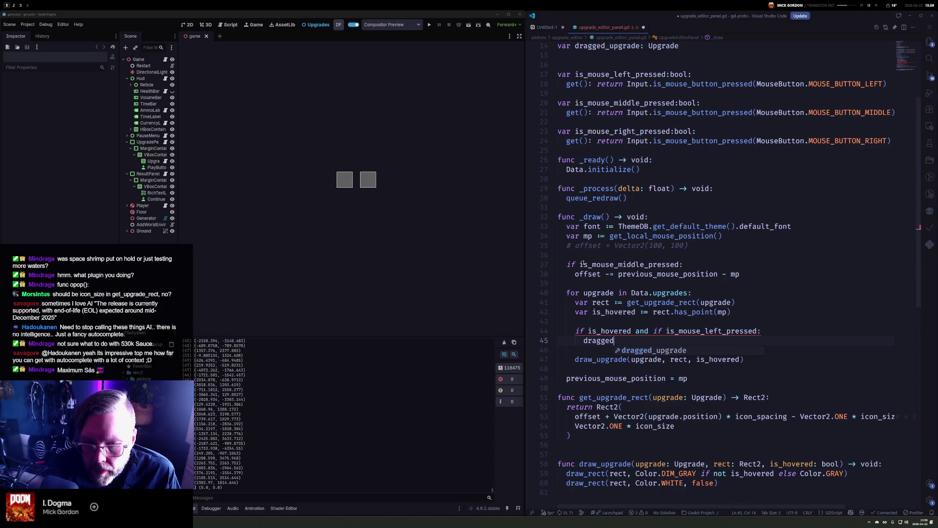
text(upgrade)
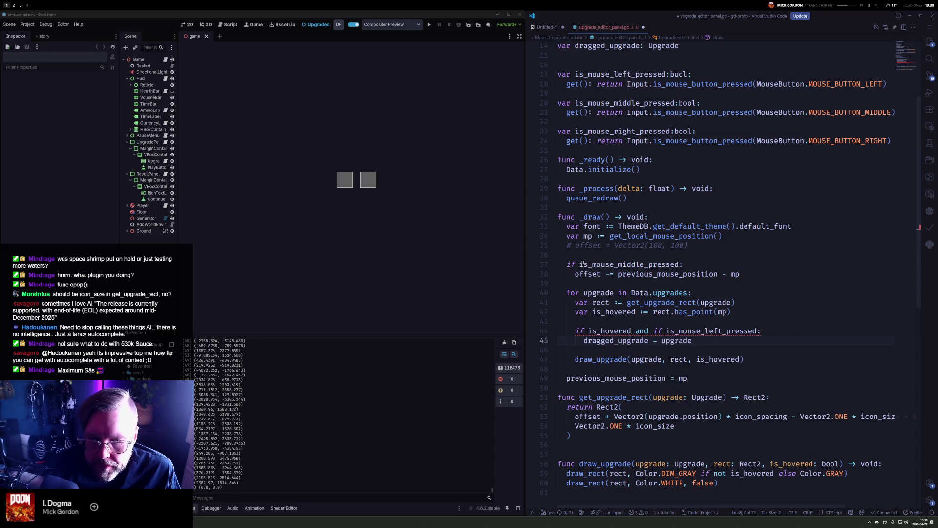
key(Up)
key(End)
key(Left)
text(and )
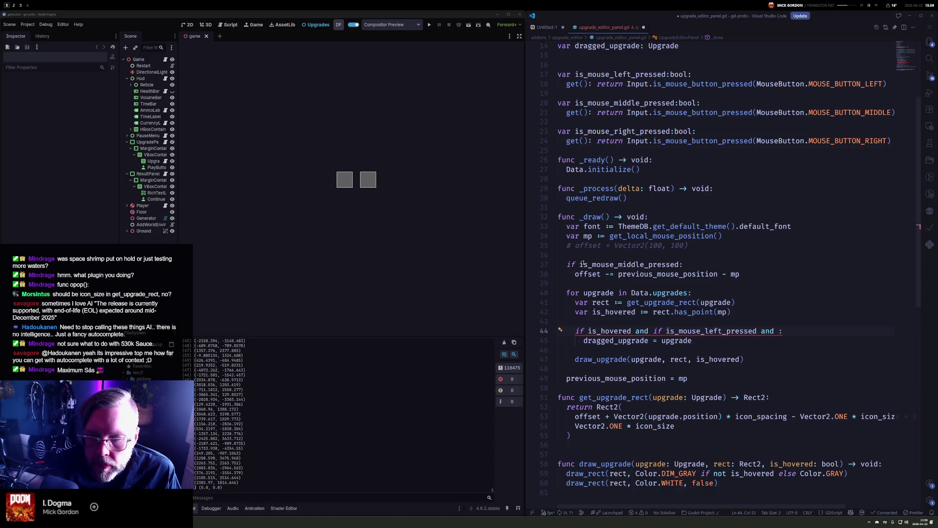
text(dragged_upgrade == nu)
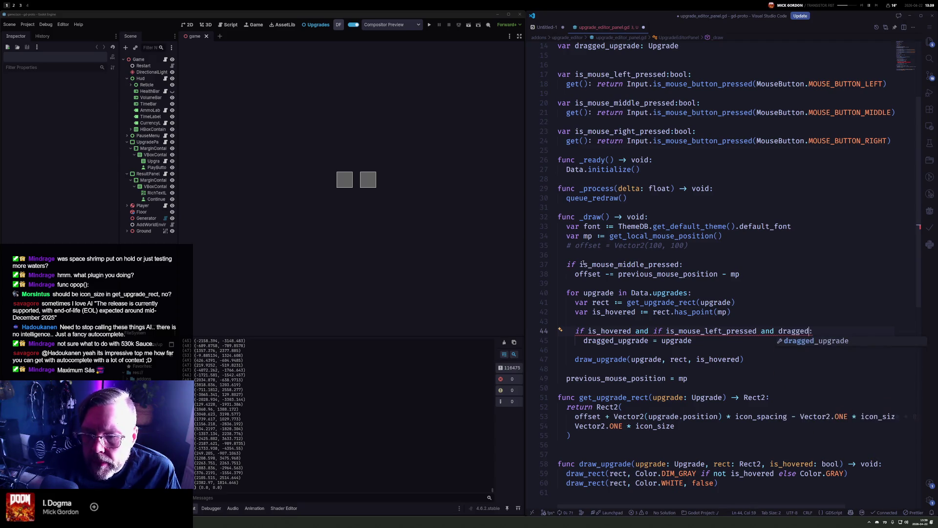
key(Tab)
- Wrap the condition in parentheses with each part on its own line, removing the stray 'if'
key(Home)
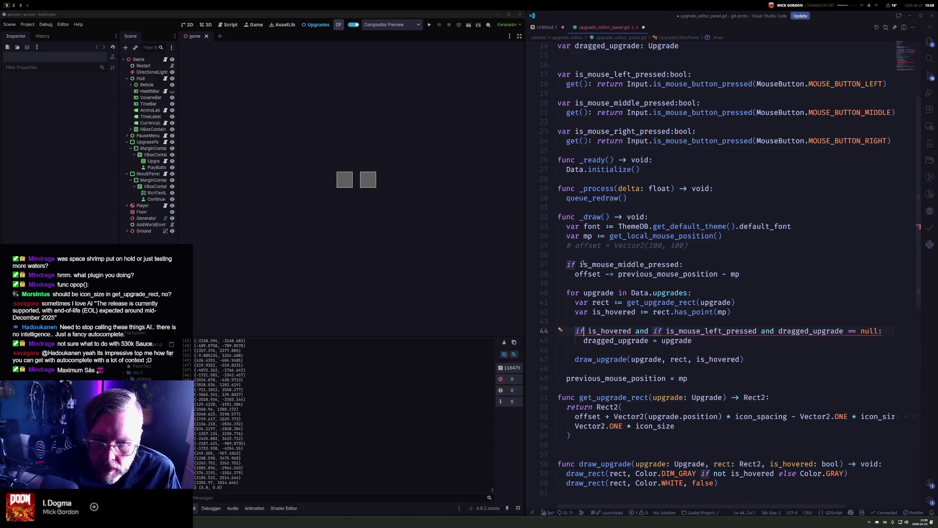
text(()
key(Return)
key(ctrl+Right)
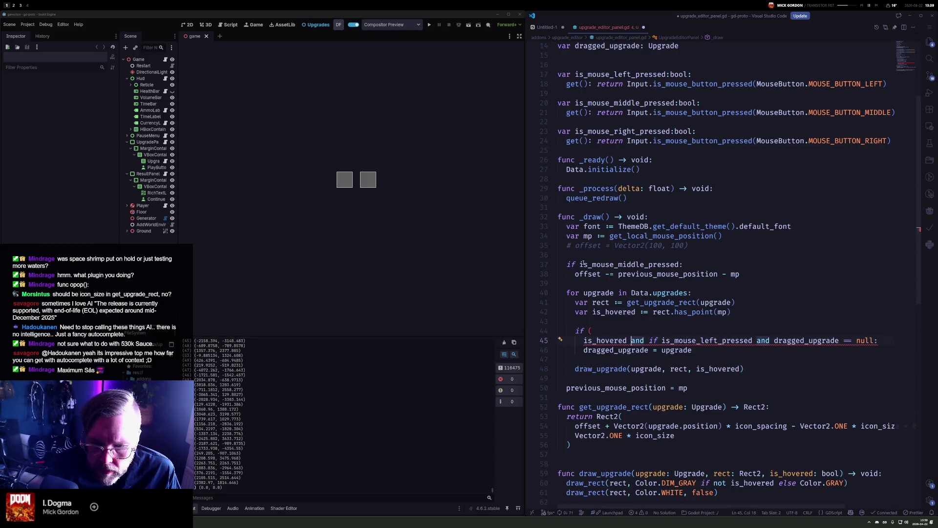
key(Return)
key(ctrl+Right)
key(ctrl+Right)
key(ctrl+Right)
key(Return)
key(ctrl+Right)
key(ctrl+Right)
key(ctrl+Right)
key(Return)
text())
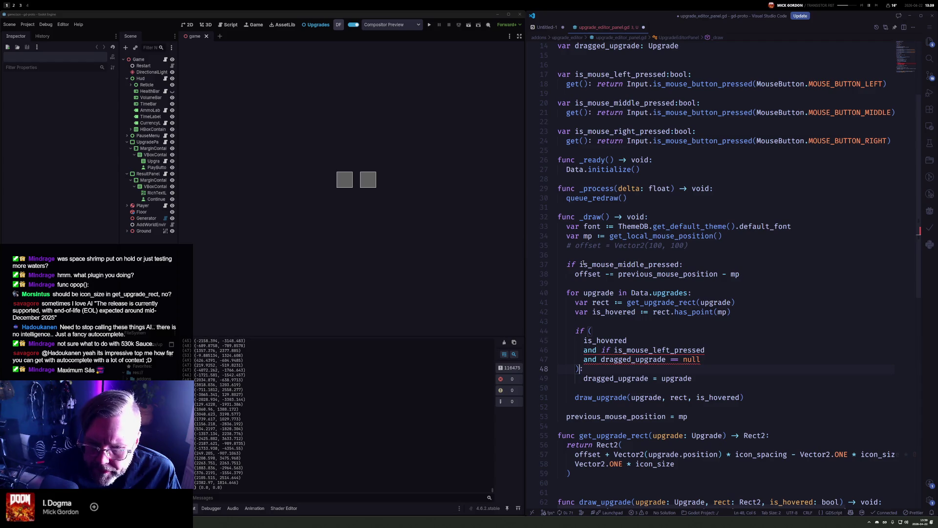
key(ctrl+Right)
key(ctrl+shift+Right)
key(BackSpace)
- Start a new 'if' statement after the dragged_upgrade assignment
key(Down)
key(Down)
key(Down)
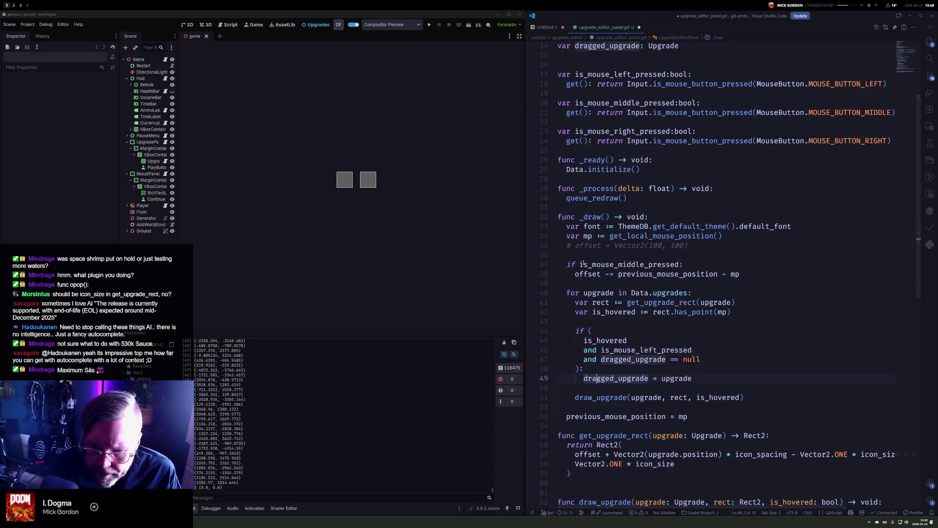
key(End)
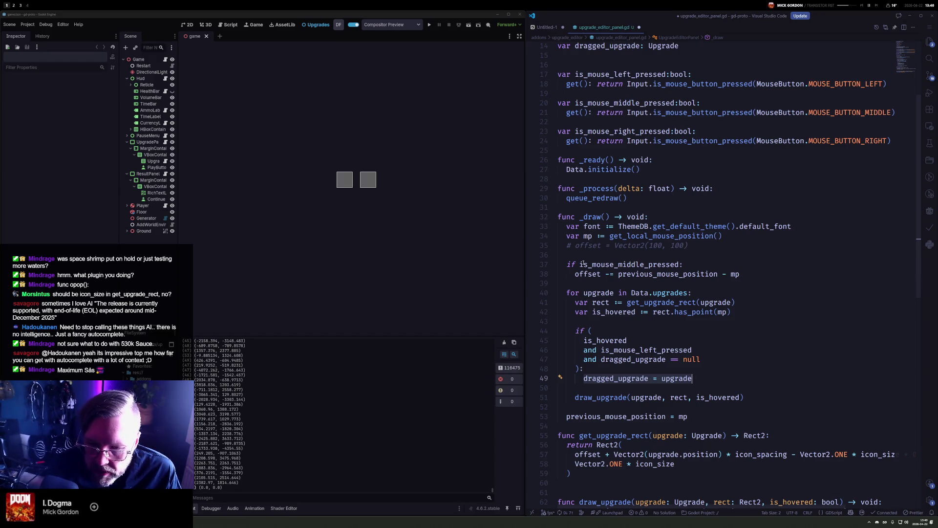
key(Return)
key(Return)
text(if)
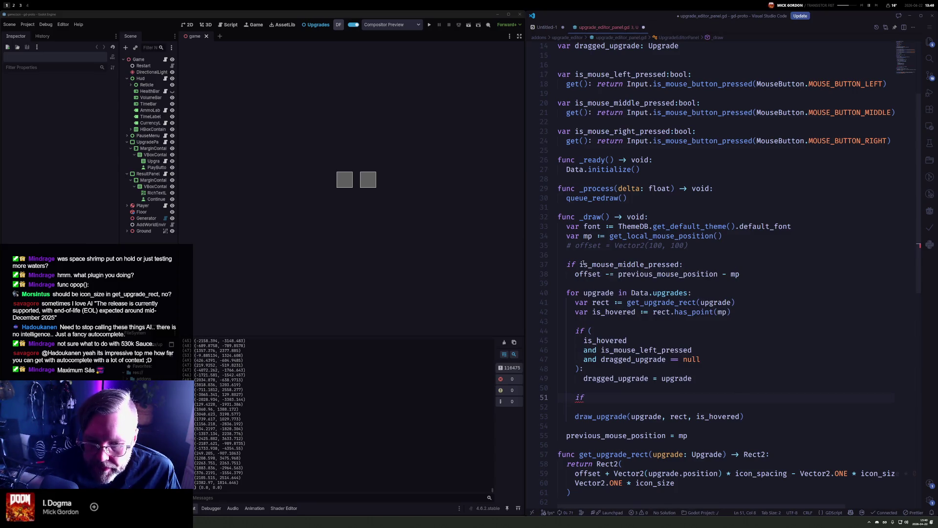
- Copy the multi-line drag condition block and paste it, de-indented, after the panning code
key(shift+Up)
key(shift+Up)
key(shift+Up)
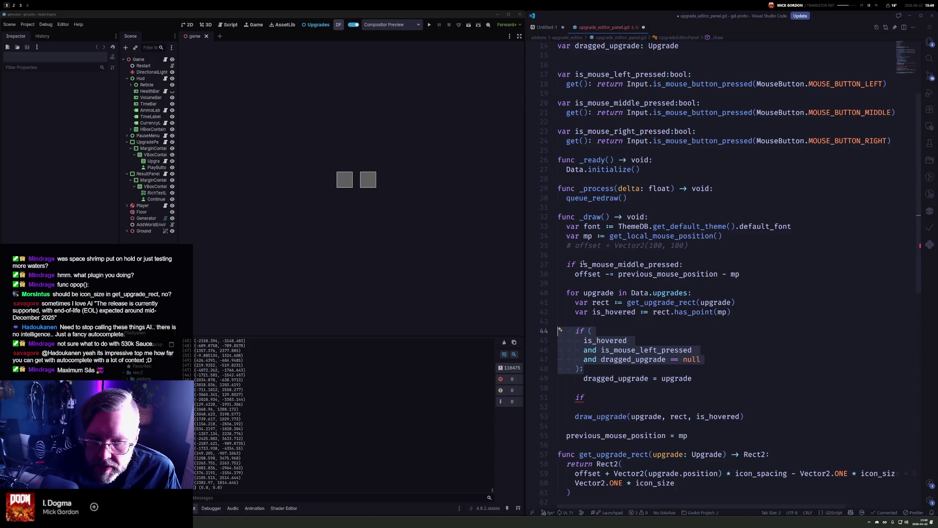
key(Down)
key(Down)
key(Down)
key(BackSpace)
key(BackSpace)
key(Up)
key(Up)
key(Up)
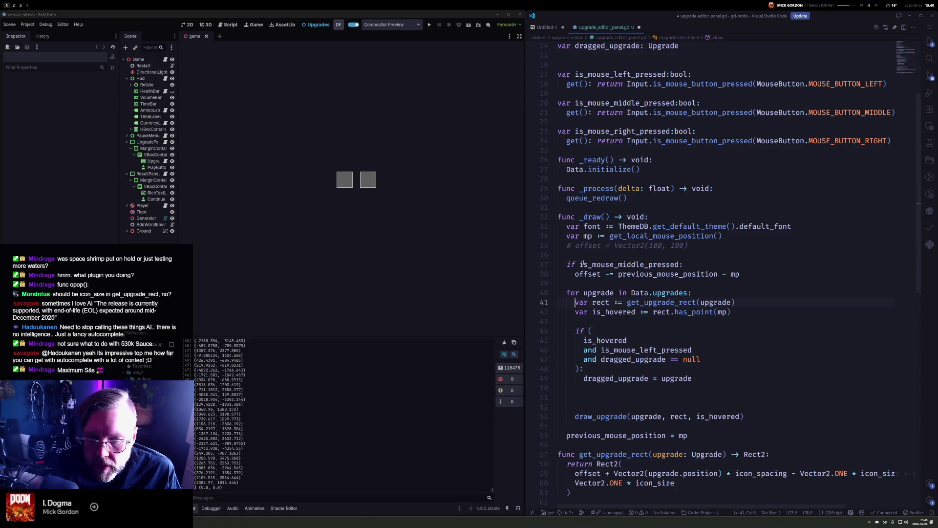
key(End)
key(Return)
text(if ( 			is_hovered 			and is_mouse_left_pressed 			and dragged_upgrade == null 		):)
key(Up)
key(Up)
- Remove the is_hovered line from the pasted condition
key(Up)
key(Up)
key(Home)
key(Home)
key(shift+Down)
key(shift+Down)
key(shift+Down)
key(shift+Tab)
key(Up)
key(Up)
key(Up)
key(shift+Down)
key(BackSpace)
key(ctrl+z)
key(Up)
key(ctrl+shift+k)
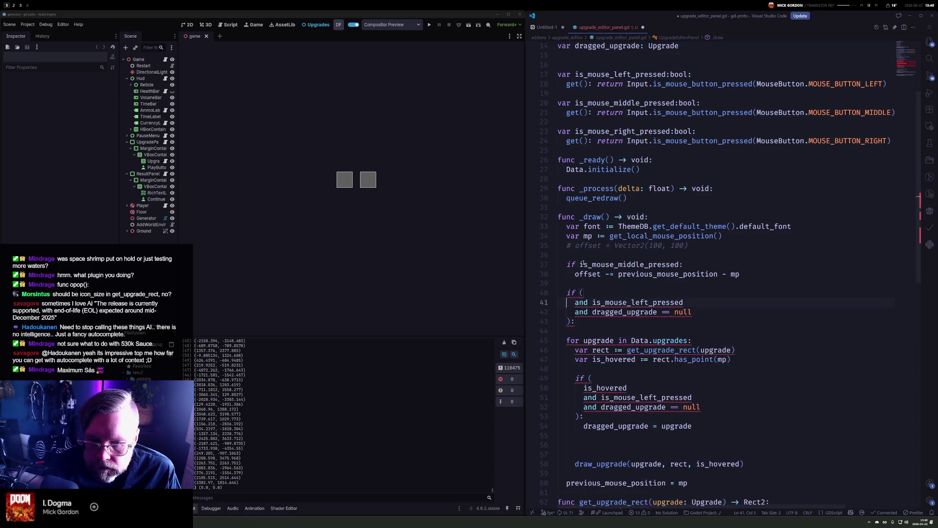
- Drop the leading 'and' and negate the left-press check to 'not is_mouse_left_pressed'
key(ctrl+Right)
key(Right)
key(ctrl+BackSpace)
key(Down)
key(ctrl+Right)
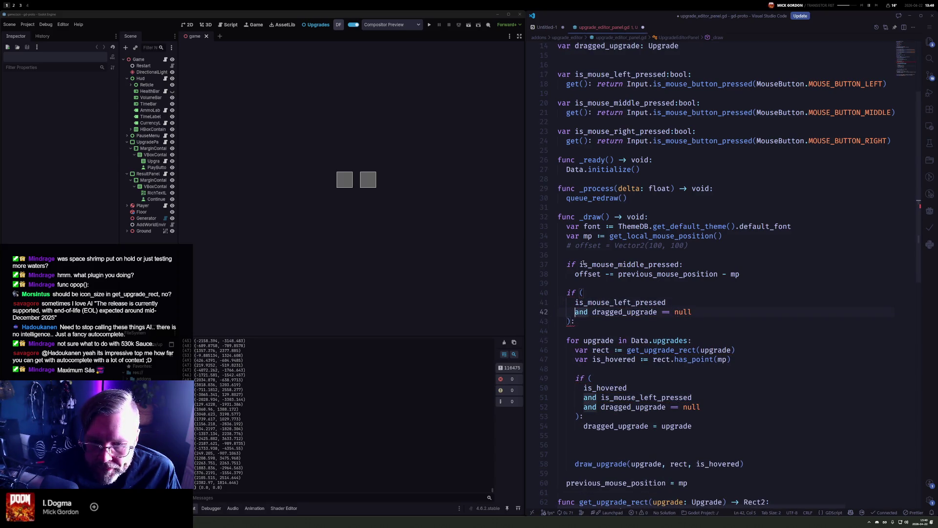
key(Up)
key(Home)
text(not)
- Open the release block's body and change the null check to 'dragged_upgrade != null'
key(Down)
key(Down)
key(Return)
text(dc)
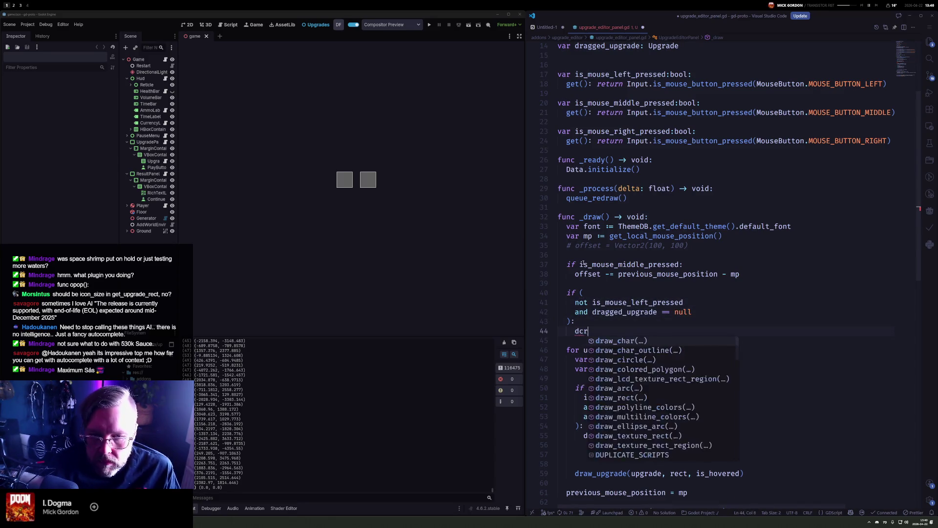
key(BackSpace)
key(Escape)
key(Up)
key(Up)
key(End)
key(ctrl+Left)
key(Left)
key(Left)
key(BackSpace)
text(!)
- Set dragged_upgrade to null, add print("dropped"), save, and test dropping in Godot
key(Down)
key(Down)
text(ragged)
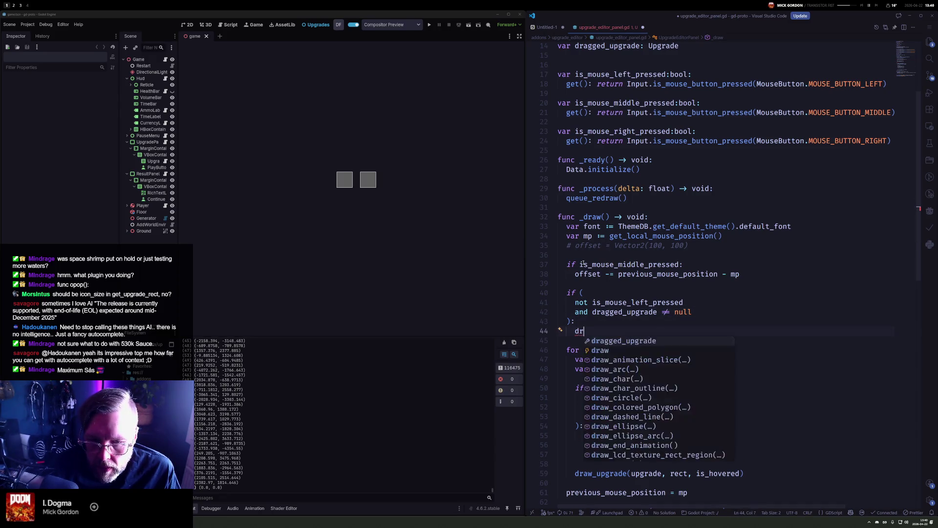
key(Tab)
text(n)
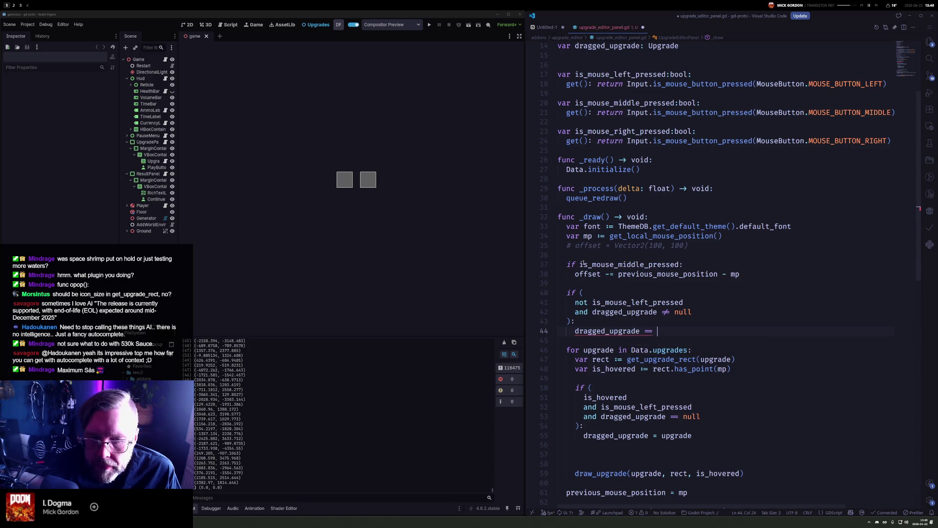
text(ull)
key(Return)
text(print(")
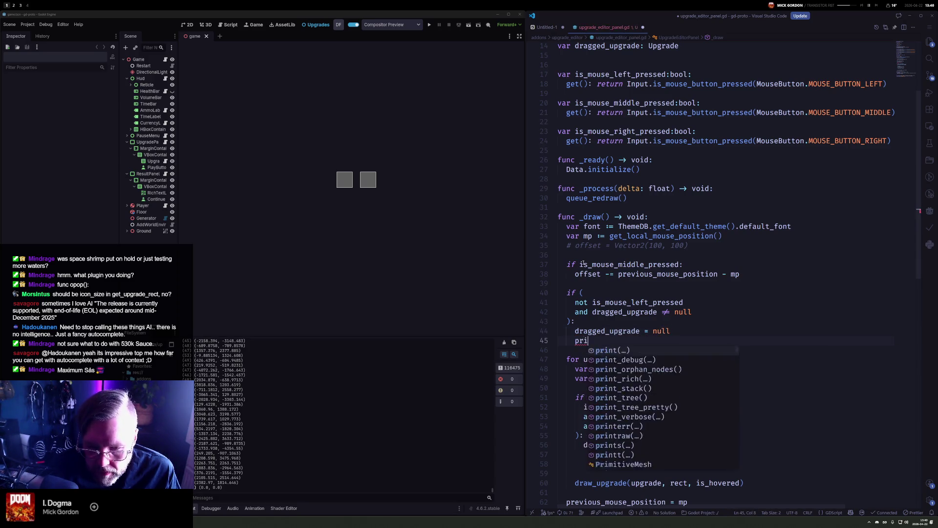
text(dropp)
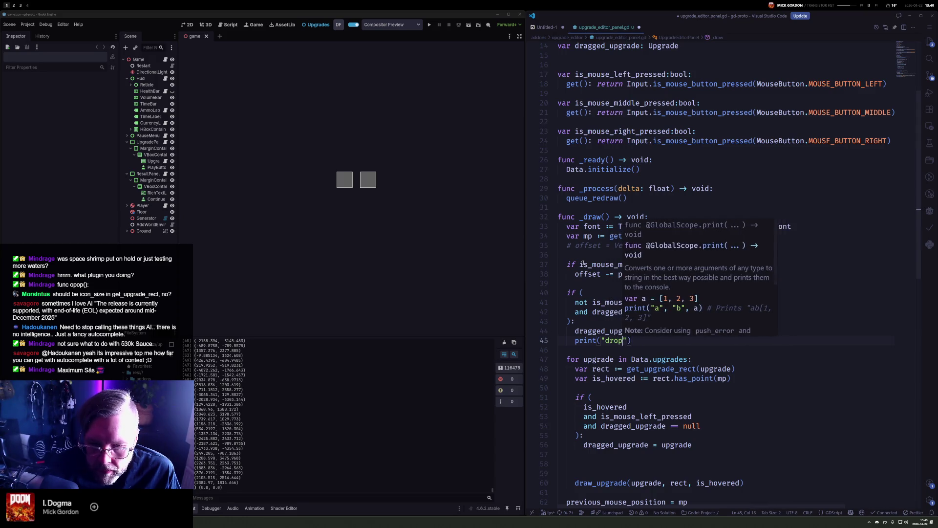
text(ed)
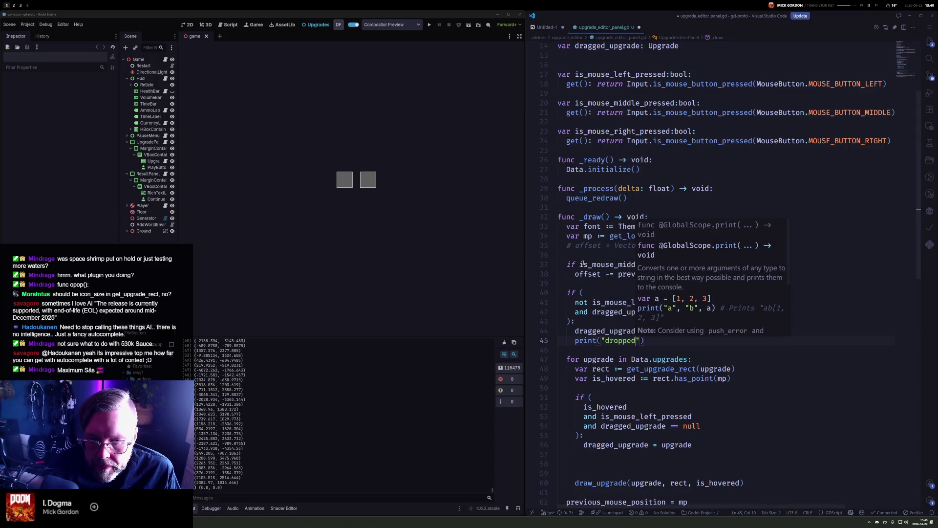
key(Escape)
key(ctrl+s)
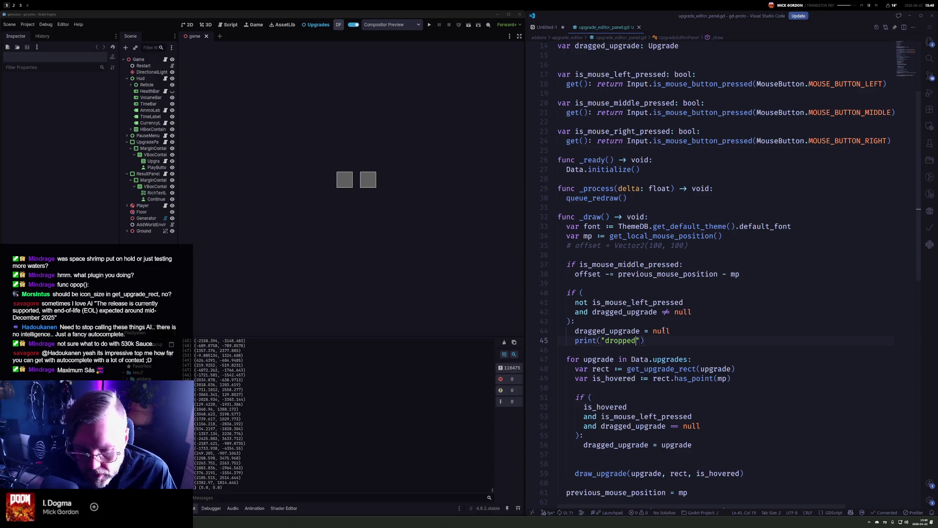
click(369, 181)
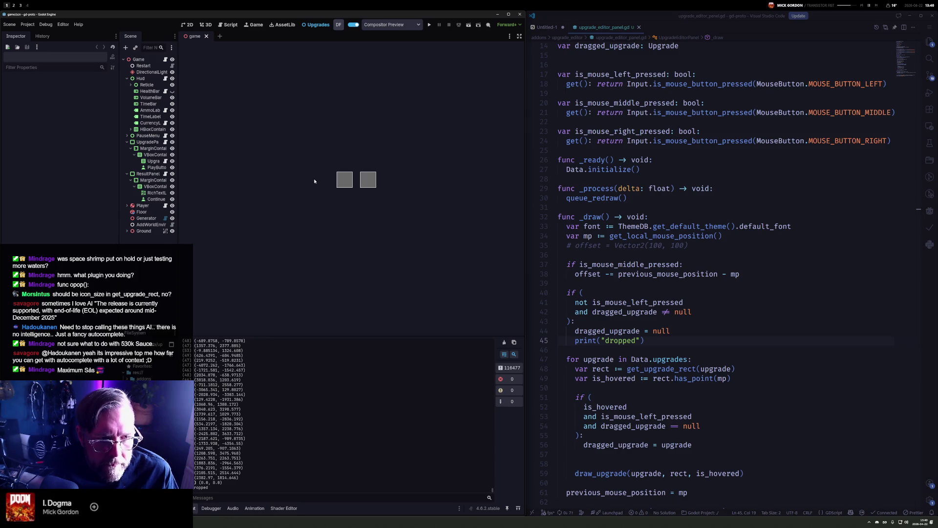
key(Down)
key(Down)
key(Down)
key(Down)
key(Down)
key(Down)
key(End)
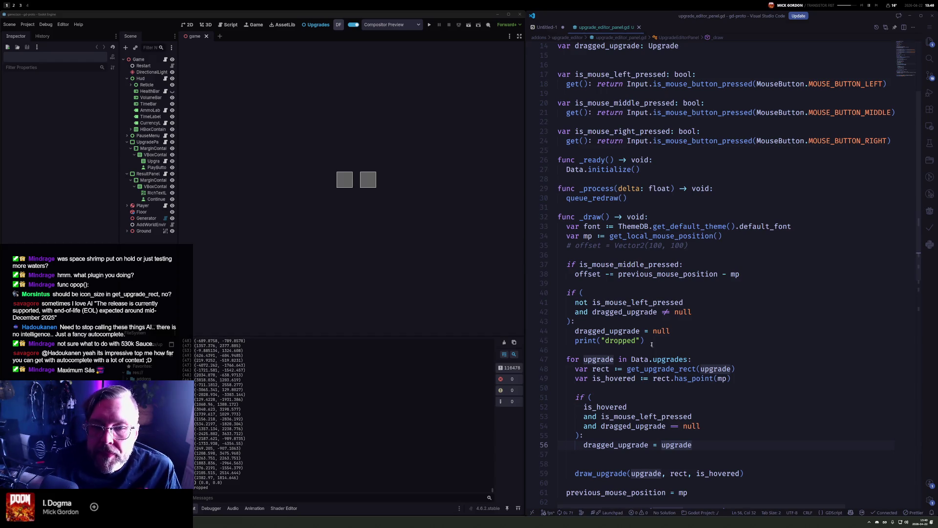
- Add blank lines after the _process function to make room for a new function
click(633, 199)
key(Down)
key(Return)
key(Return)
key(Up)
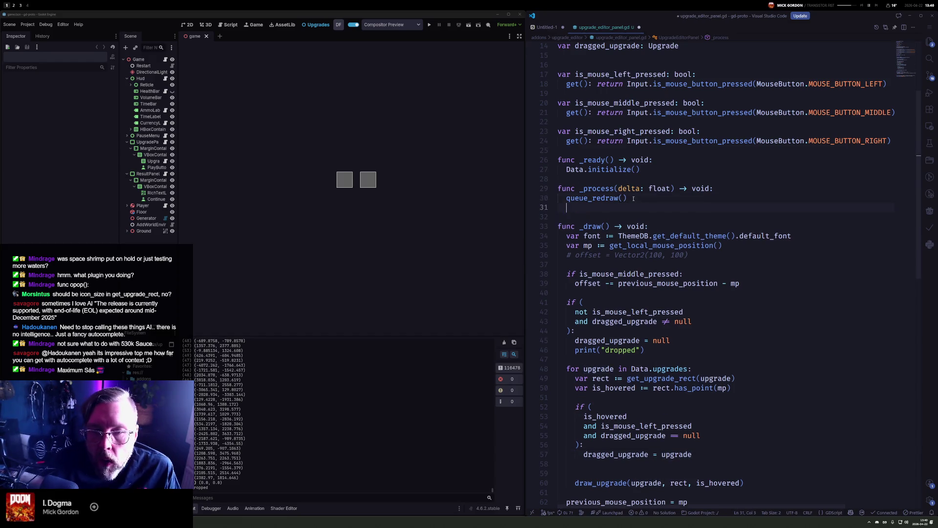
- Stub a local_to_grid function and reduce the release condition to 'dragged_upgrade != null'
text(func locall)
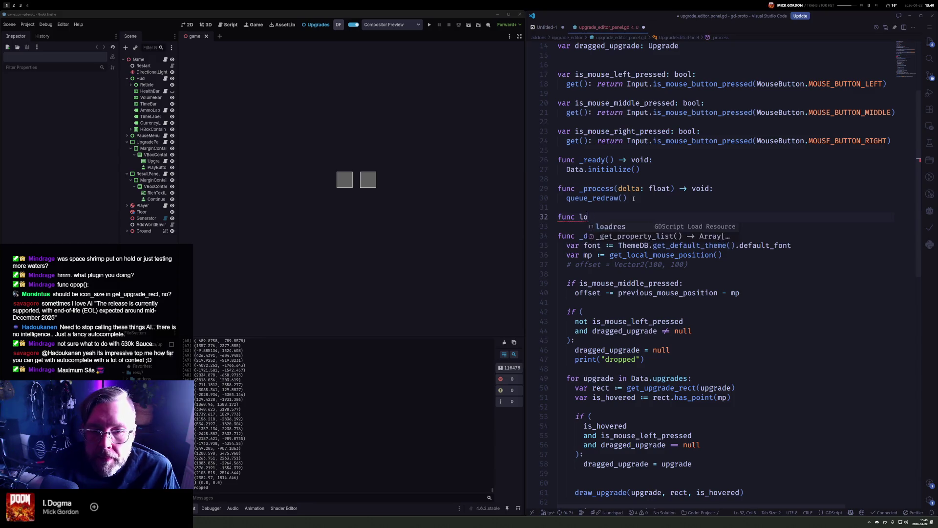
text(_to_grid())
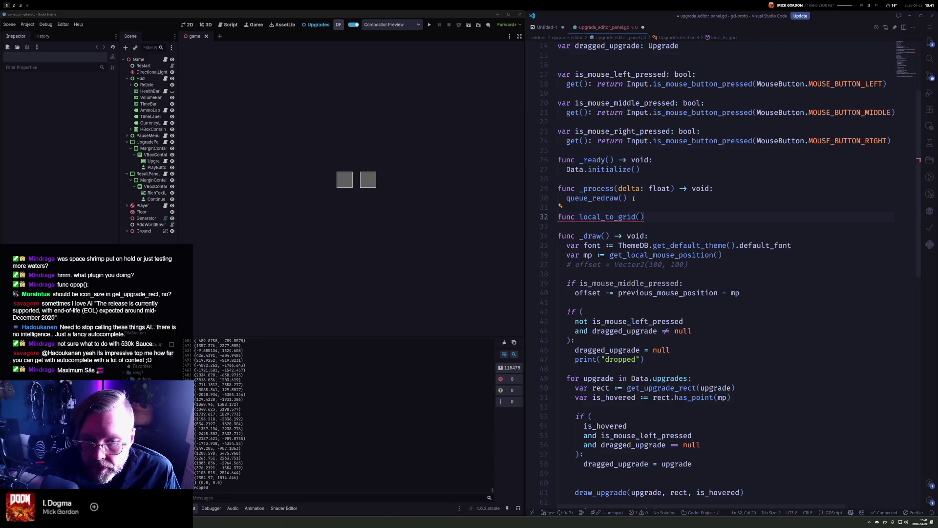
drag(582, 340, 585, 304)
click(584, 305)
key(Down)
key(Down)
key(shift+Down)
key(Delete)
key(Down)
key(ctrl+shift+Right)
key(Delete)
key(Down)
- Nest the null-clearing and print lines under 'if not is_mouse_left_pressed:' and begin an else: branch
key(Return)
key(Return)
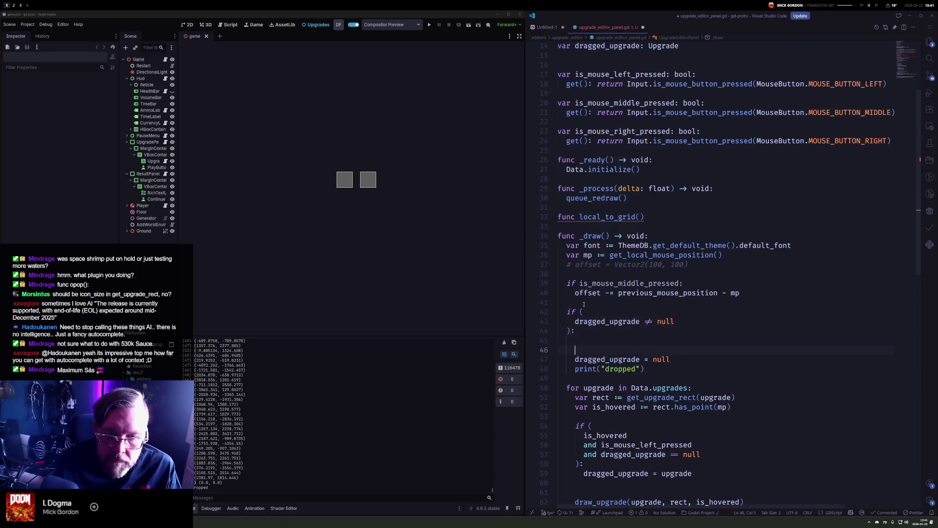
text(if not is_mousep)
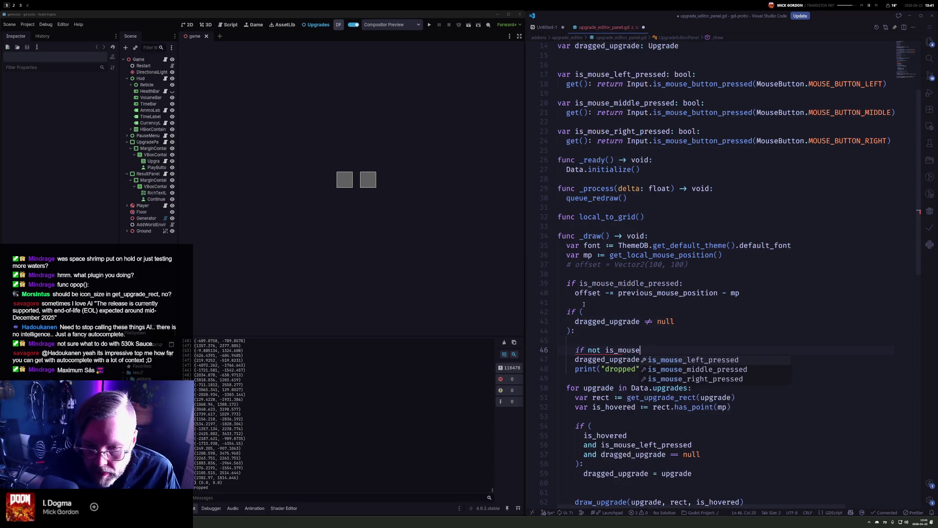
key(Tab)
text(:)
key(Down)
key(ctrl+bracketright)
key(Down)
key(ctrl+bracketright)
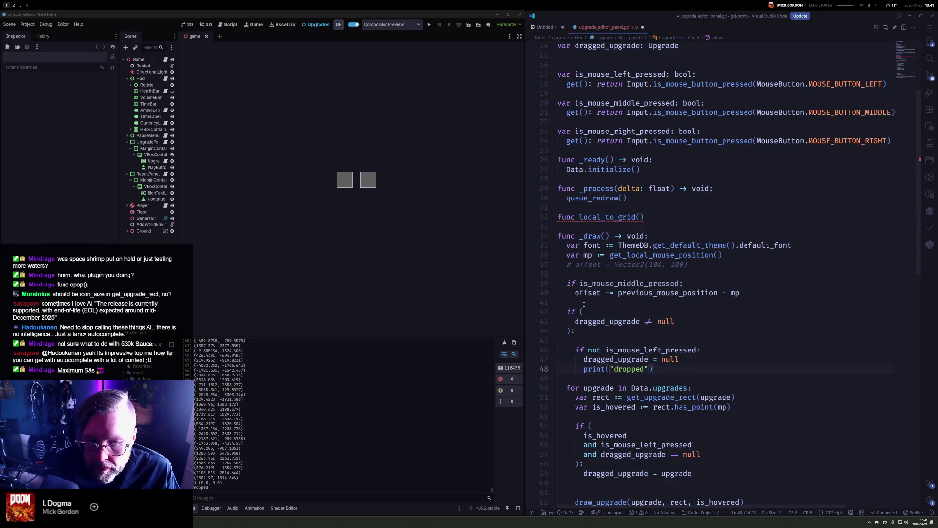
key(Return)
text(else:)
key(Return)
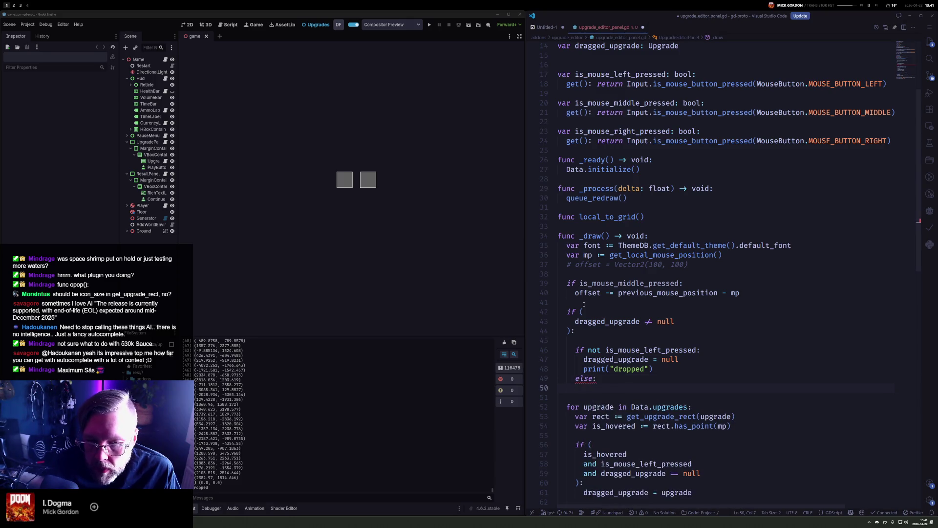
click(656, 220)
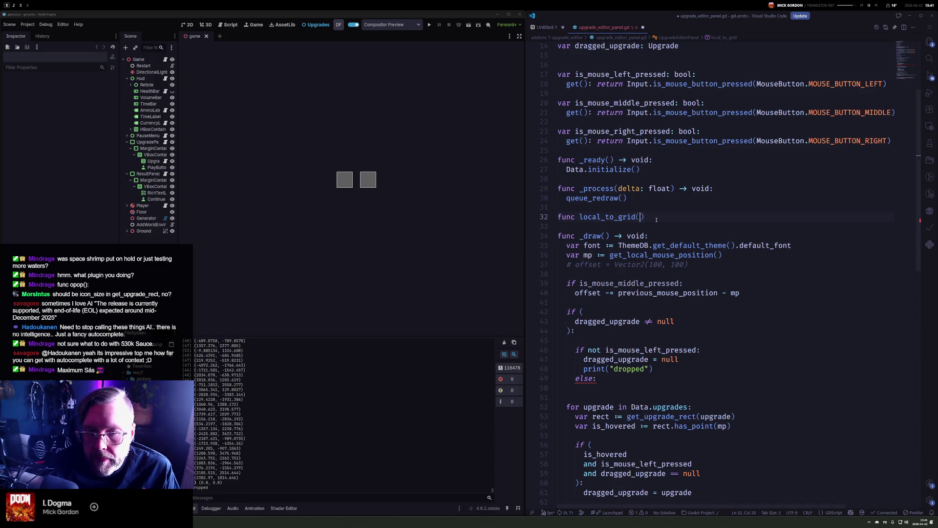
- Write the signature 'func local_to_grid(p:Vector2) -> Vector2i:'
text(Vector2i)
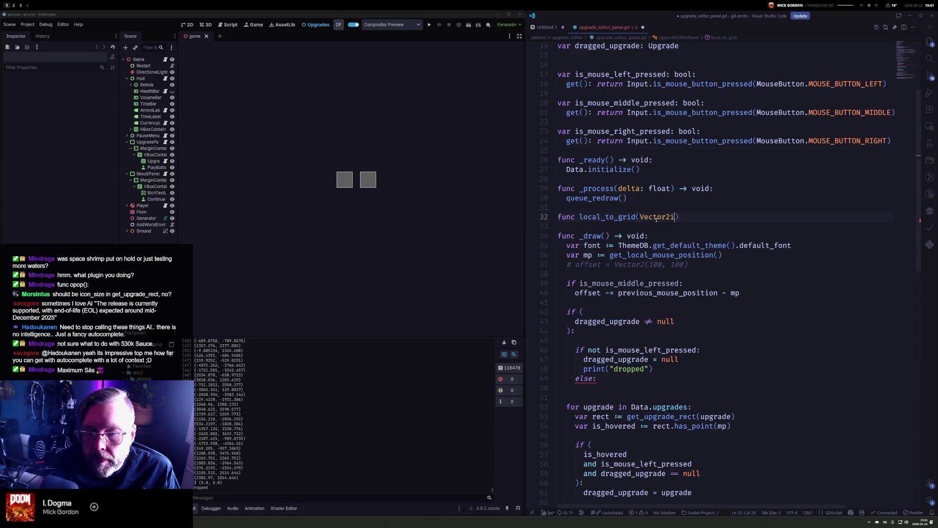
key(ctrl+Left)
text(p:)
key(Up)
key(Down)
key(End)
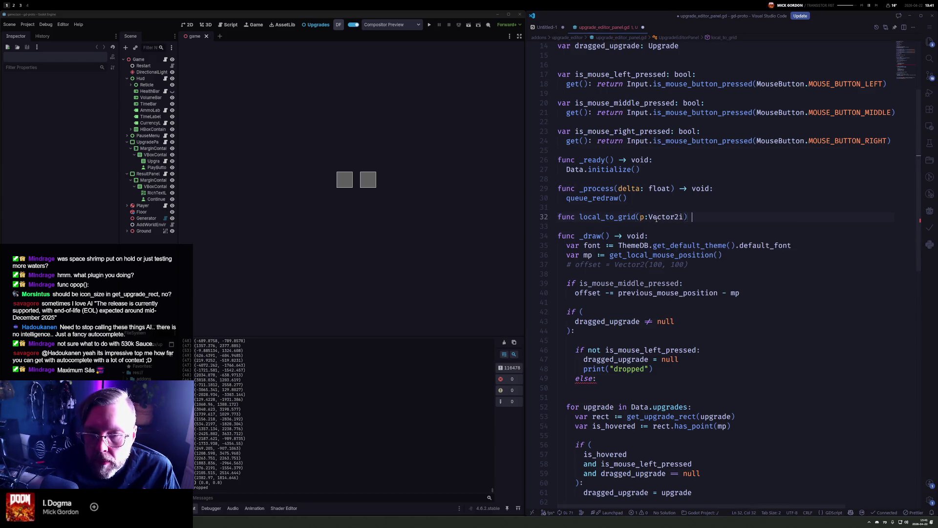
click(650, 217)
key(BackSpace)
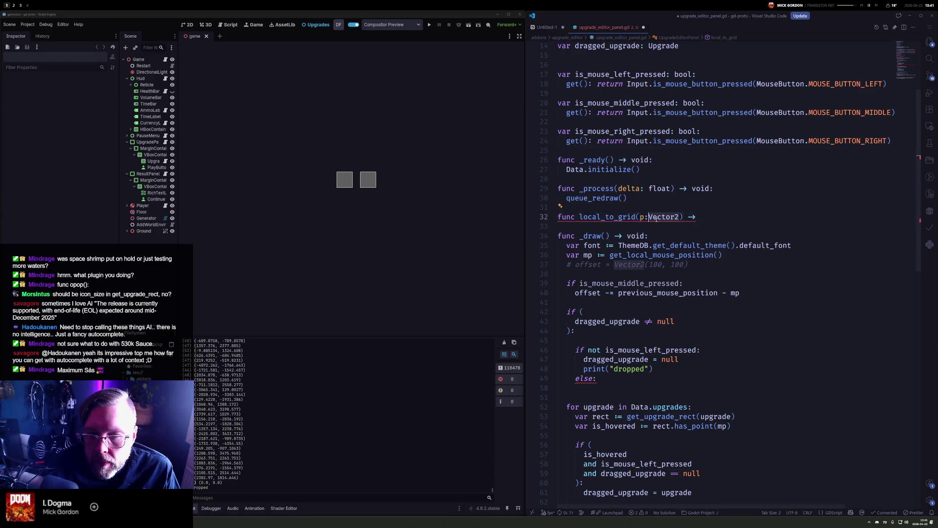
key(End)
text(Vector2i)
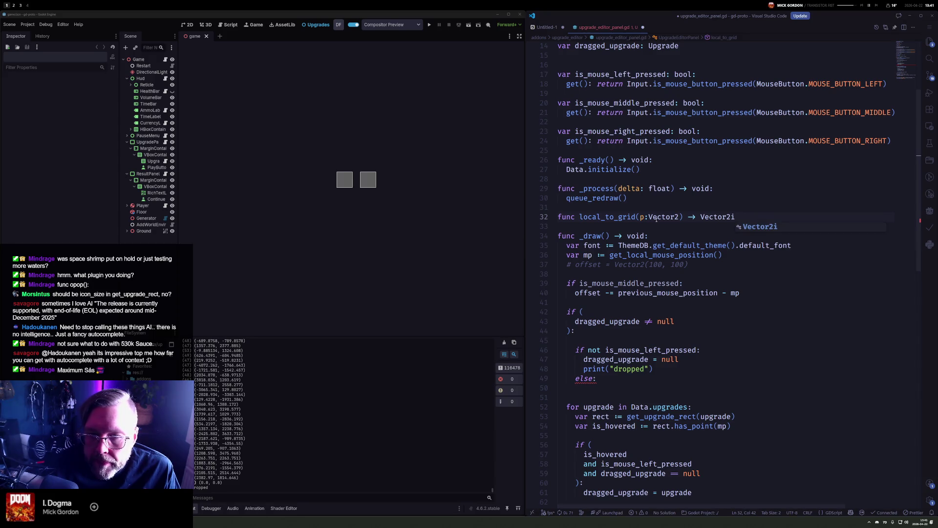
text(:)
- Add the body 'return (p-offset) / icon_spacing'
key(Return)
text(return p /)
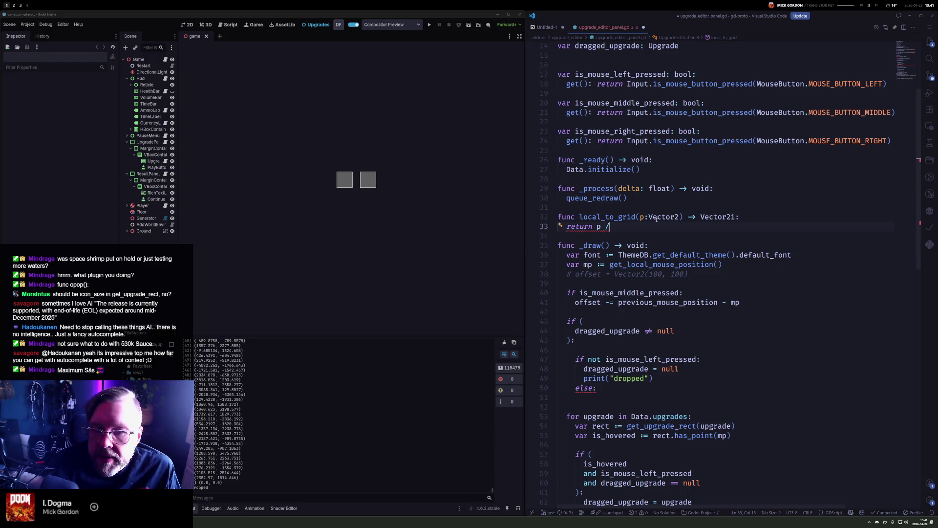
scroll(618, 260, up, 2)
double_click(599, 263)
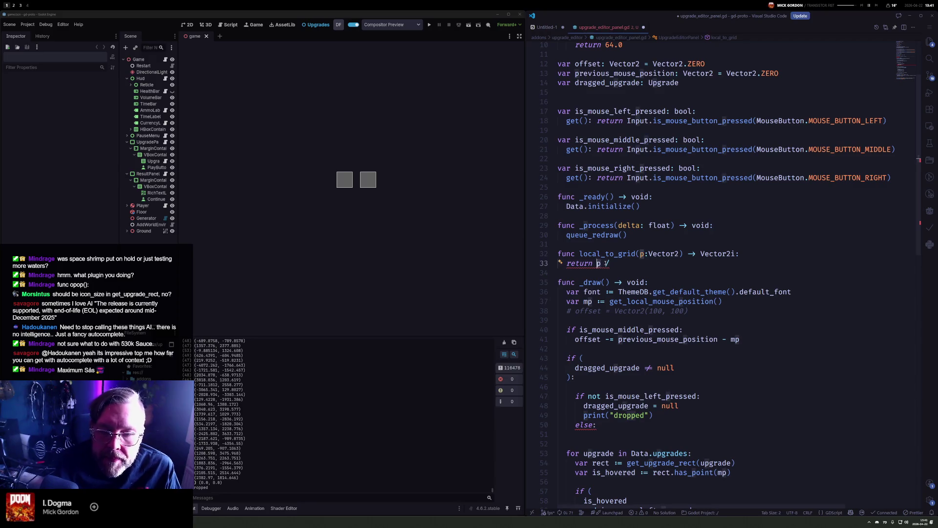
text((p-offset)
key(End)
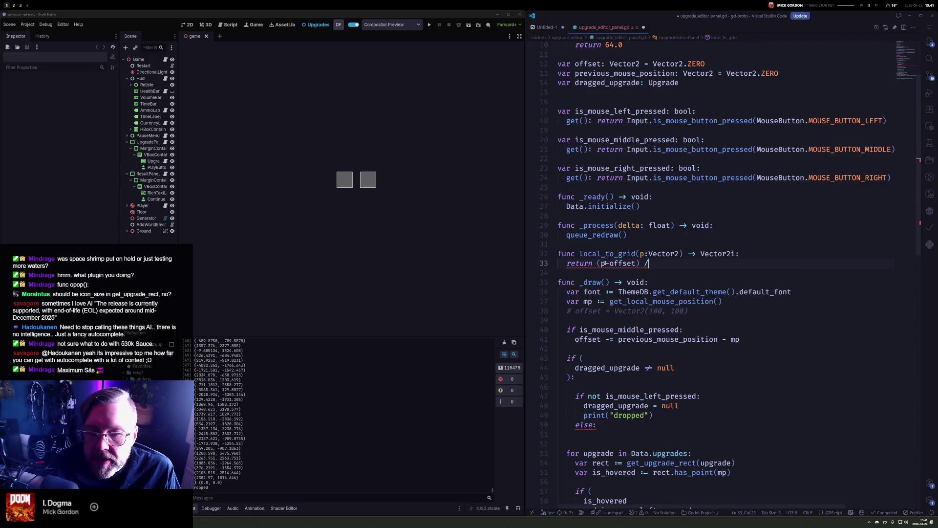
scroll(635, 261, up, 3)
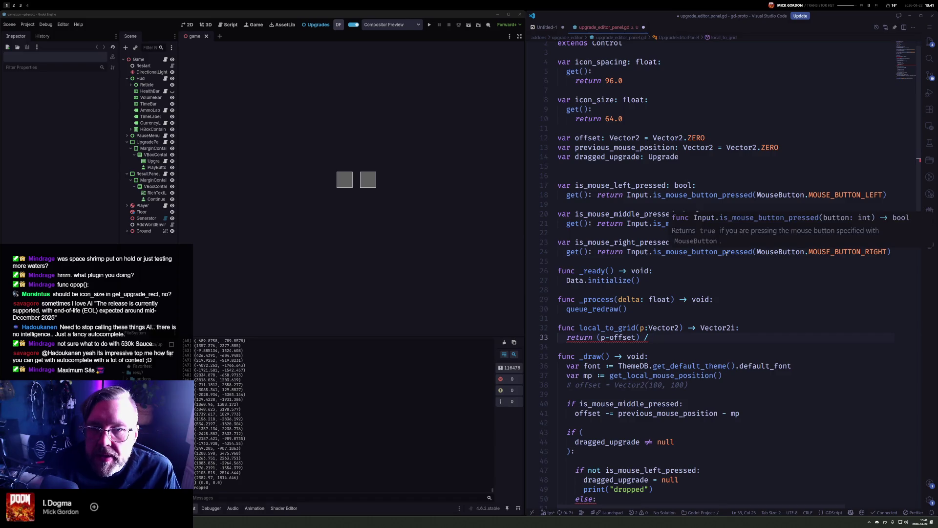
text(icon)
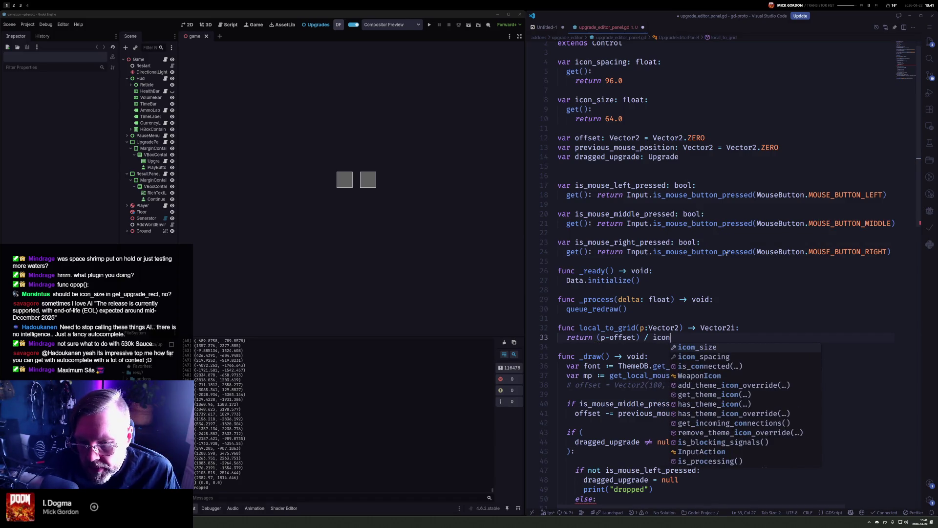
key(Down)
key(Tab)
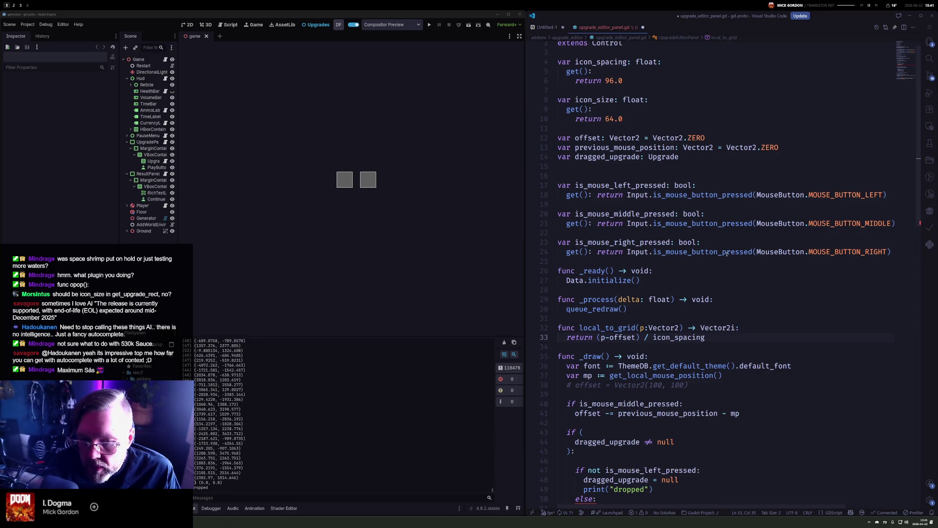
- Try adding a '+ Vector2.ONE * icon_size' half-cell offset inside the parentheses
key(Left)
key(Left)
text(+ Vec)
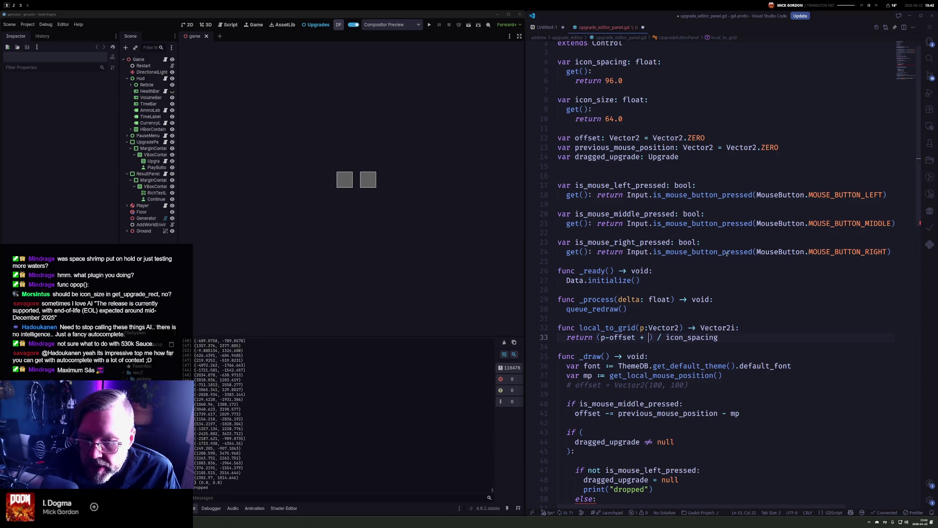
key(Down)
key(Up)
key(Up)
key(Tab)
text(.oln)
key(Tab)
key(ctrl+z)
key(BackSpace)
key(BackSpace)
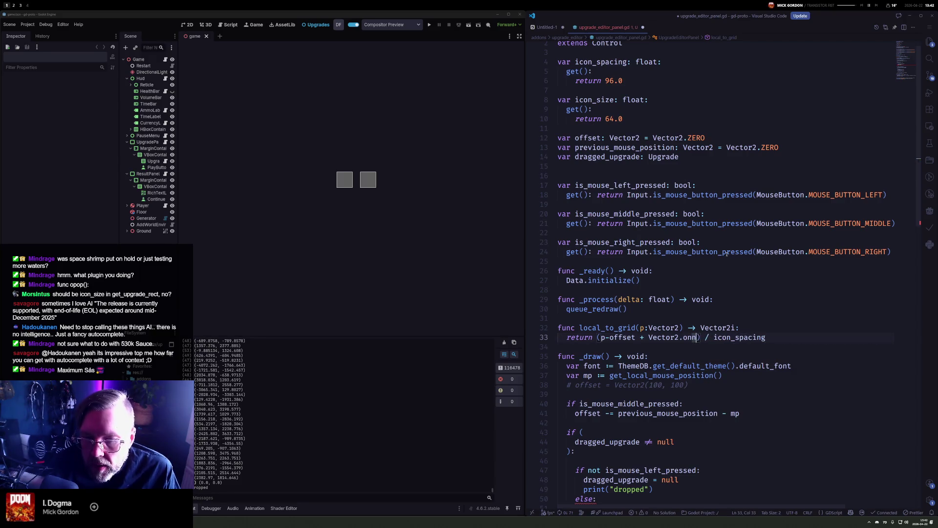
key(Tab)
text(* icon_size)
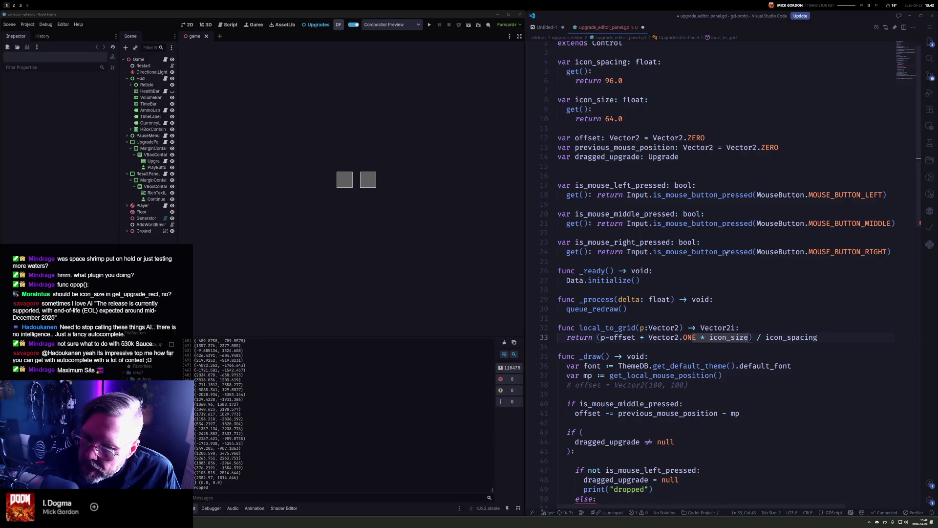
- Delete the trial half-cell offset term again
key(ctrl+shift+Left)
key(ctrl+shift+Left)
key(ctrl+shift+Left)
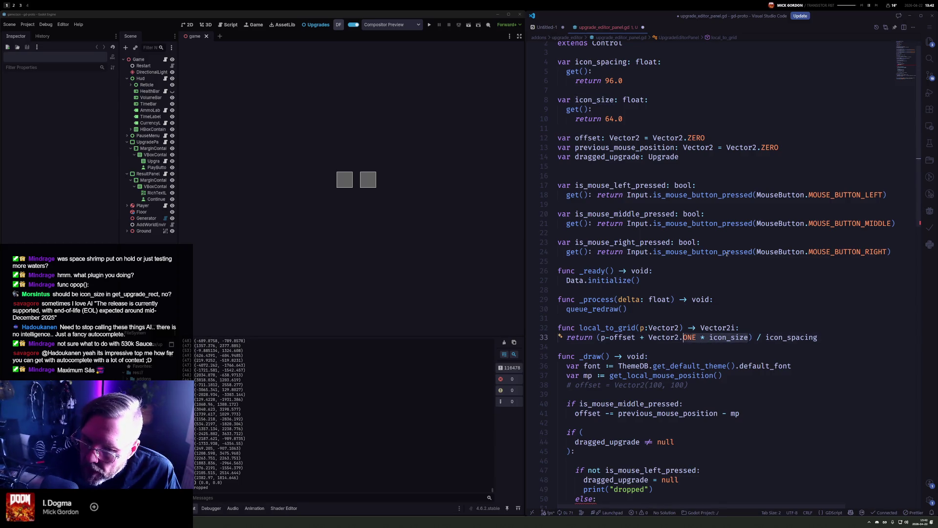
key(BackSpace)
key(End)
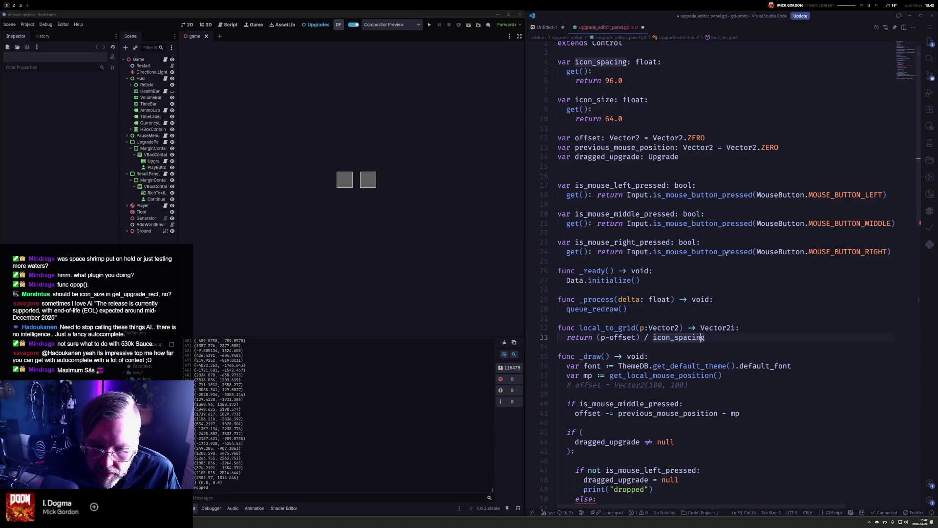
key(Down)
key(Down)
key(Down)
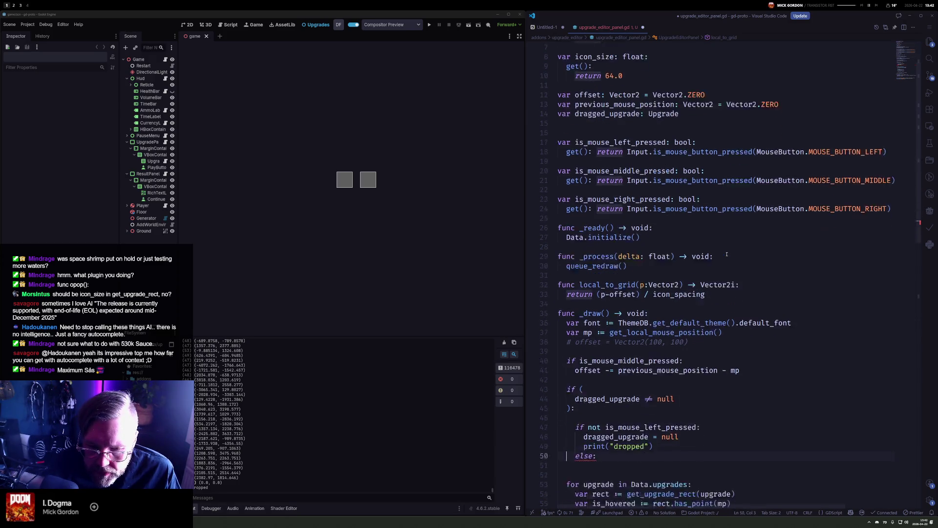
- Under else:, declare 'var gp := local_to_grid(mp)'
key(Up)
key(Up)
key(Up)
key(BackSpace)
text(var gp:=)
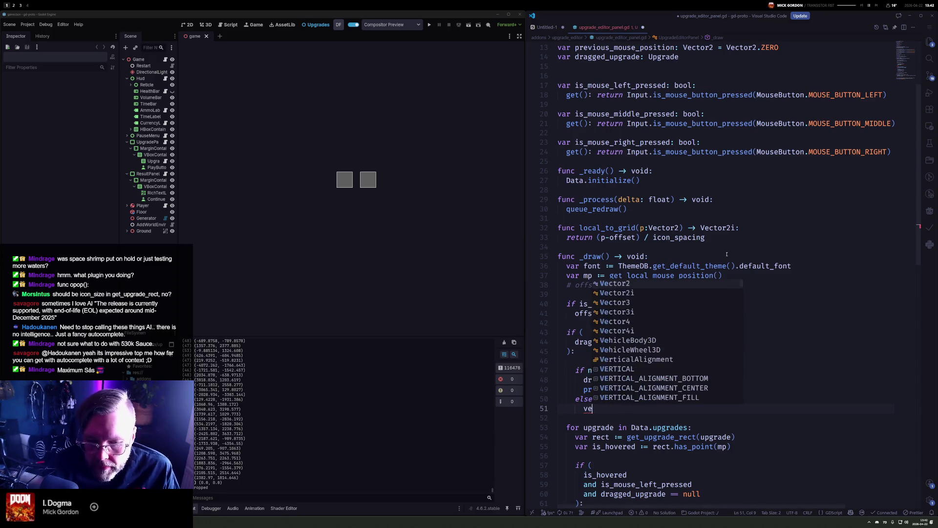
text(loclato)
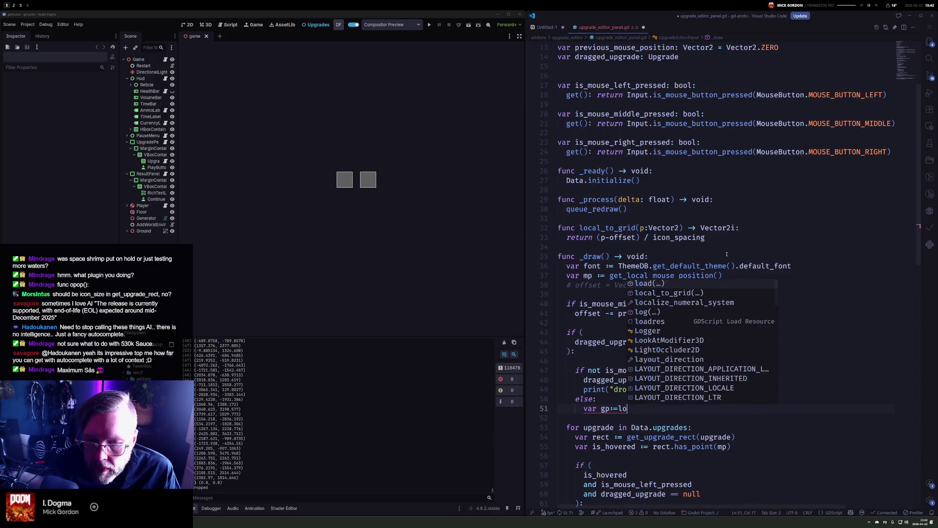
key(Tab)
text(mousepo)
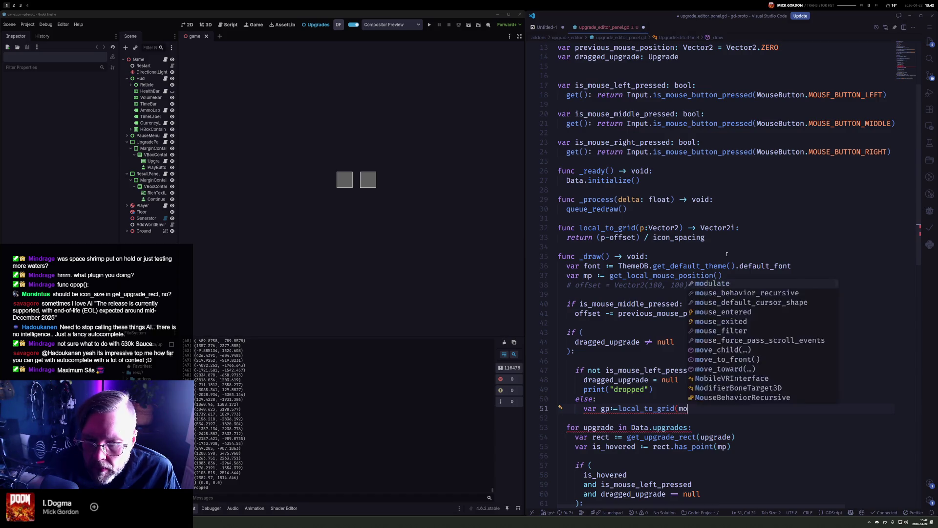
key(BackSpace)
key(BackSpace)
key(BackSpace)
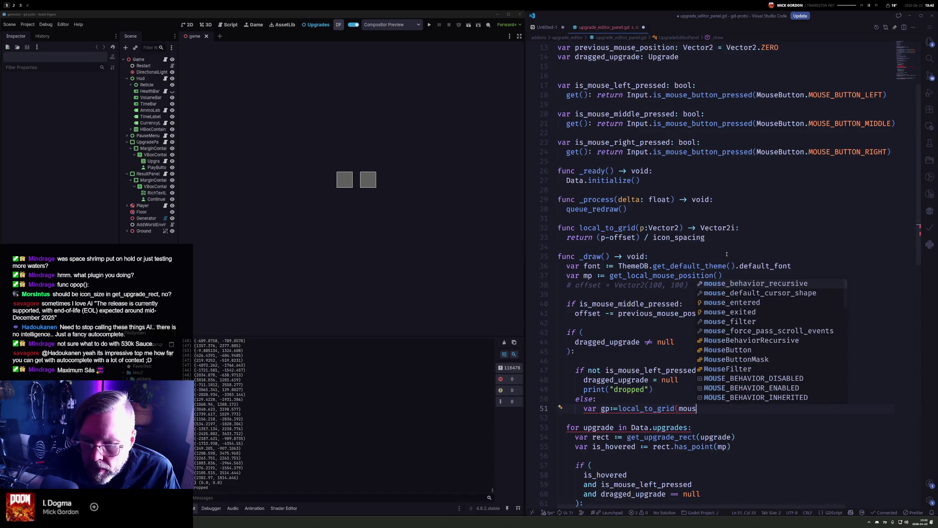
text(mp))
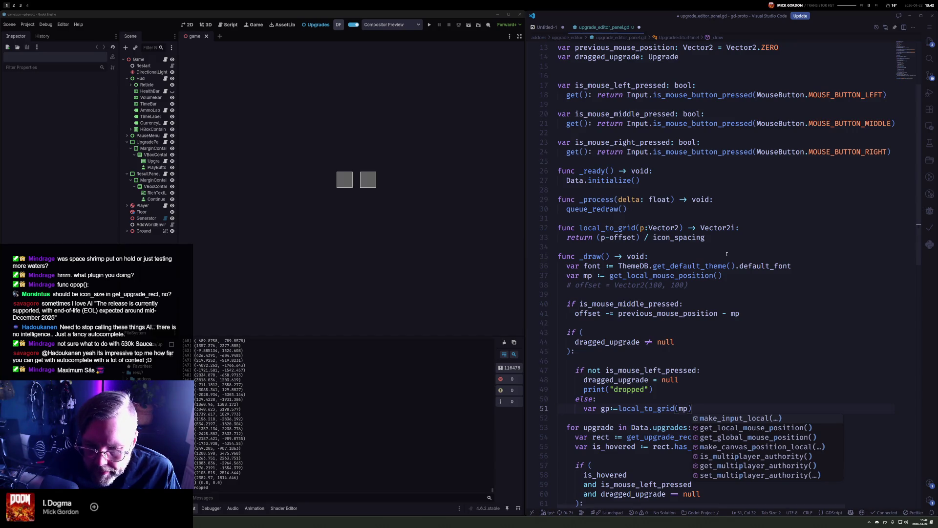
key(Return)
key(ctrl+z)
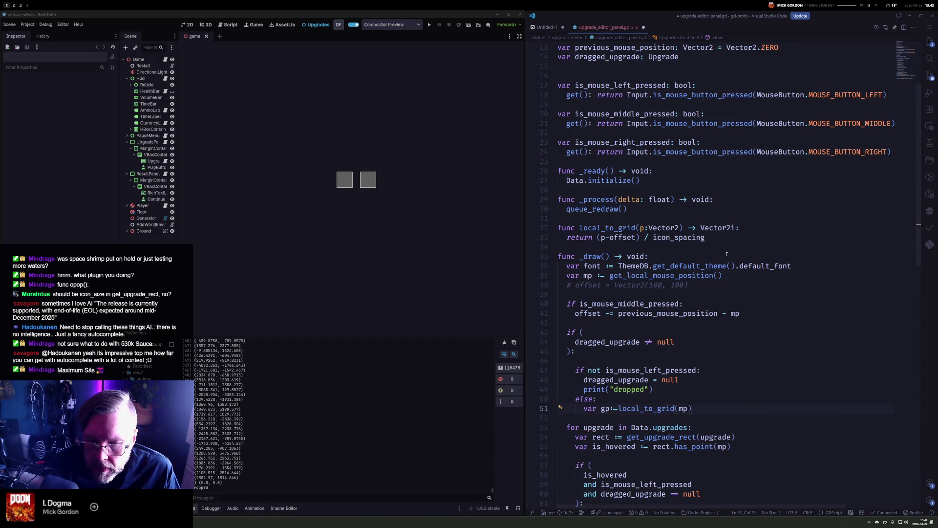
key(Return)
- Set 'dragged_upgrade.position = gp', save, and drag upgrade squares in Godot to test snapping
text(dragged_upgrade.)
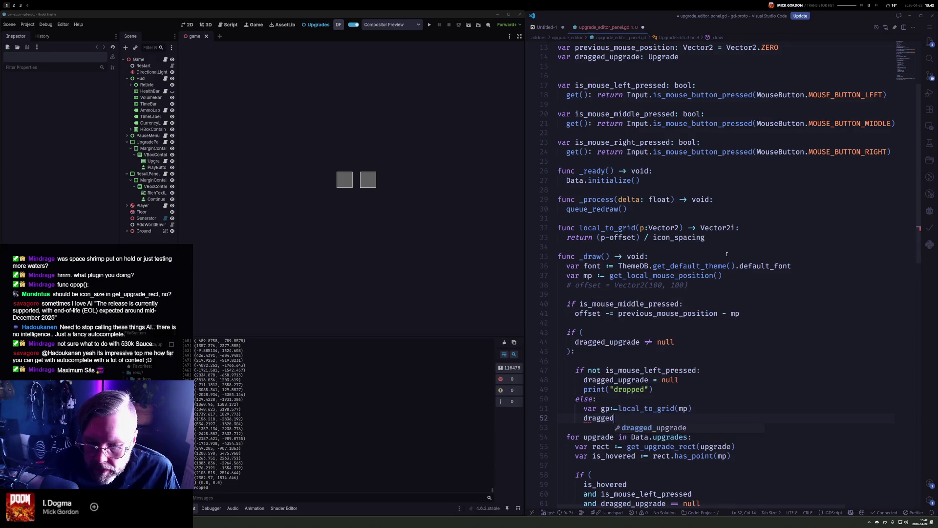
text(position = gp)
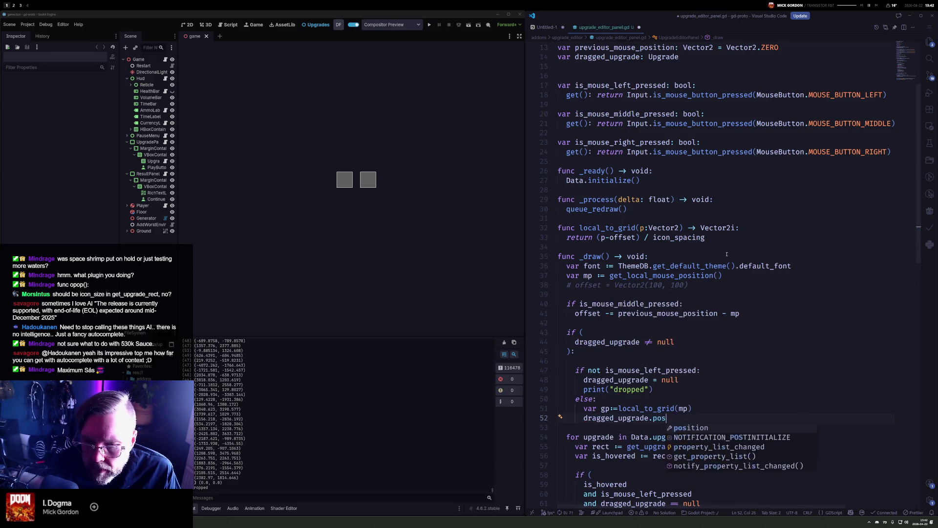
key(ctrl+s)
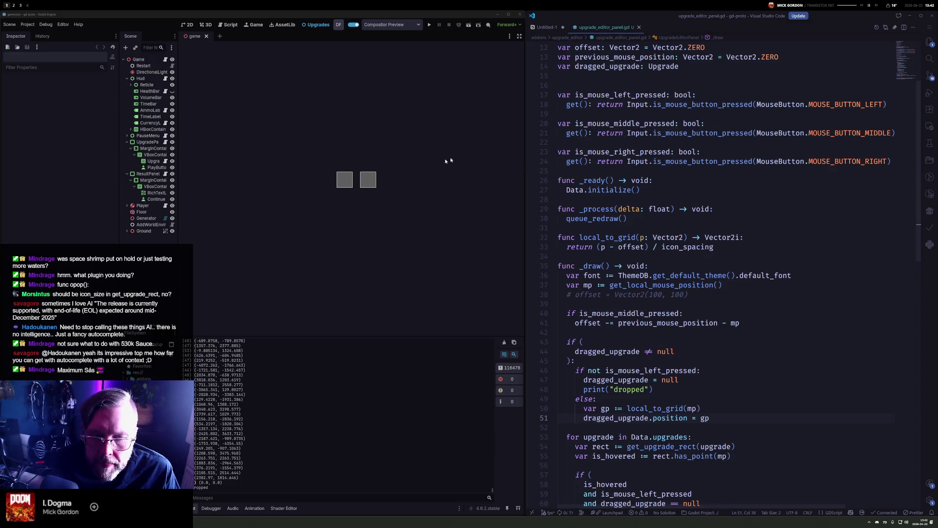
mouse_move(375, 176)
mouse_down()
mouse_move(434, 128)
mouse_move(280, 101)
mouse_move(266, 75)
mouse_up()
mouse_move(220, 57)
mouse_down()
mouse_move(243, 175)
mouse_move(360, 198)
mouse_move(361, 174)
mouse_move(427, 199)
mouse_move(374, 204)
mouse_move(240, 166)
mouse_move(283, 195)
mouse_move(306, 177)
mouse_move(334, 182)
mouse_up()
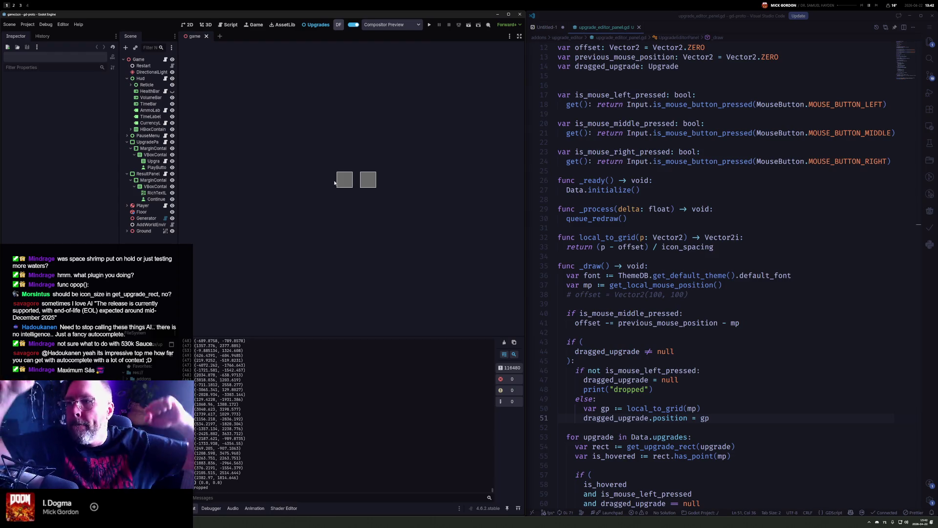